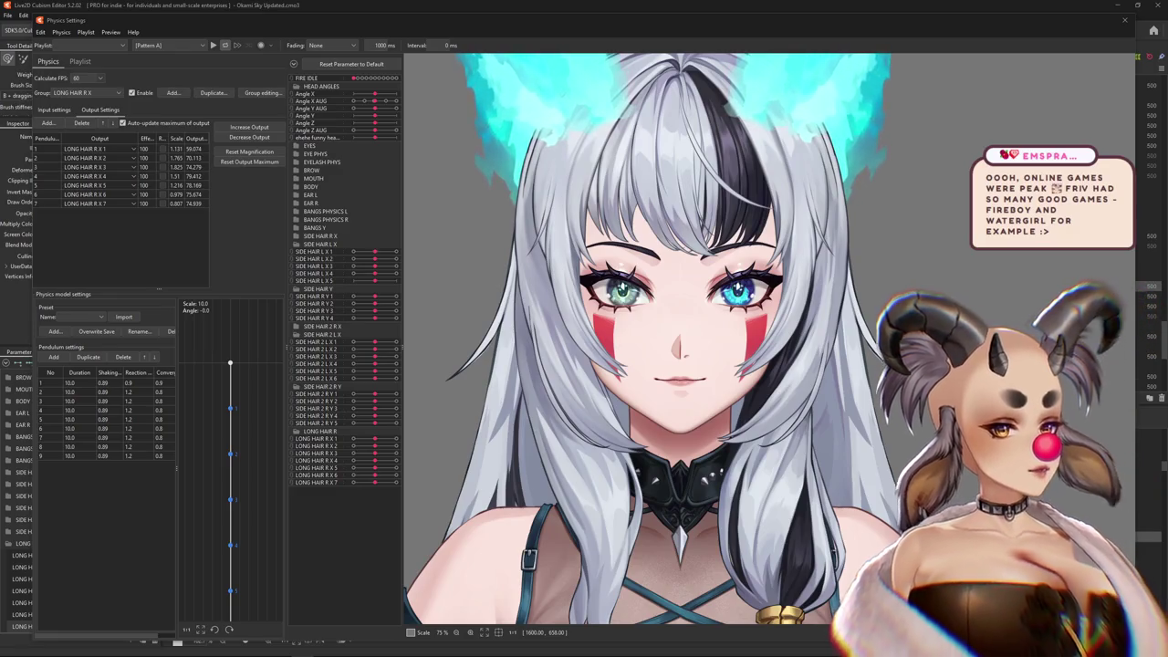
Bring the browser with the Google Images results for 'black and white 2' to the front
key("alt+Tab")
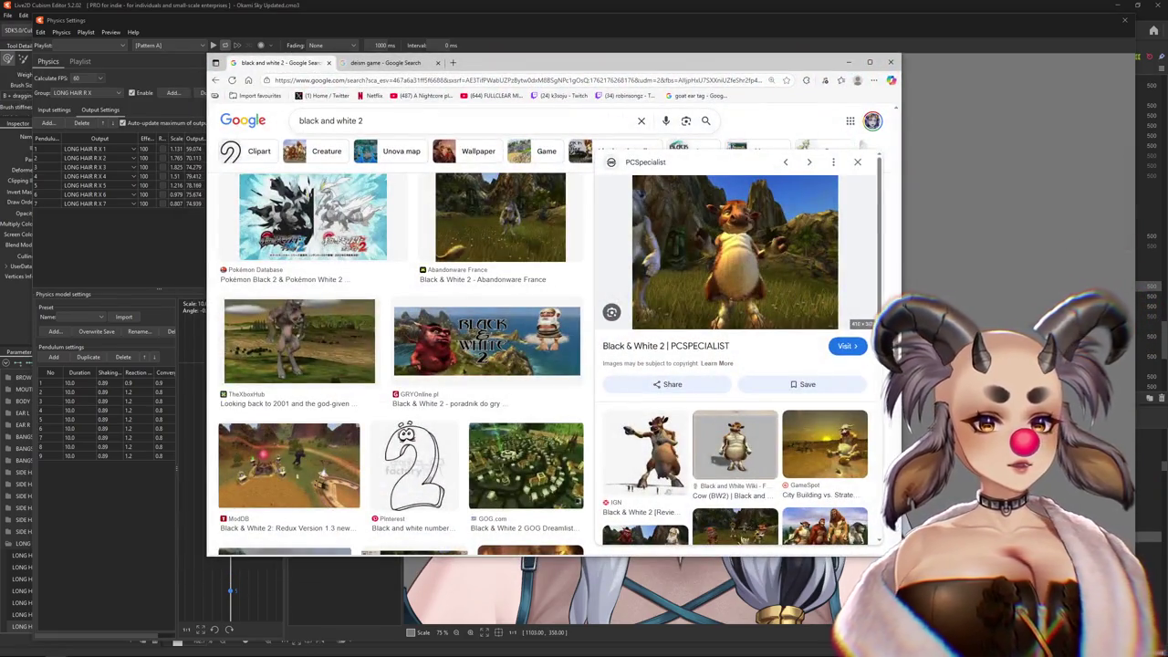
Scroll up and down through the Black & White 2 image results
scroll(406, 384, "down", 5)
scroll(516, 365, "up", 3)
scroll(516, 365, "up", 3)
scroll(516, 365, "up", 3)
scroll(516, 365, "up", 3)
scroll(406, 383, "up", 3)
scroll(406, 383, "up", 3)
scroll(406, 383, "up", 3)
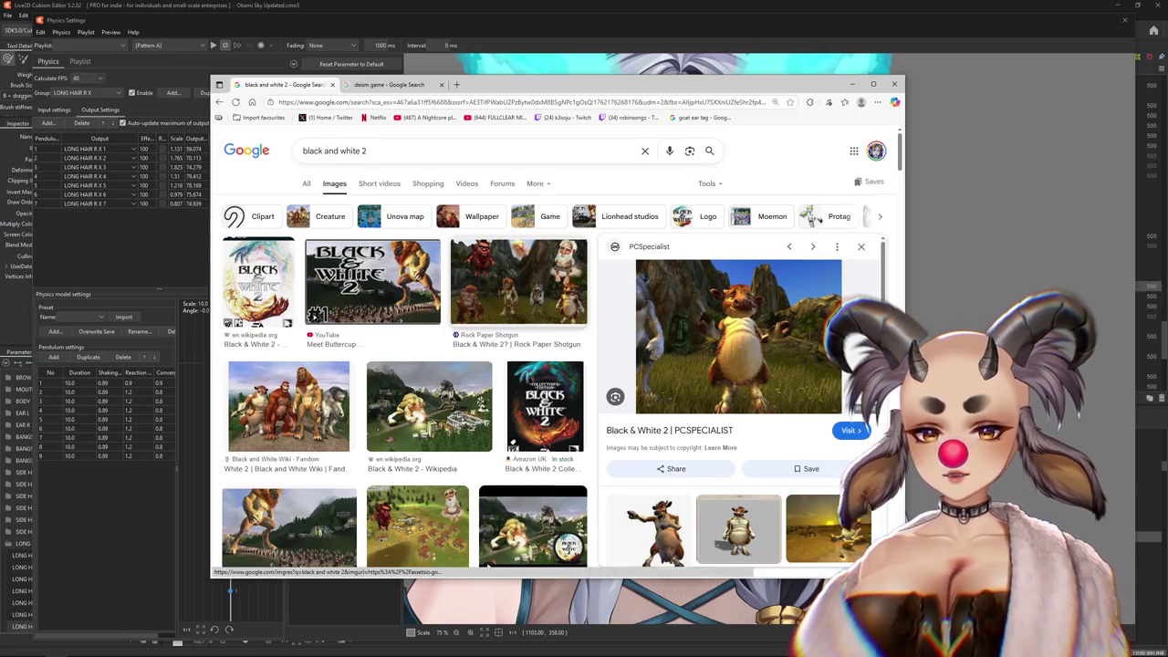
scroll(406, 384, "down", 3)
scroll(406, 383, "down", 3)
scroll(406, 384, "down", 3)
scroll(406, 383, "down", 3)
scroll(406, 384, "up", 5)
scroll(407, 383, "up", 5)
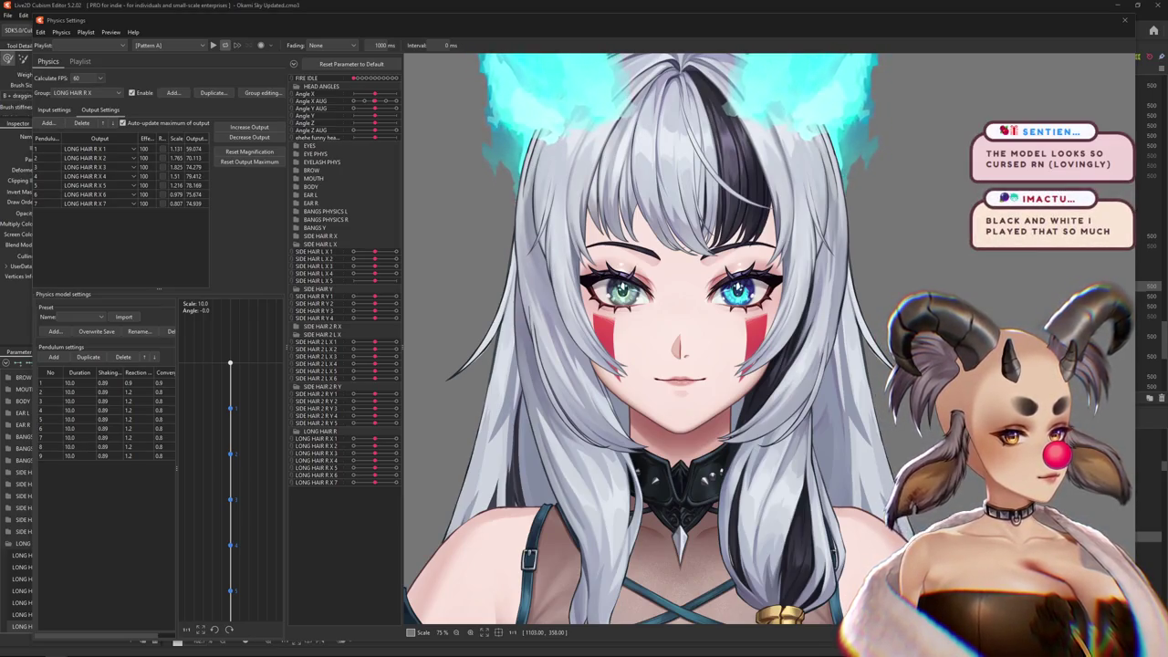
Resize the browser window over the results, then return to the Cubism Editor model
key("alt+Tab")
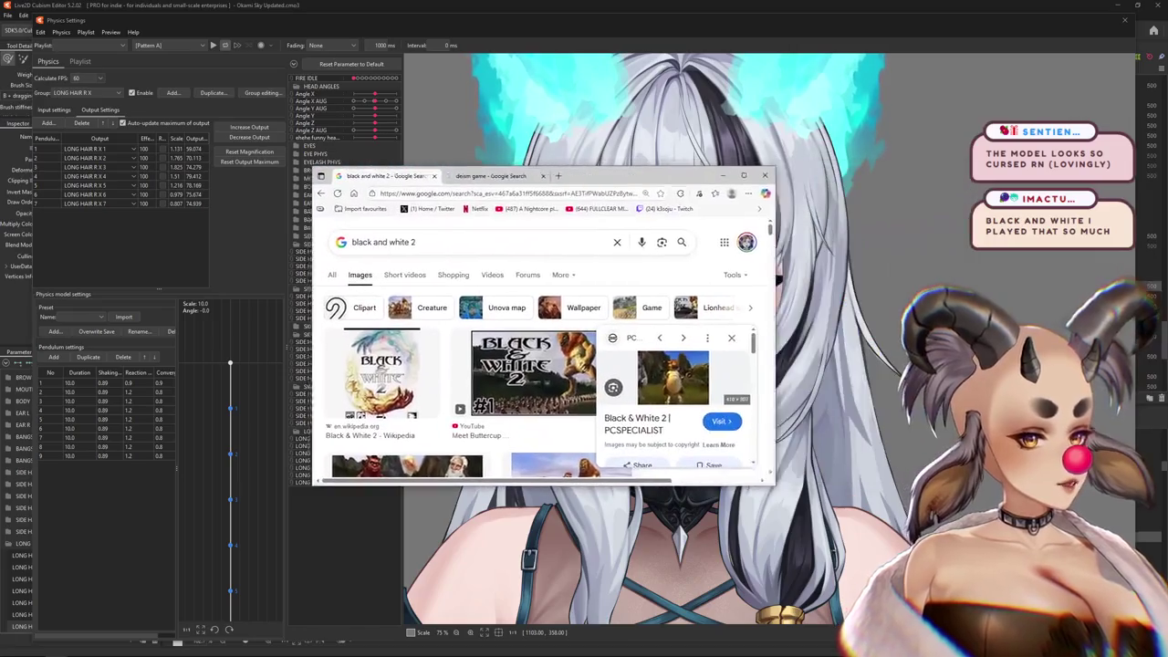
scroll(602, 365, "down", 3)
scroll(401, 365, "down", 3)
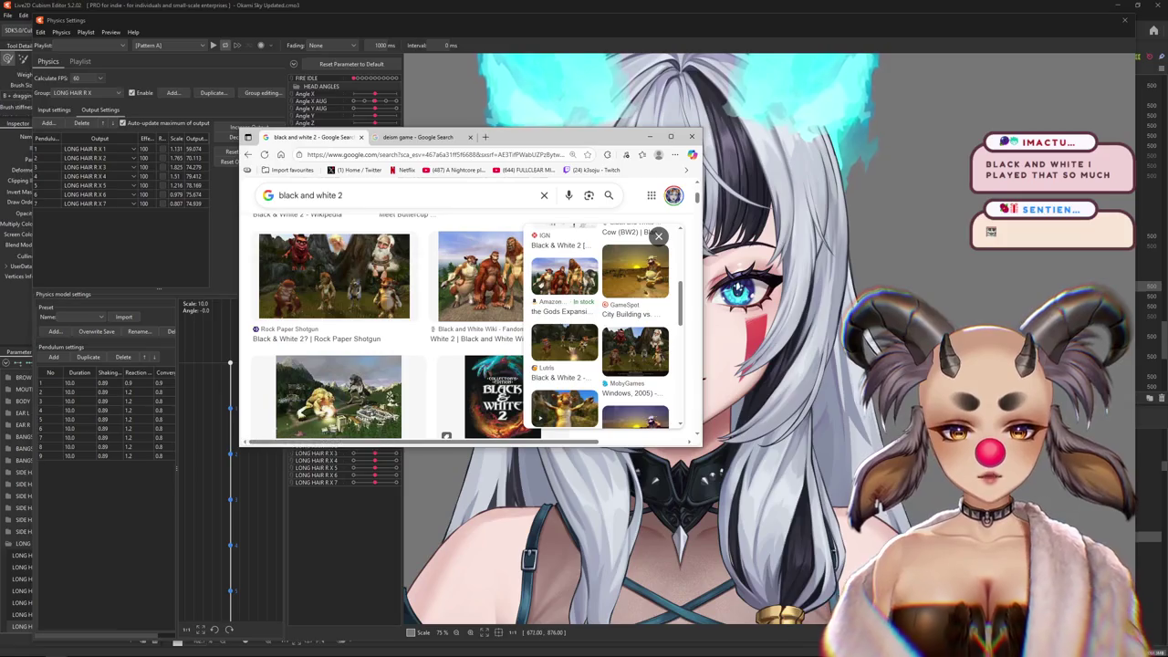
left_click_drag(702, 445, 772, 509)
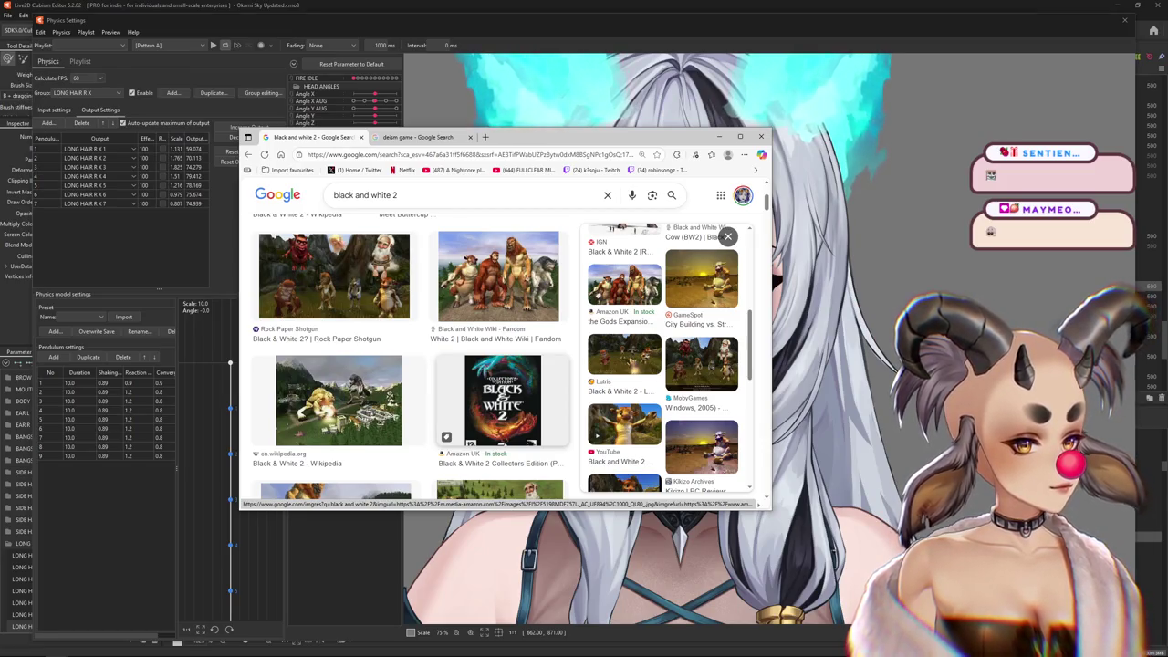
scroll(502, 401, "up", 3)
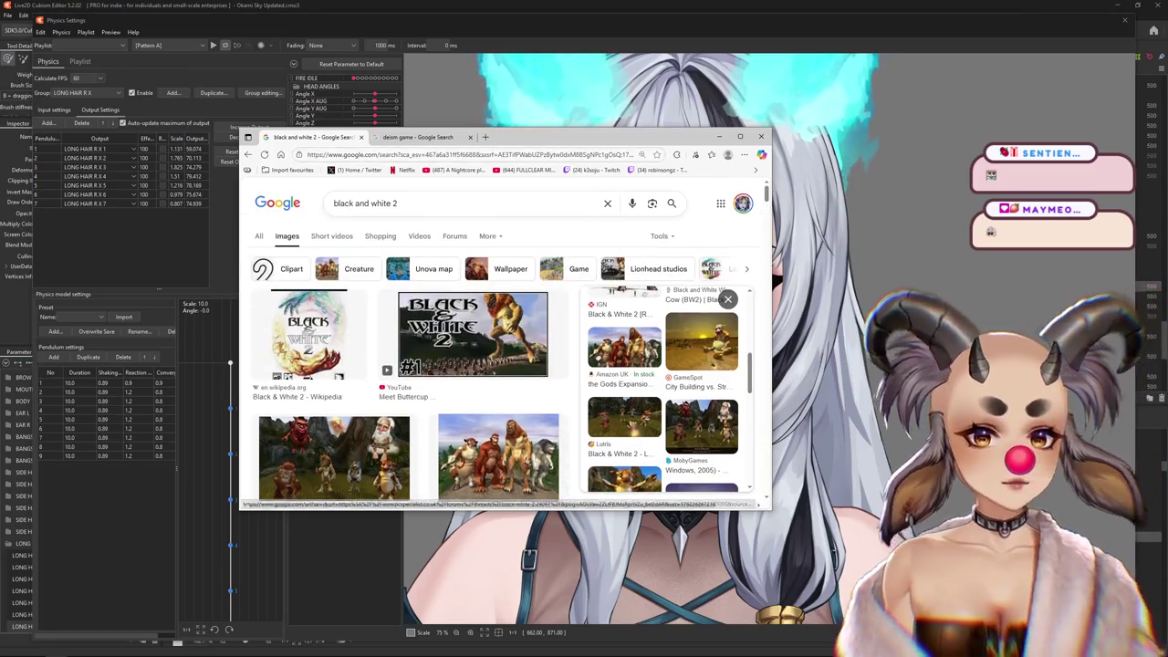
key("alt+Tab")
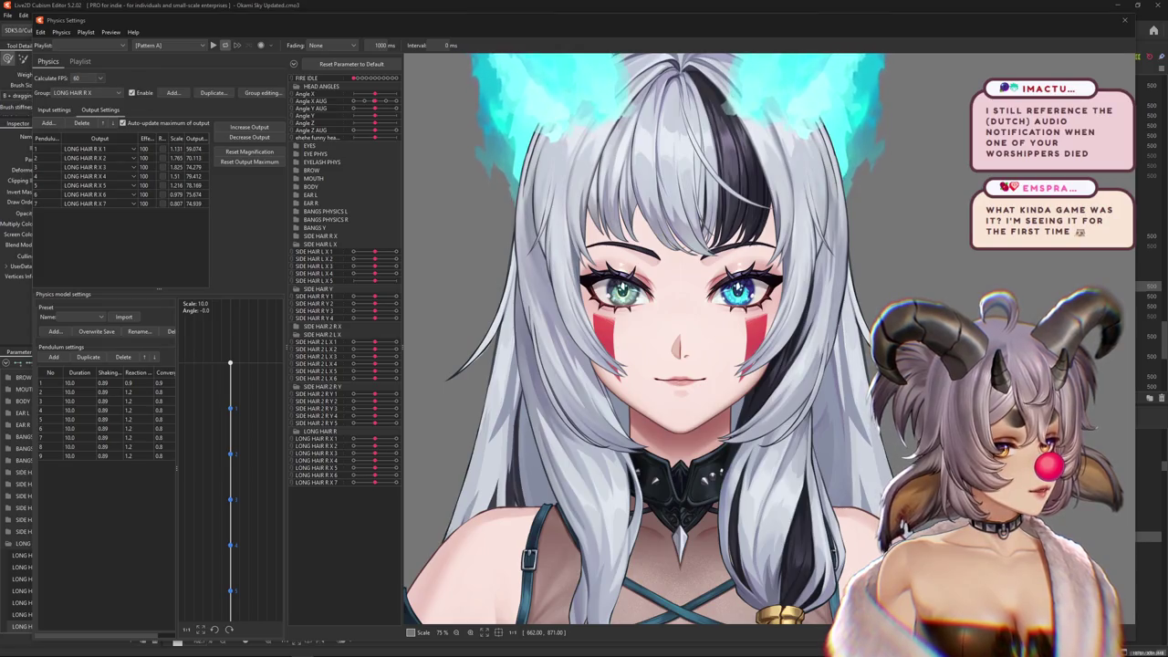
Zoom the canvas out and bring the Black & White 2 image results back in front
scroll(794, 365, "down", 3)
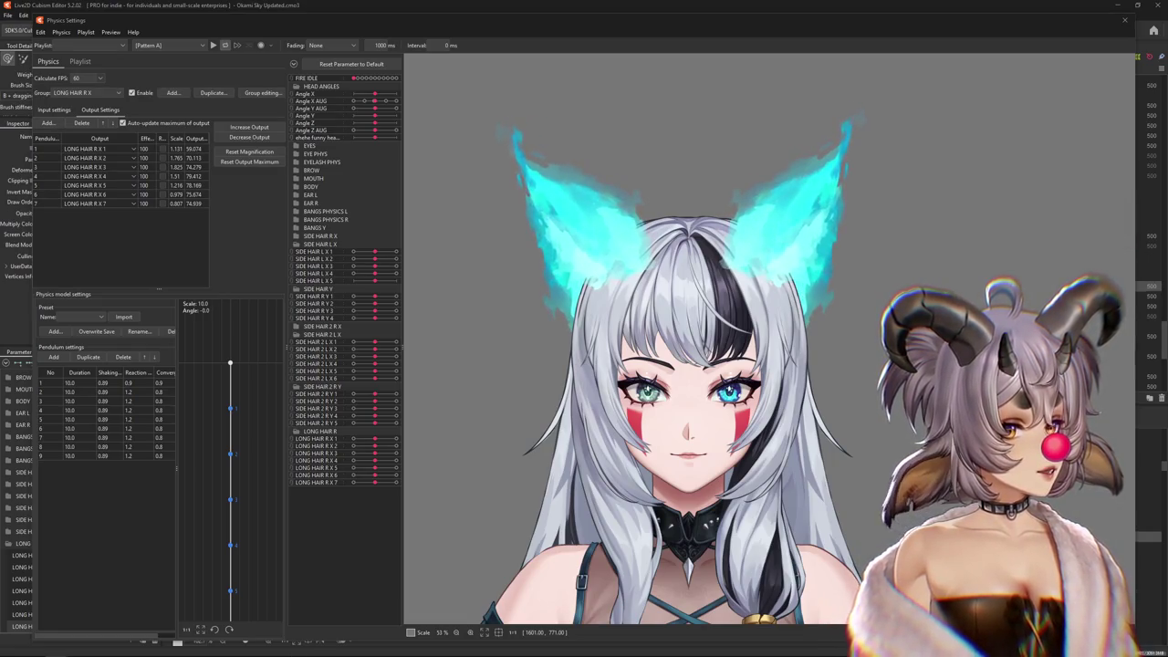
key("alt+Tab")
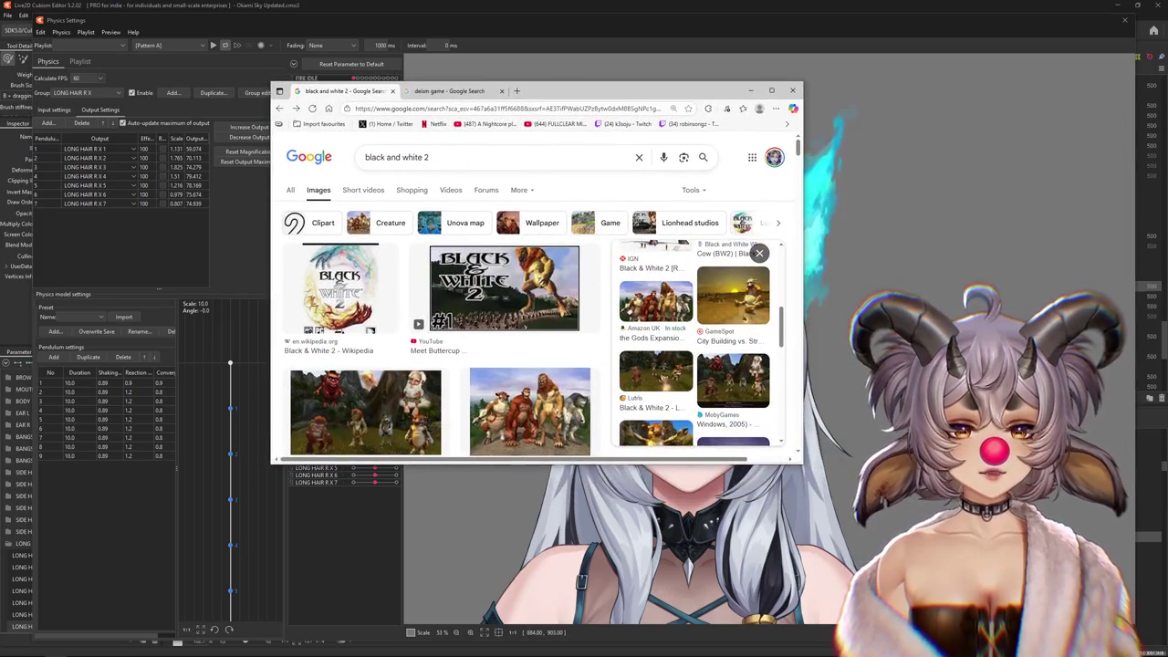
Widen the browser and open the Rock Paper Shotgun Black & White 2 article in a new tab
left_click_drag(803, 274, 1072, 273)
left_click(573, 287)
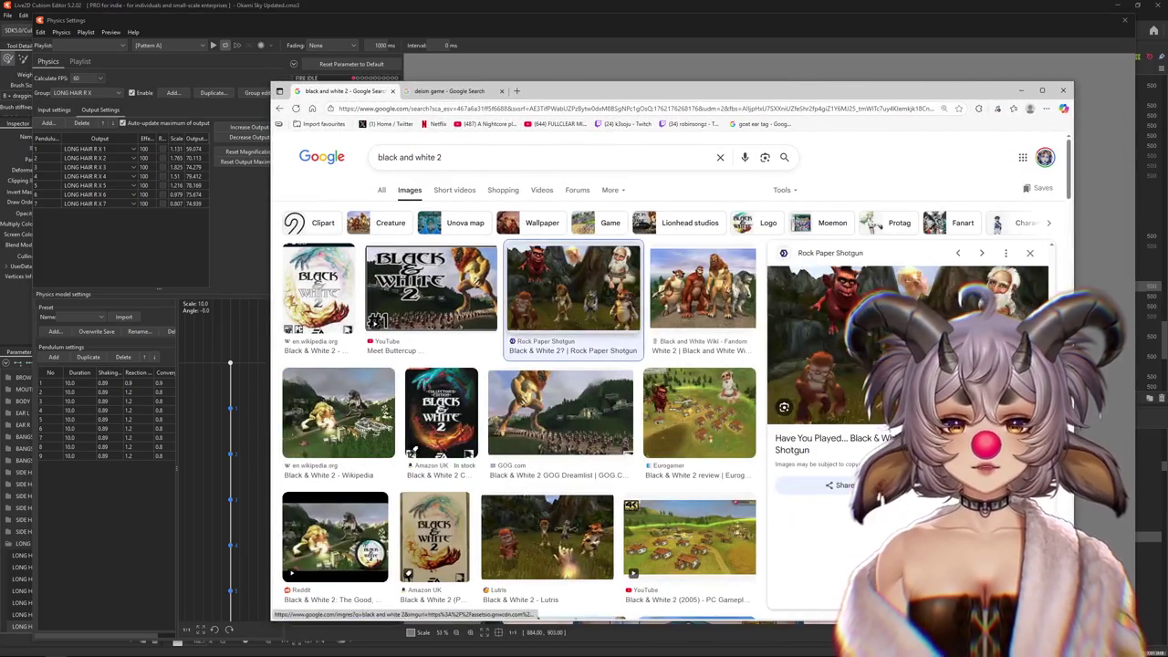
right_click(847, 336)
left_click(871, 372)
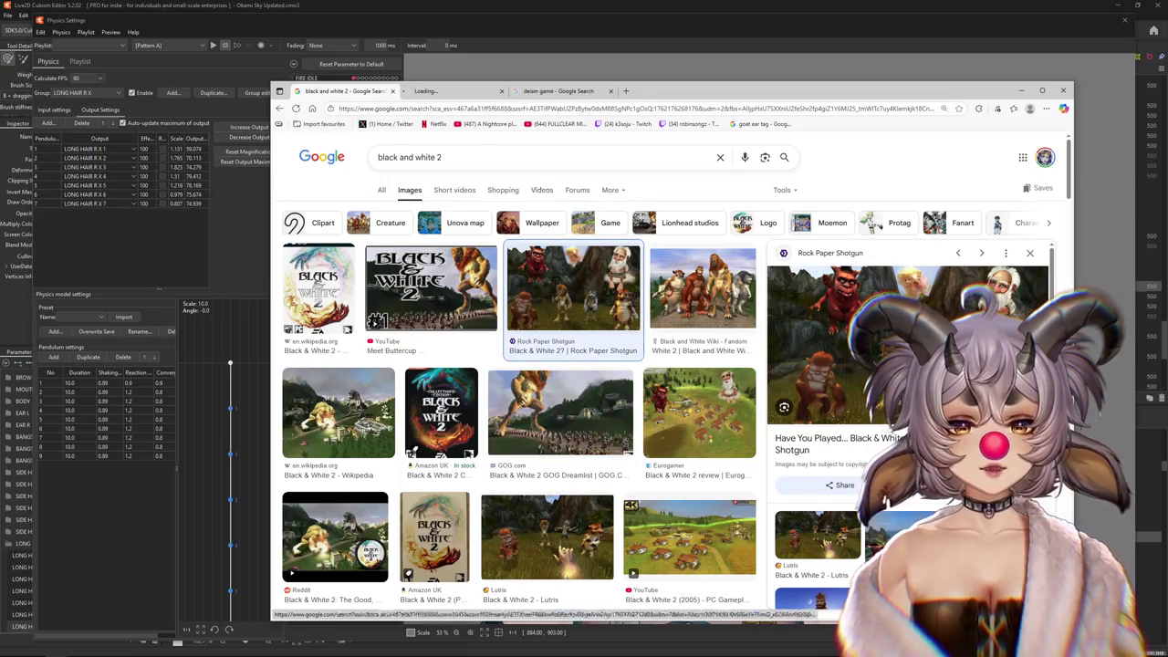
key("ctrl+Tab")
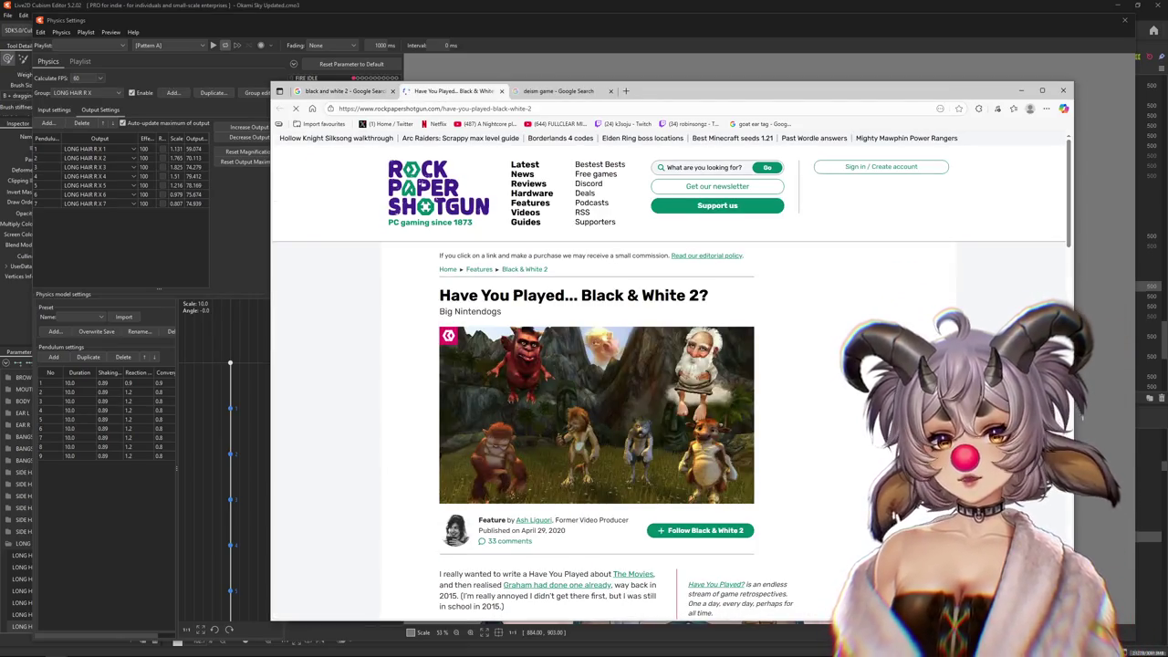
Maximize the article, accept cookies, and open its header screenshot in its own tab
key("super+Up")
left_click(613, 252)
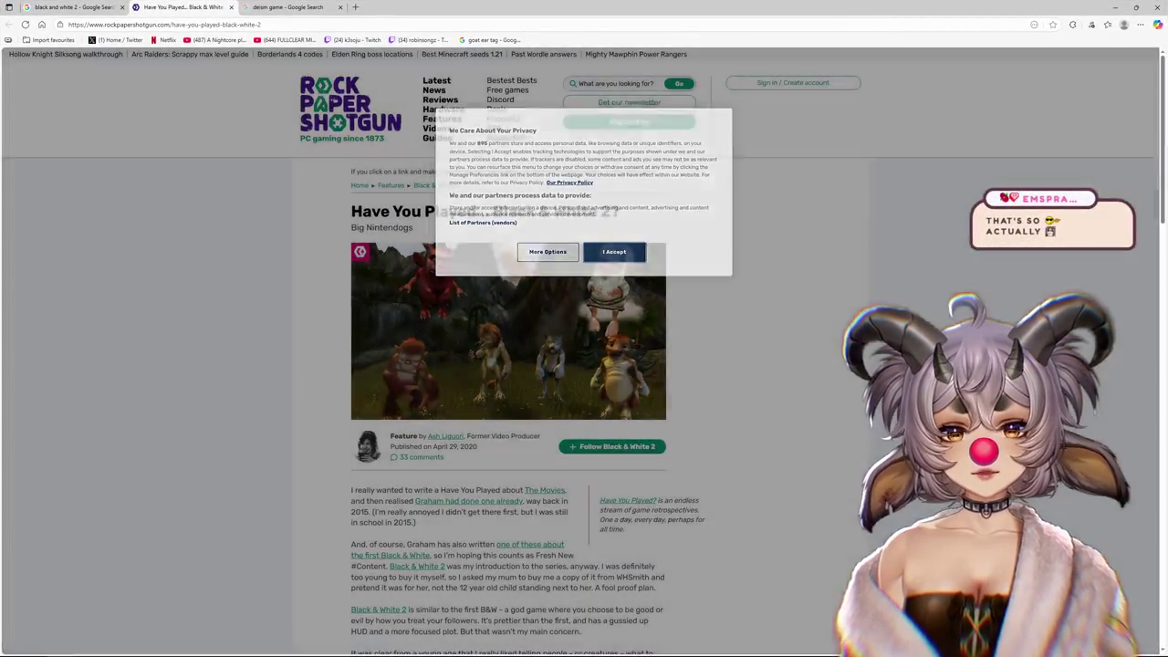
right_click(533, 302)
left_click(584, 309)
key("ctrl+Tab")
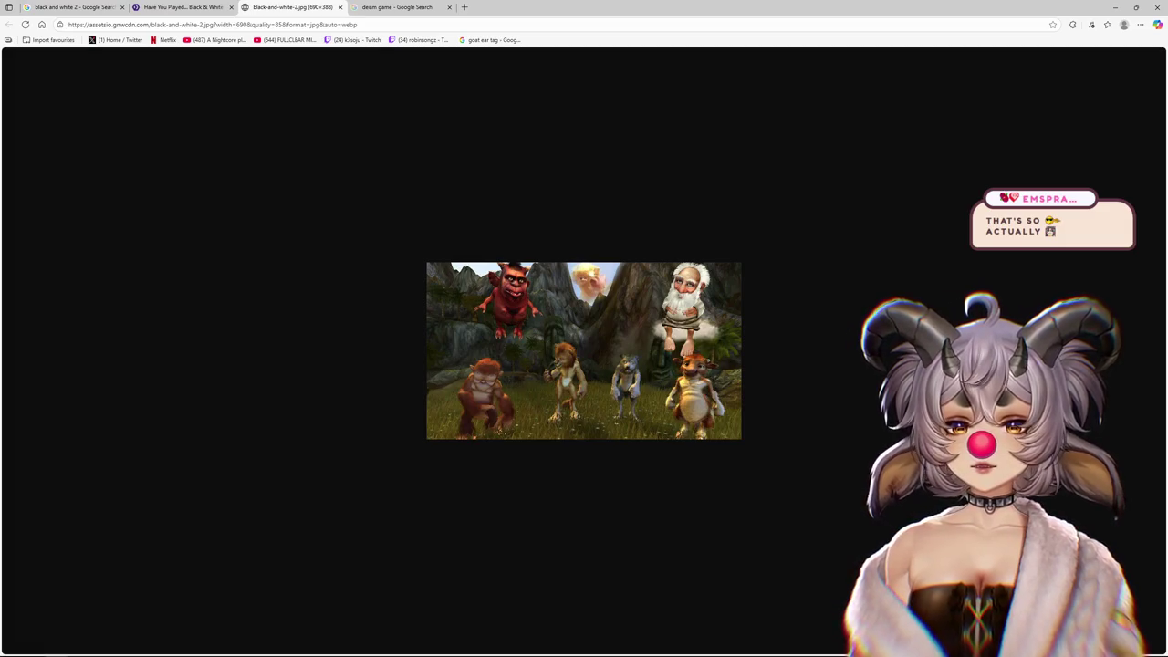
Zoom the screenshot page to 250% and pull its tab out into a separate window
key("ctrl+plus")
key("ctrl+plus")
key("ctrl+plus")
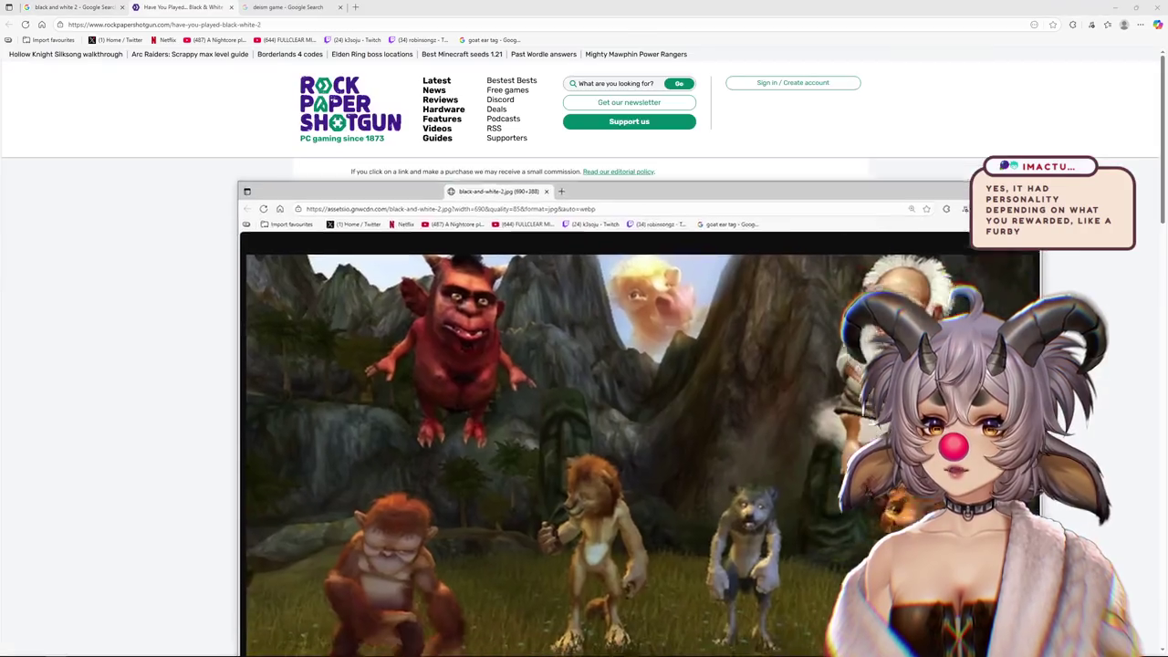
left_click_drag(320, 7, 256, 91)
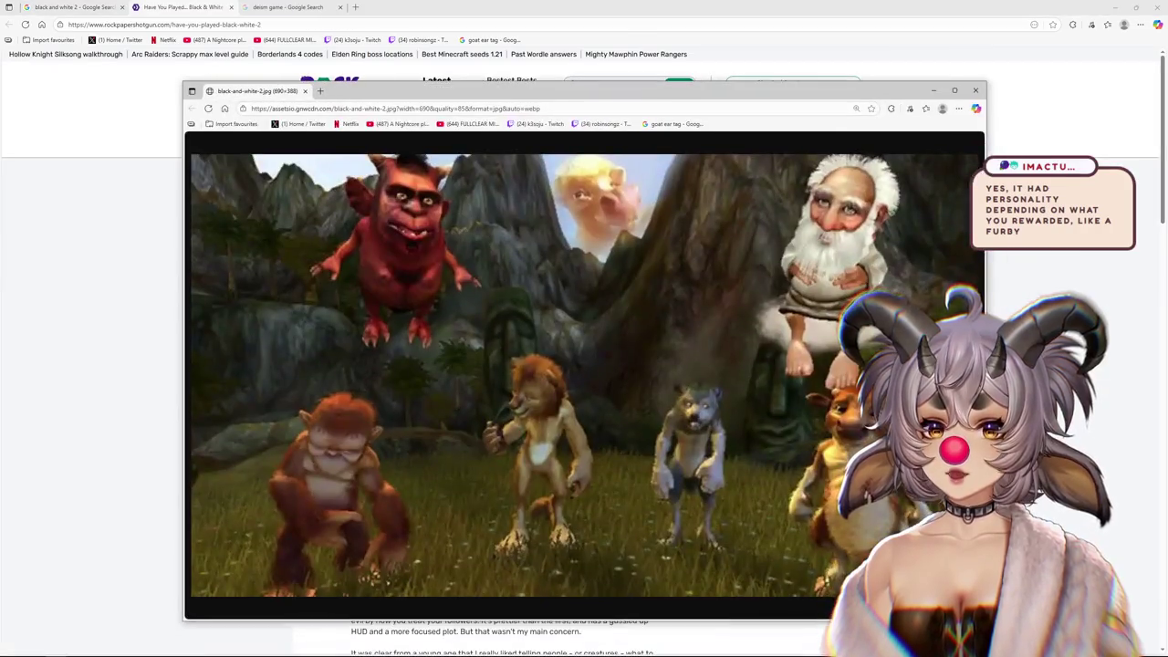
Run a Google image search for 'black and white game'
type("b")
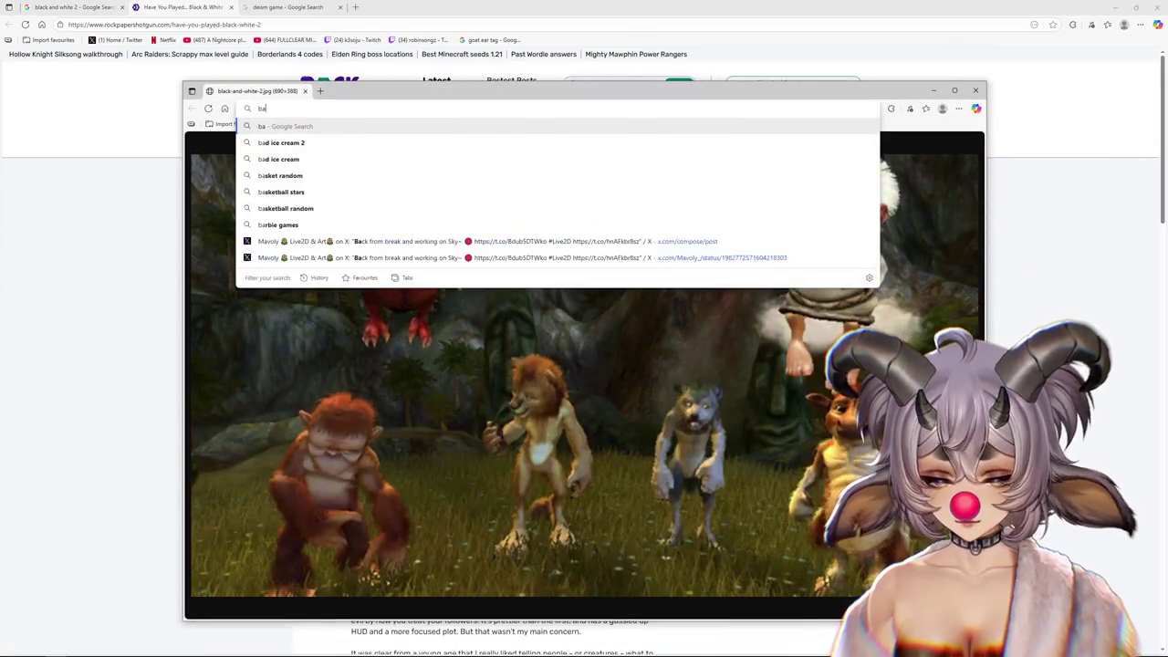
type("lc")
key("BackSpace")
type("ack and w")
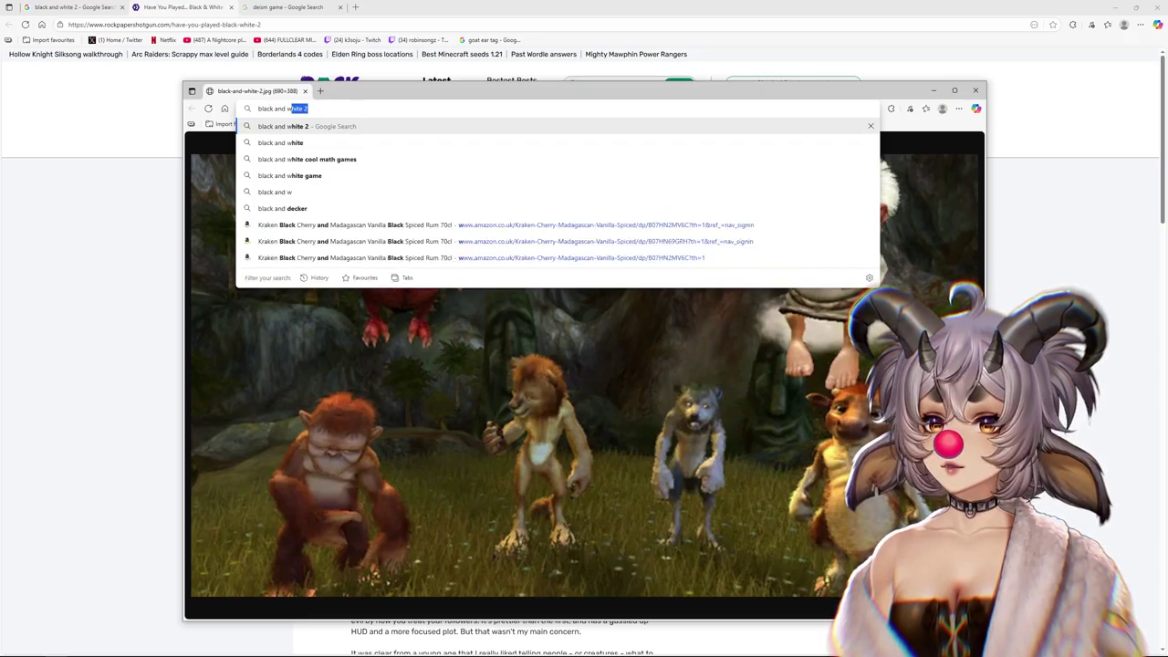
type("hite 1 re")
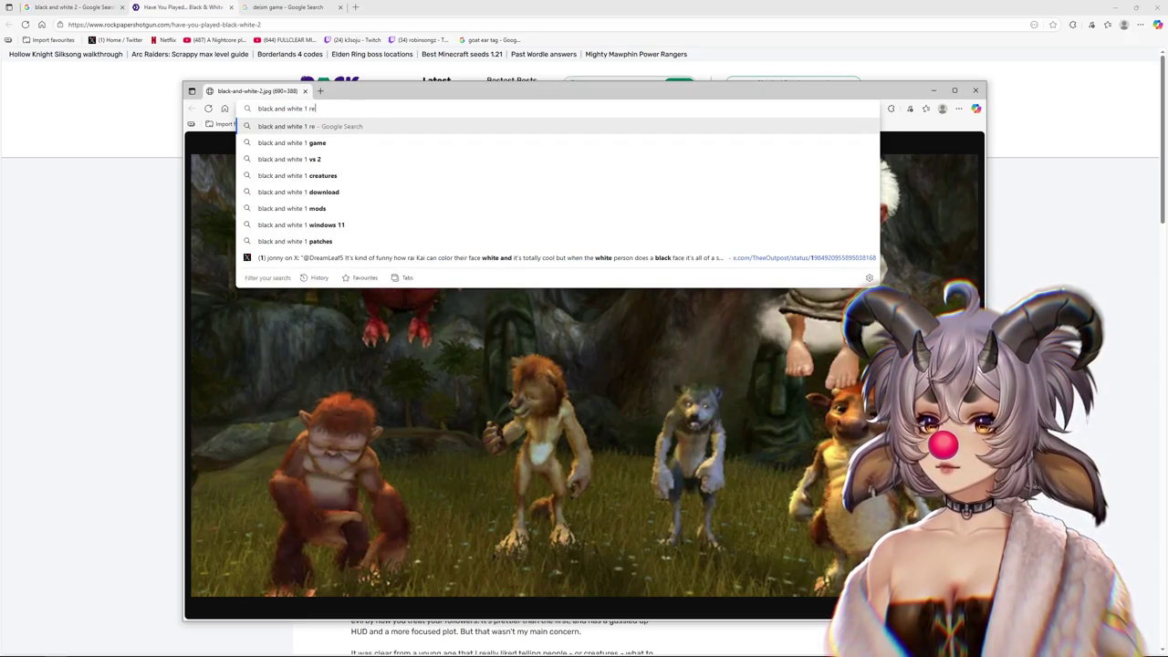
type("lease")
key("Return")
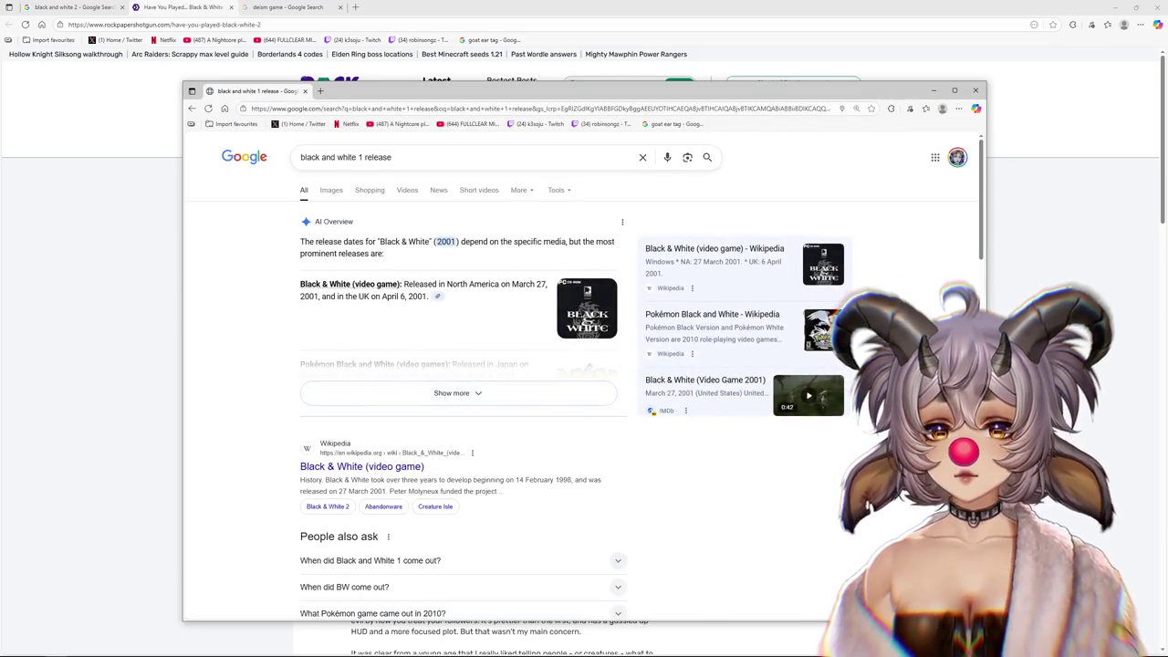
left_click(332, 190)
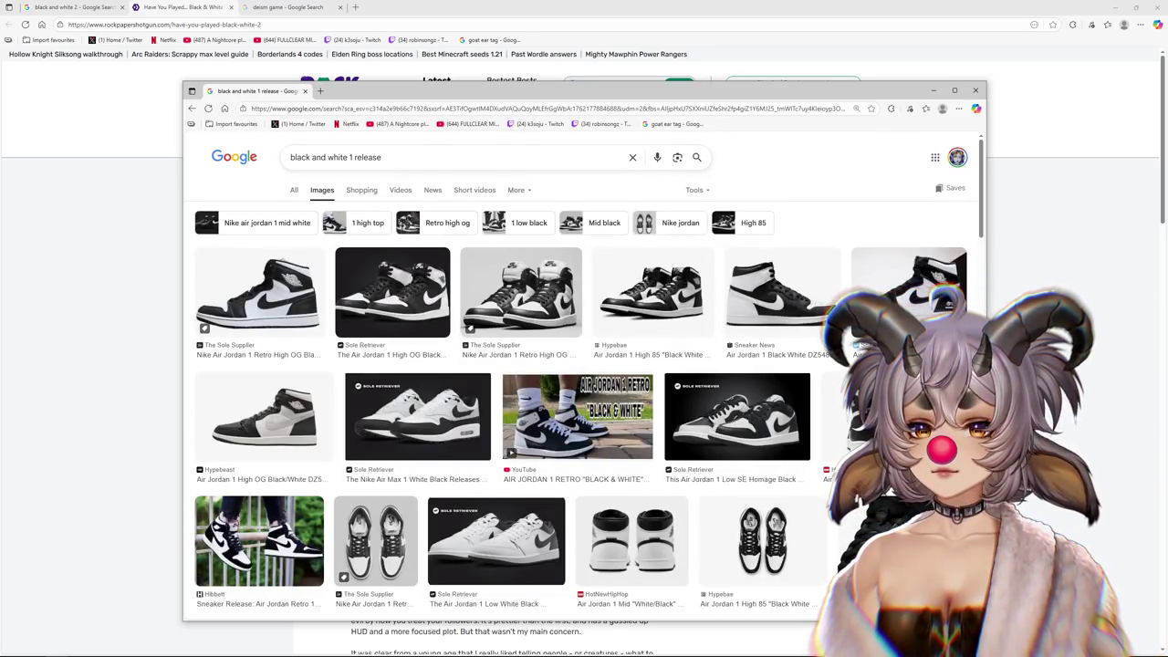
key("BackSpace")
type("game")
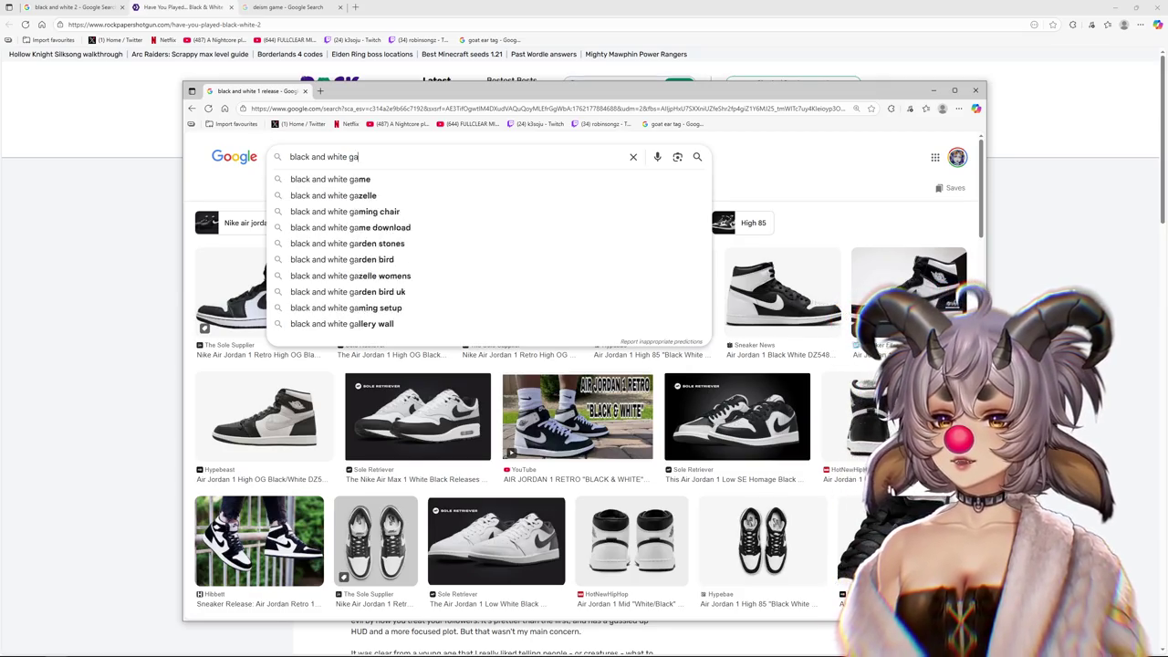
key("Return")
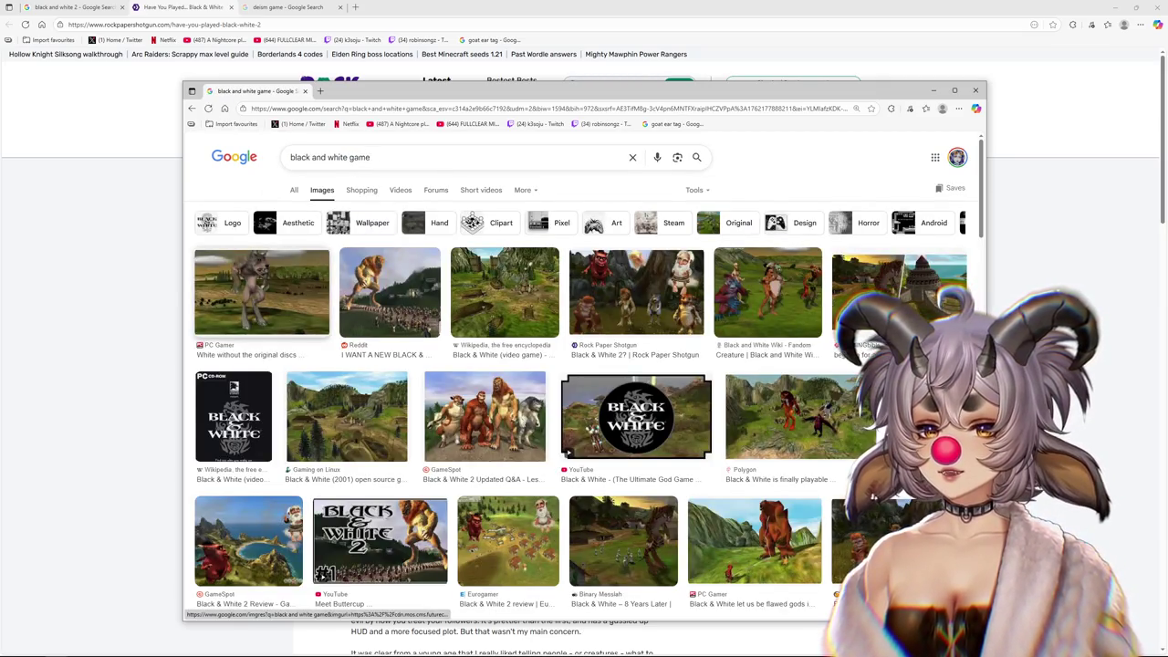
Preview several results and open the Binary Messiah tiger screenshot full size in a new tab
left_click(503, 292)
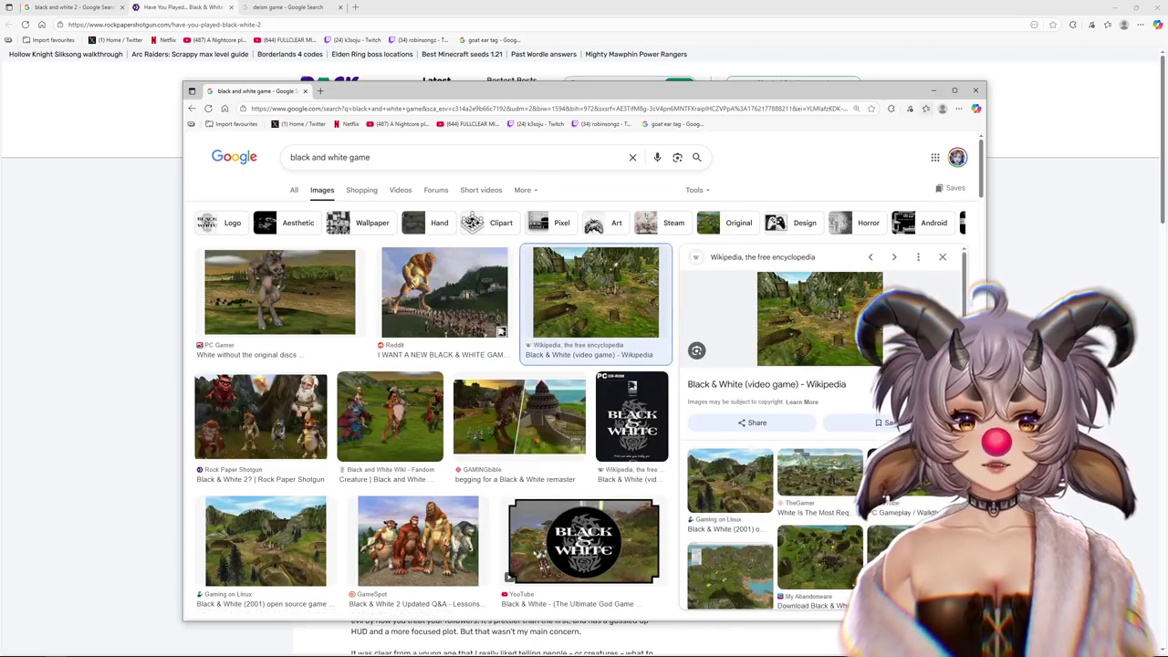
left_click(389, 415)
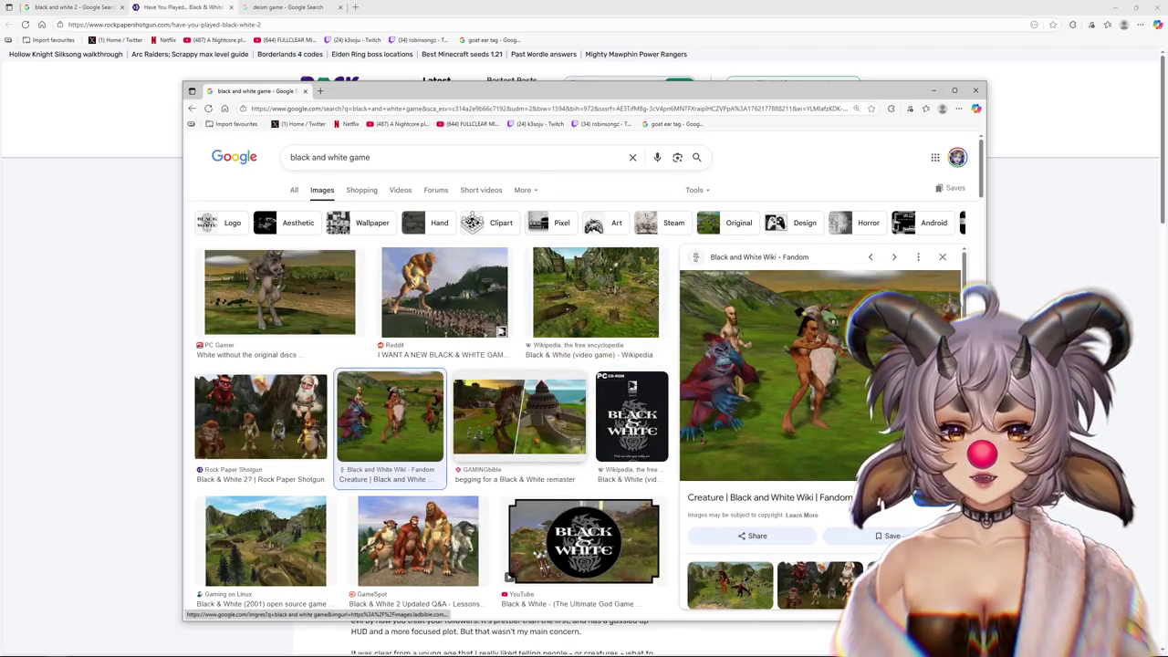
left_click(519, 415)
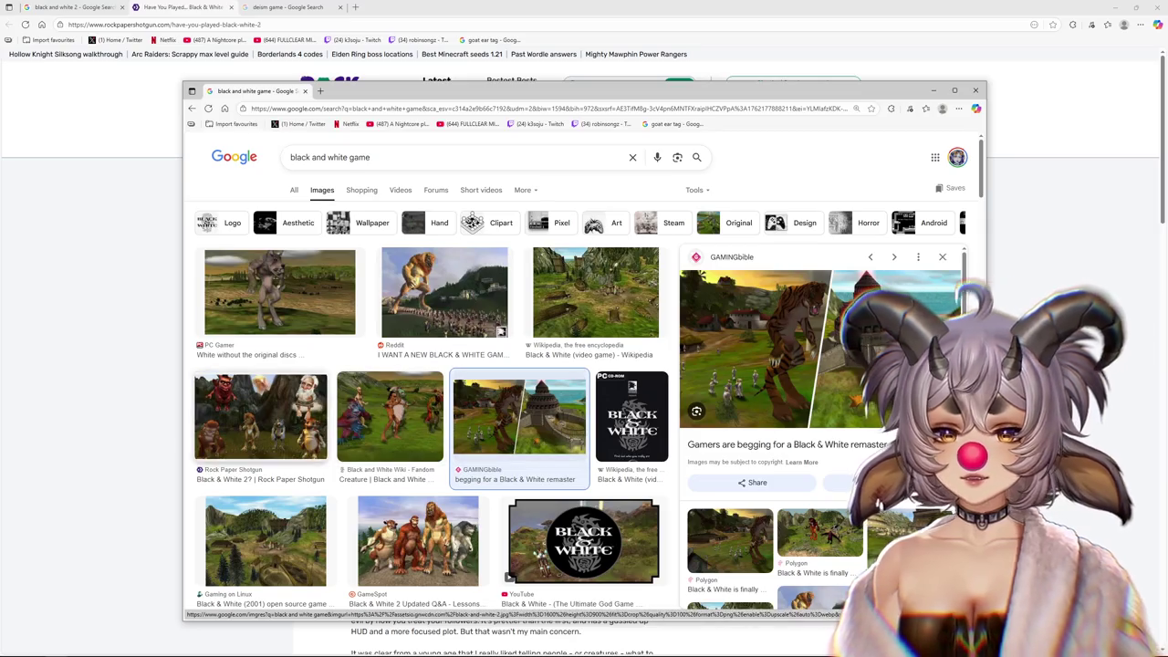
scroll(418, 538, "down", 3)
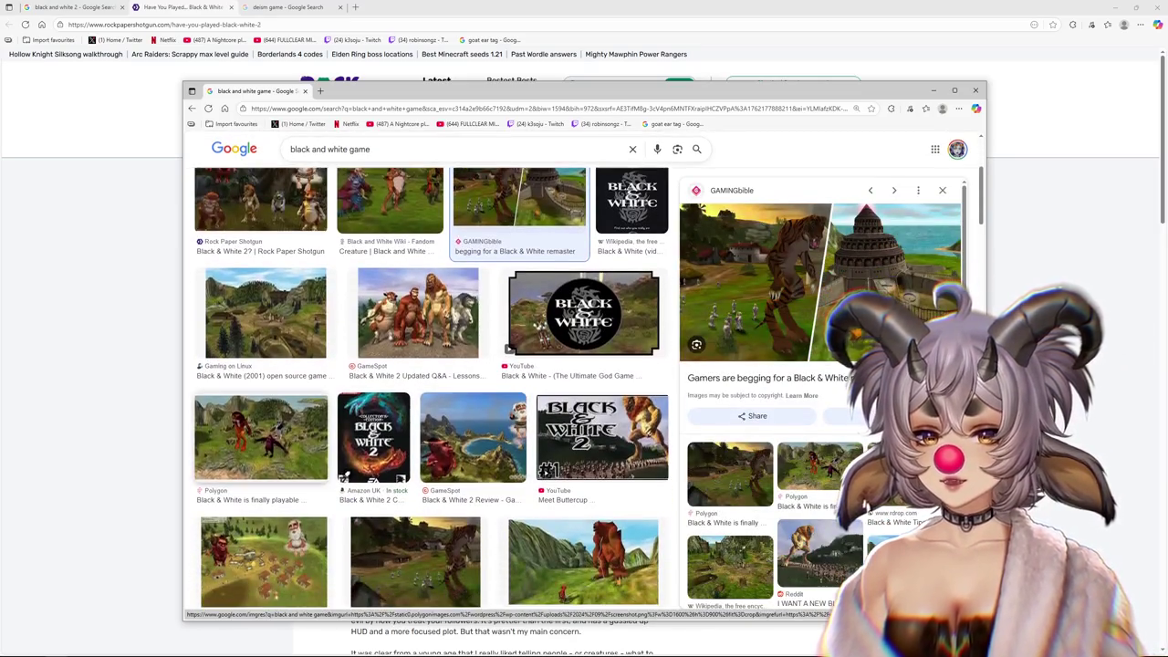
left_click(260, 438)
right_click(799, 276)
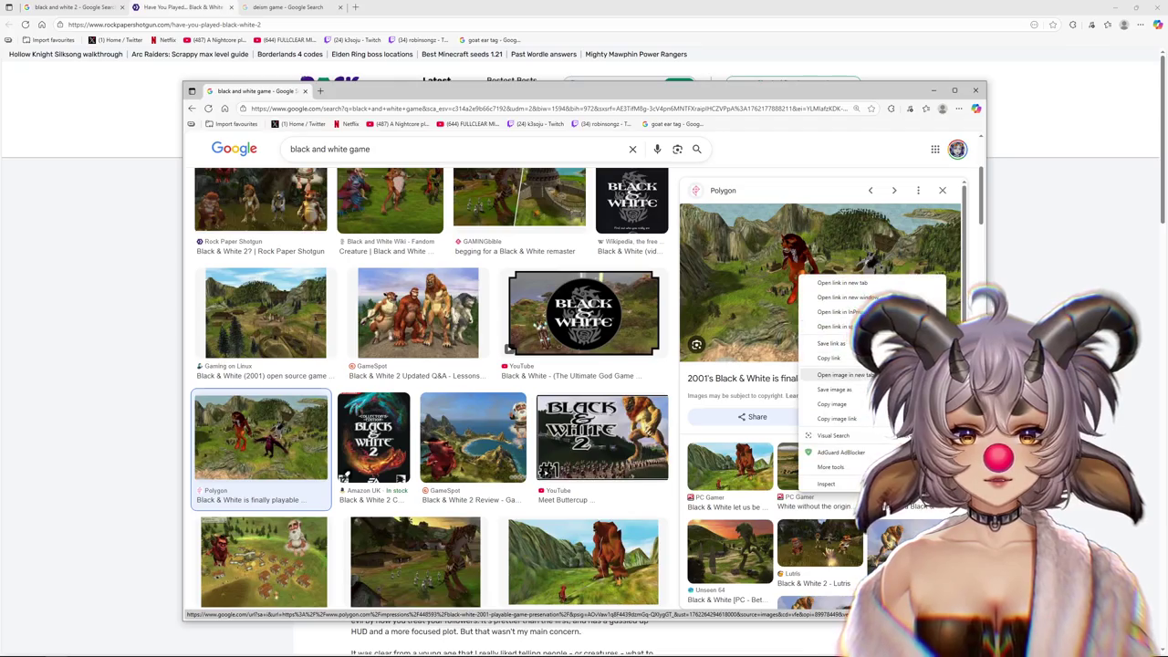
scroll(415, 474, "down", 1)
left_click(416, 470)
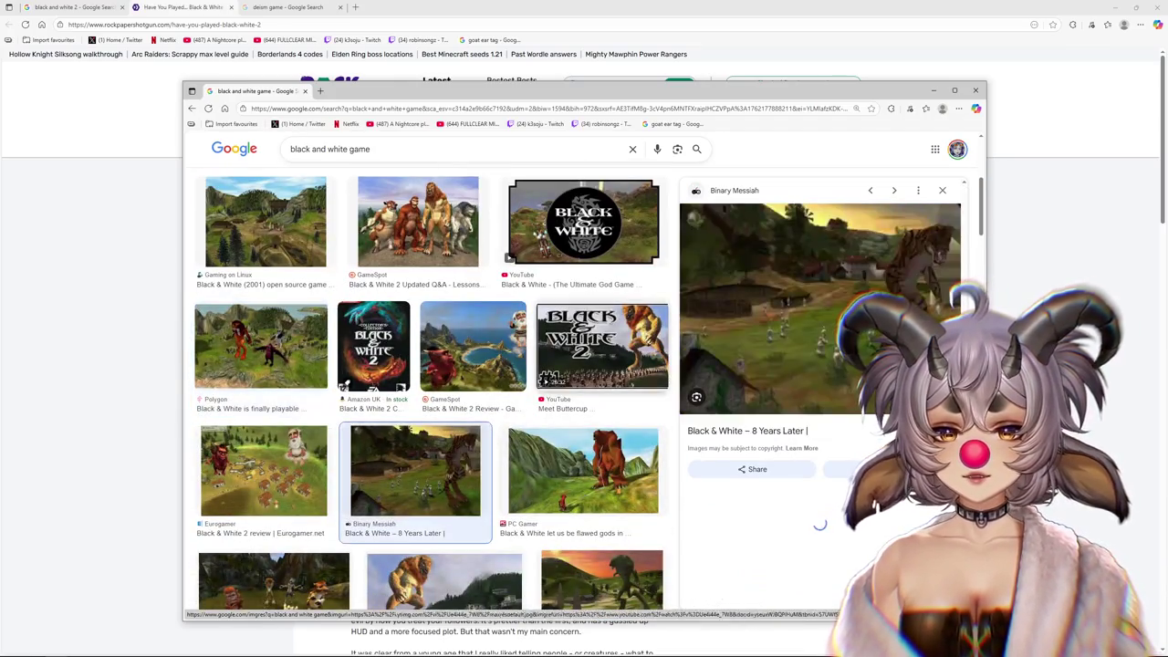
right_click(844, 290)
left_click(876, 296)
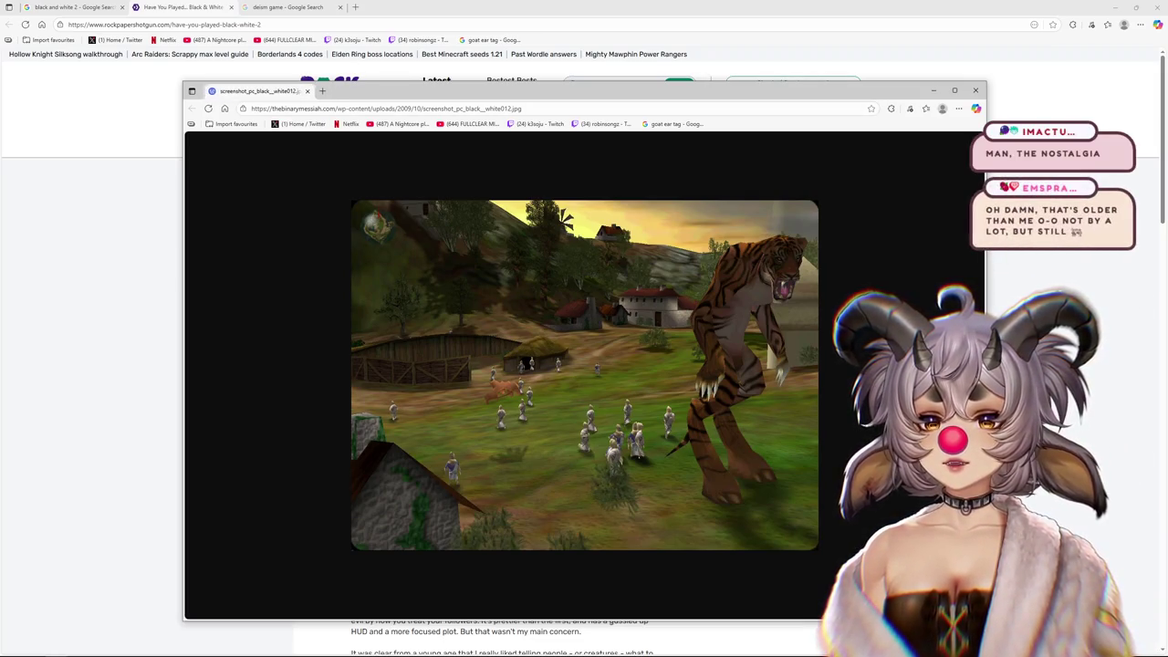
Leave the screenshot window and return to the Cubism physics settings
key("alt+Tab")
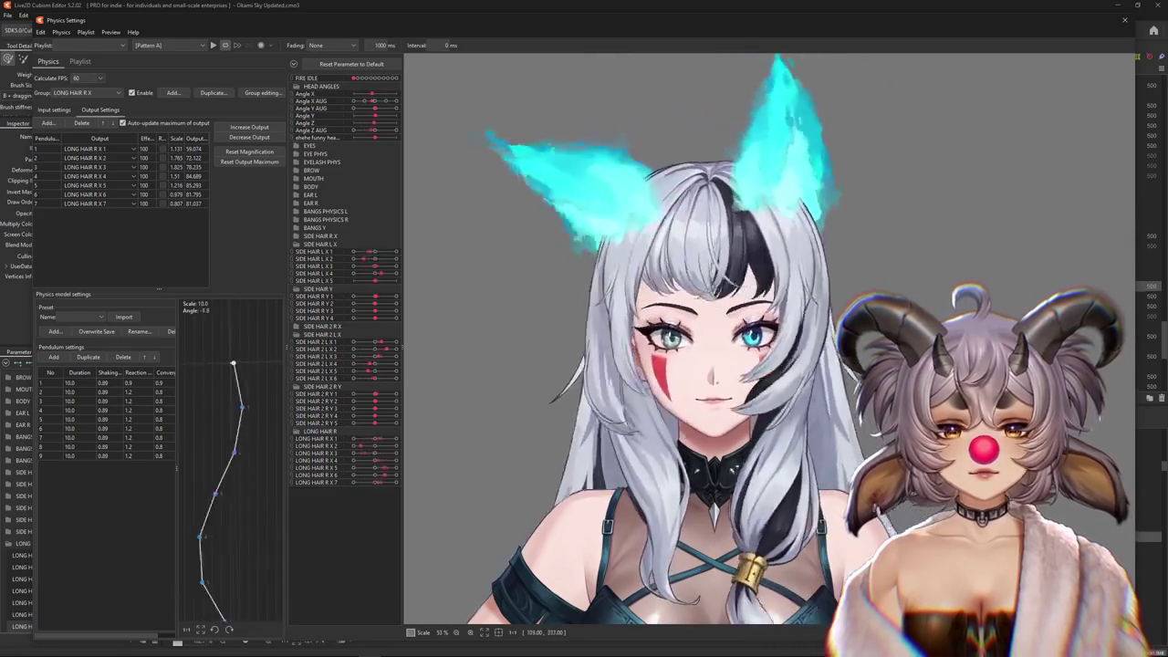
Zoom out and pan the canvas so the model's whole face is in view
scroll(648, 301, "down", 3)
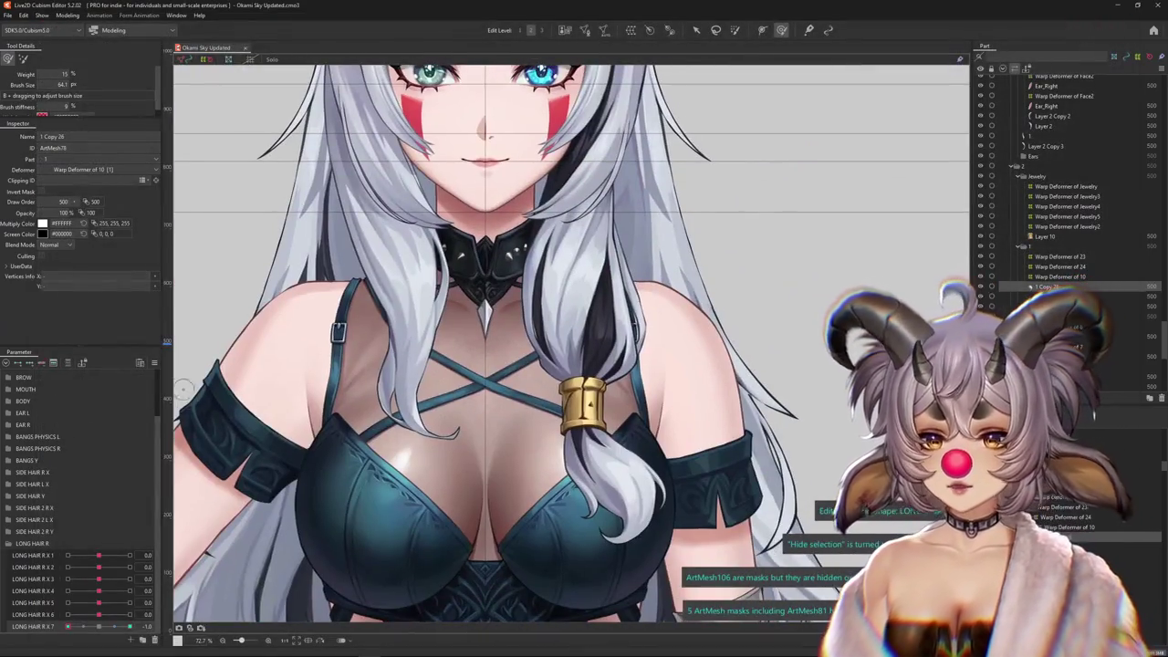
left_click(154, 363)
left_click(210, 597)
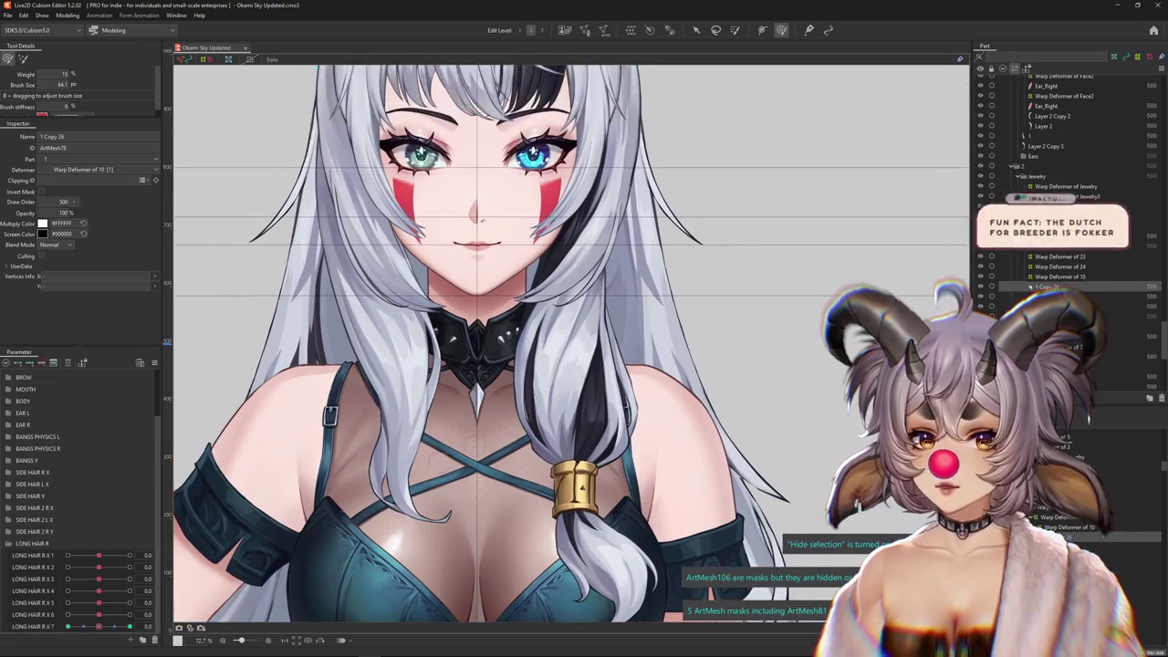
left_click_drag(179, 489, 179, 570)
left_click_drag(487, 372, 527, 393)
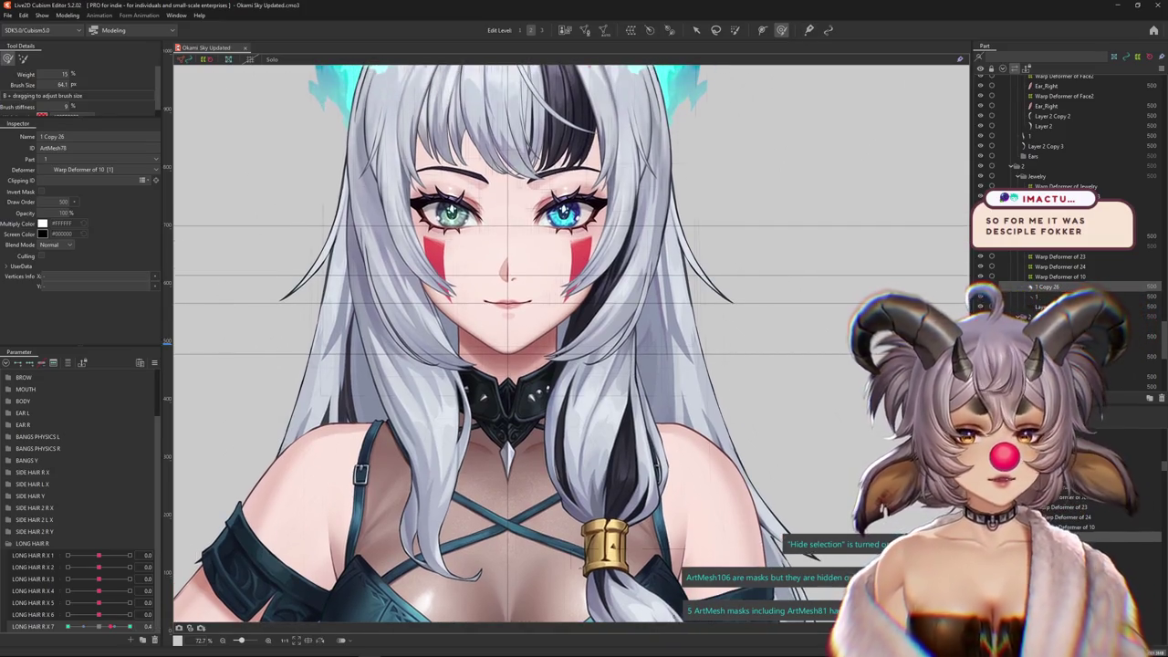
Select the braid mesh under the gold tie, then open Modeling > Physics Settings
left_click(621, 584)
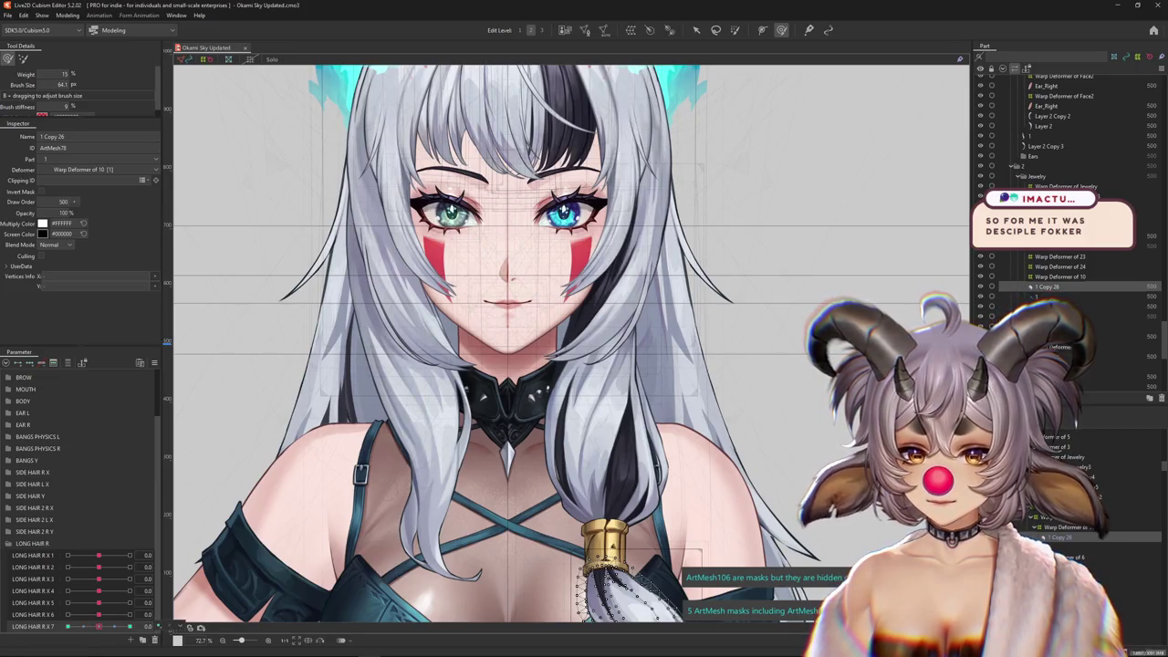
scroll(536, 273, "down", 5)
scroll(536, 274, "up", 2)
left_click_drag(446, 427, 396, 423)
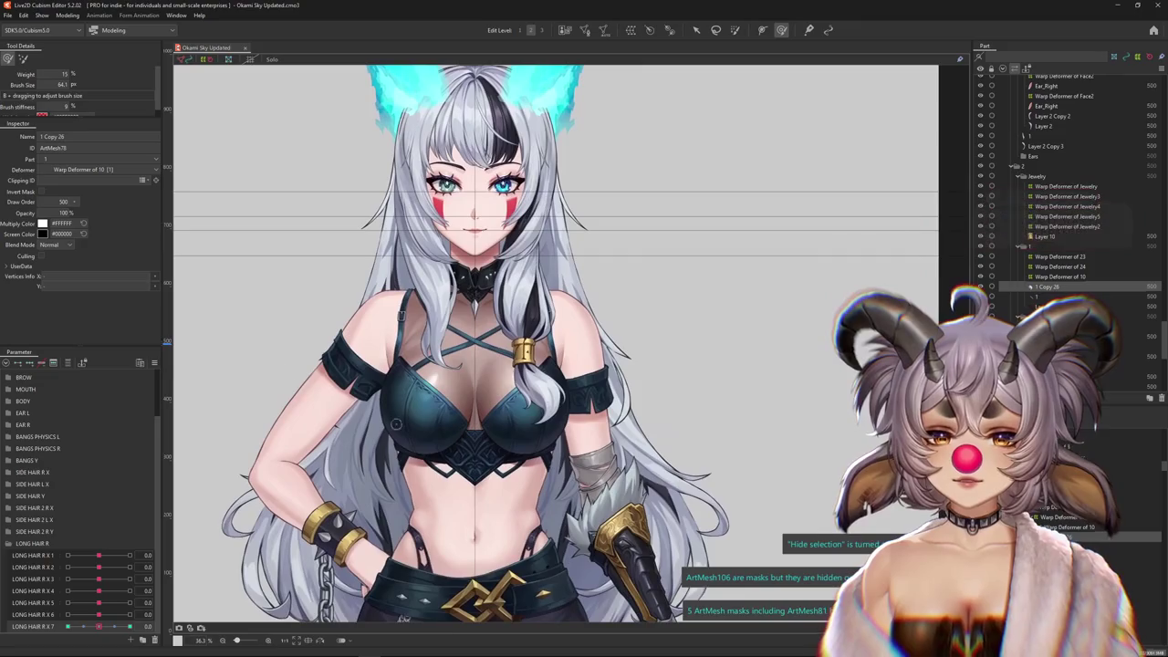
left_click(68, 15)
left_click(91, 218)
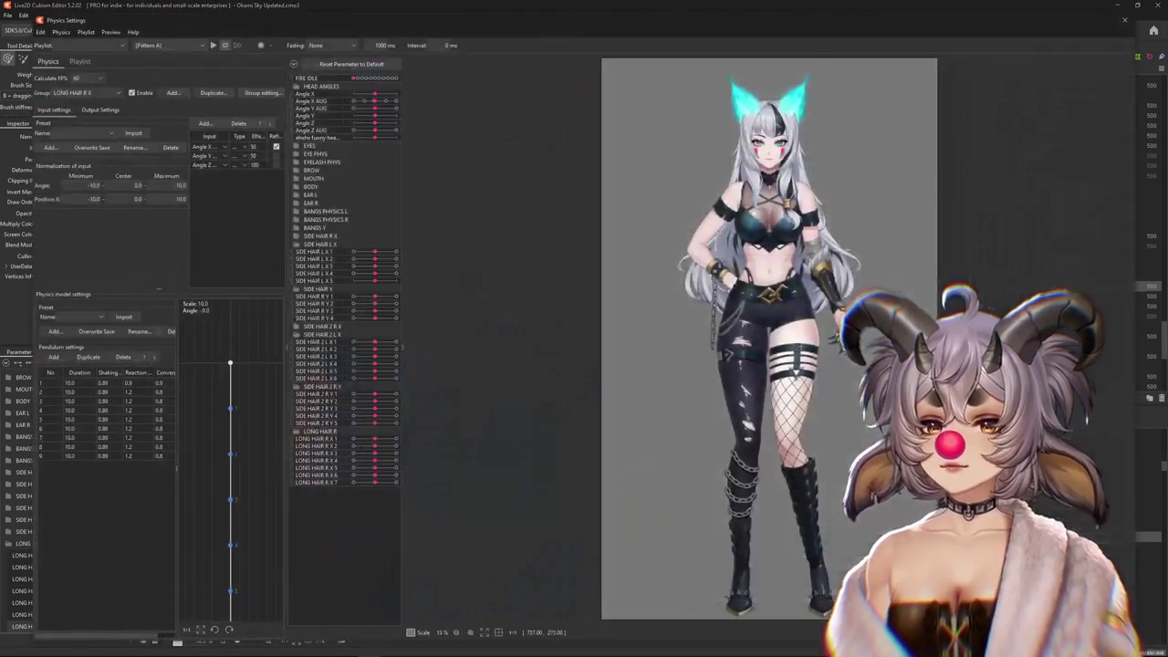
Turn the preview head to watch the LONG HAIR R X hair swing, then close the dialog
scroll(657, 155, "up", 3)
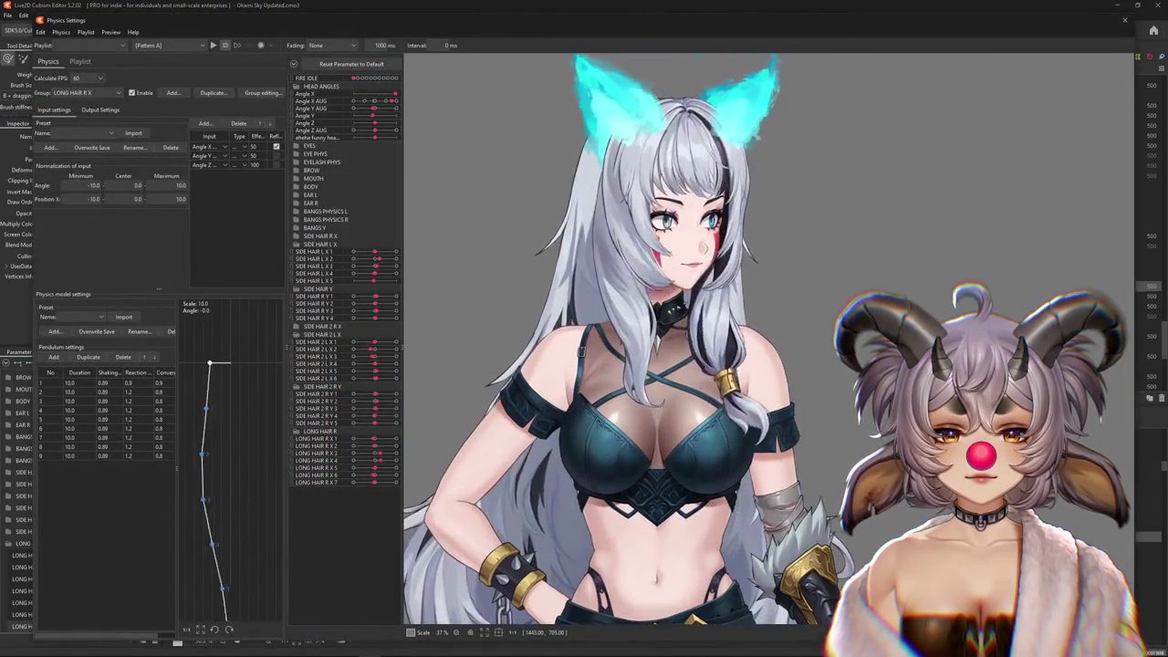
left_click_drag(651, 274, 456, 288)
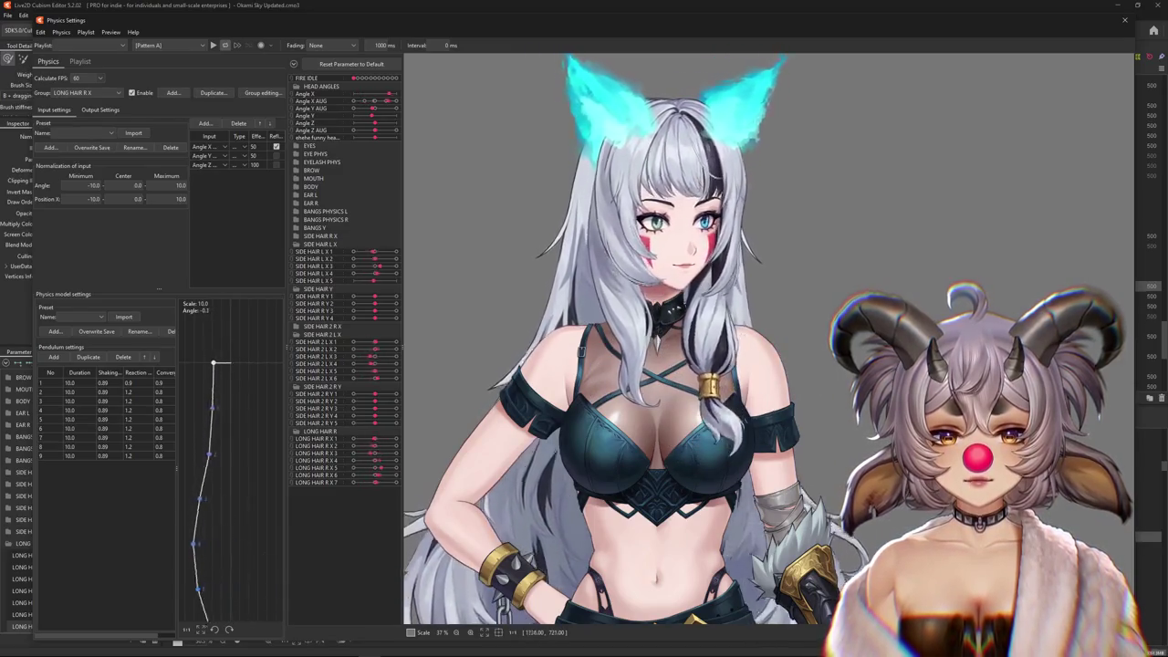
key("Escape")
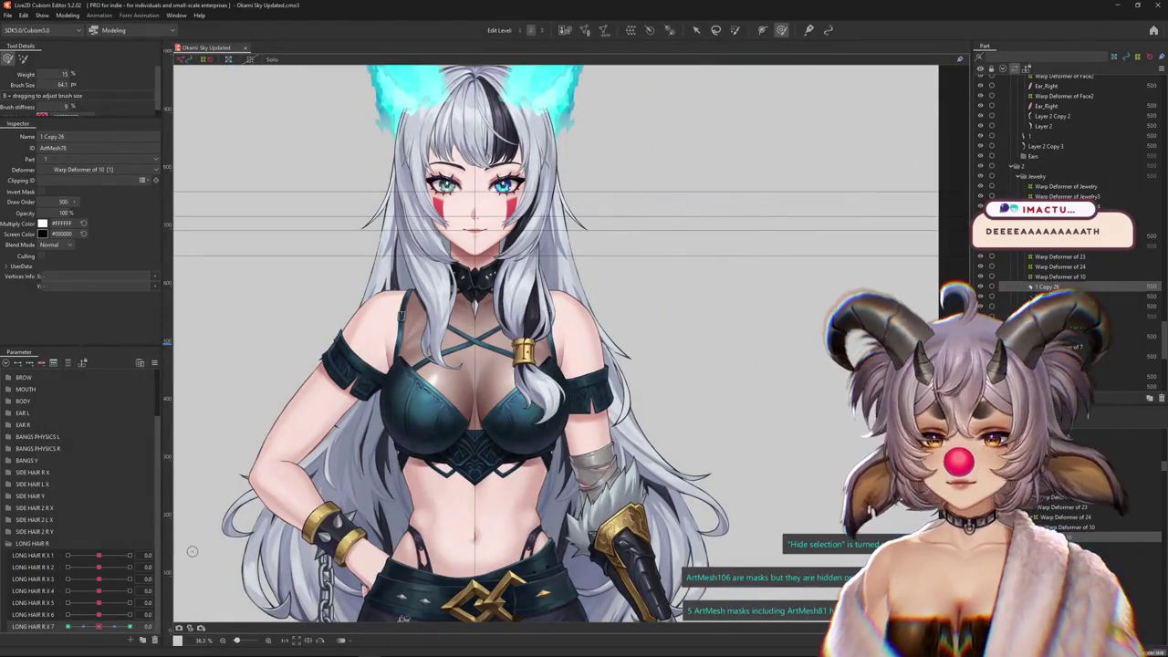
Select the 1 Copy 24 mesh from the overlapping meshes under the gold tie
scroll(489, 355, "up", 5)
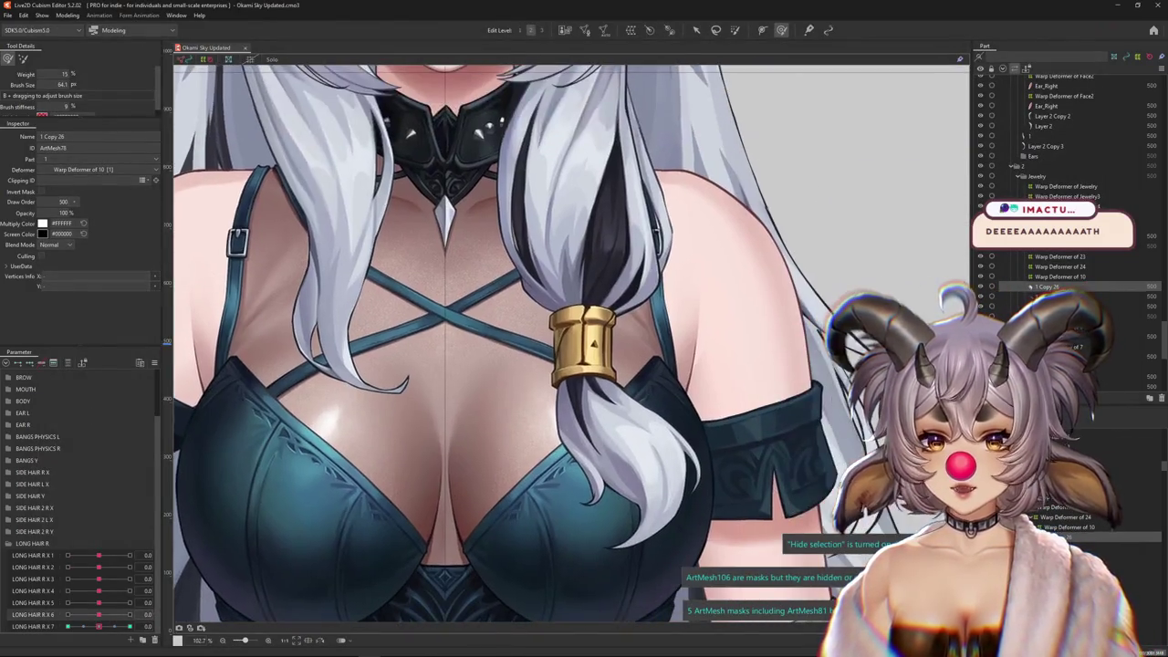
right_click(150, 359)
key("Escape")
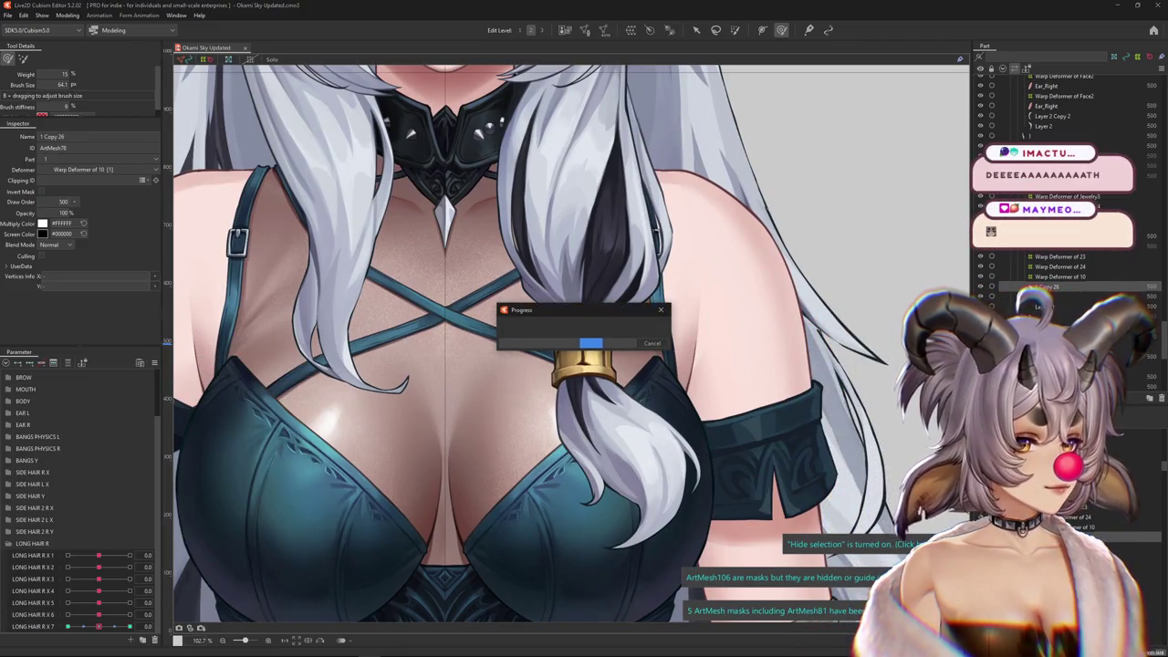
left_click(547, 449)
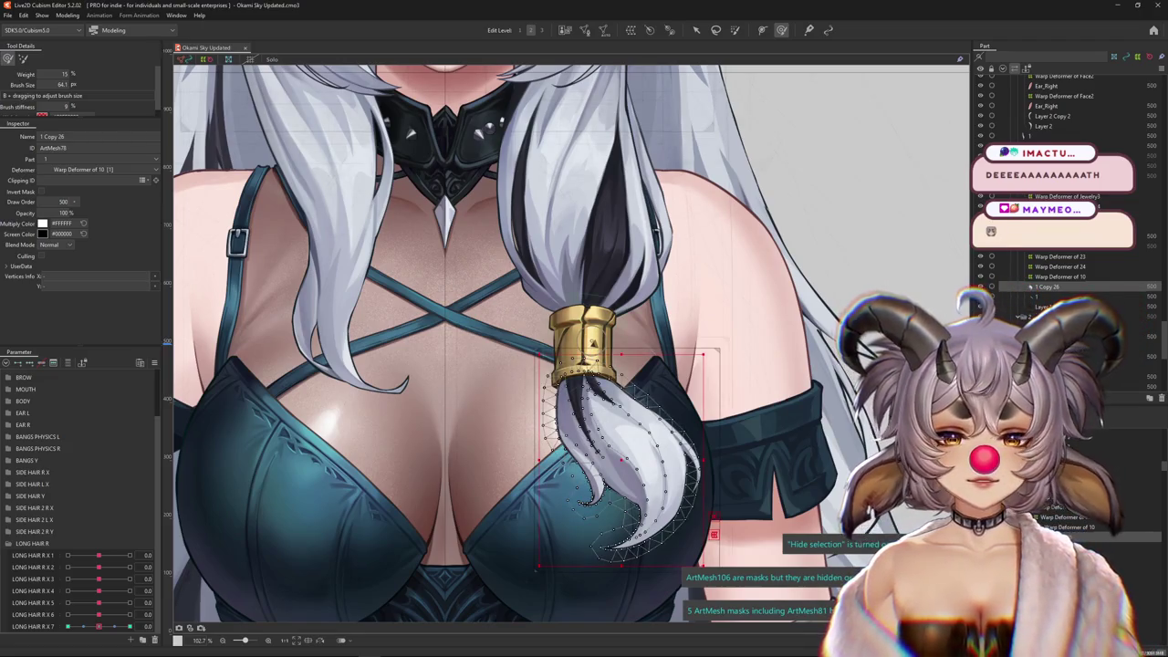
scroll(566, 384, "down", 1)
scroll(565, 383, "down", 1)
right_click(566, 365)
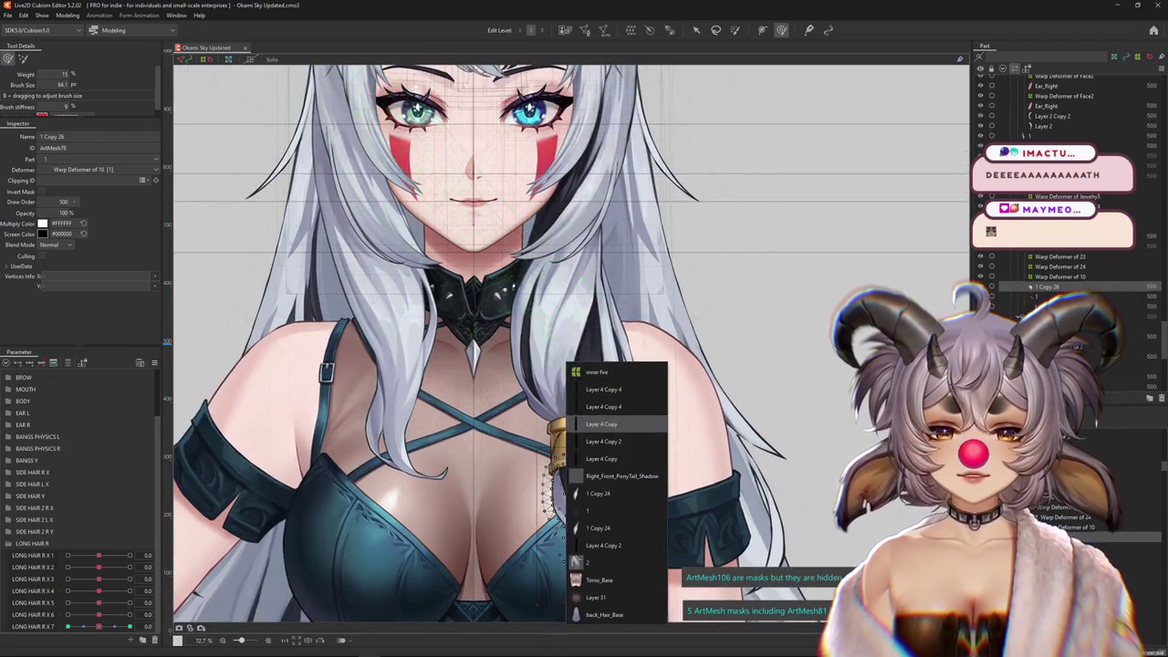
left_click(598, 492)
scroll(548, 361, "up", 2)
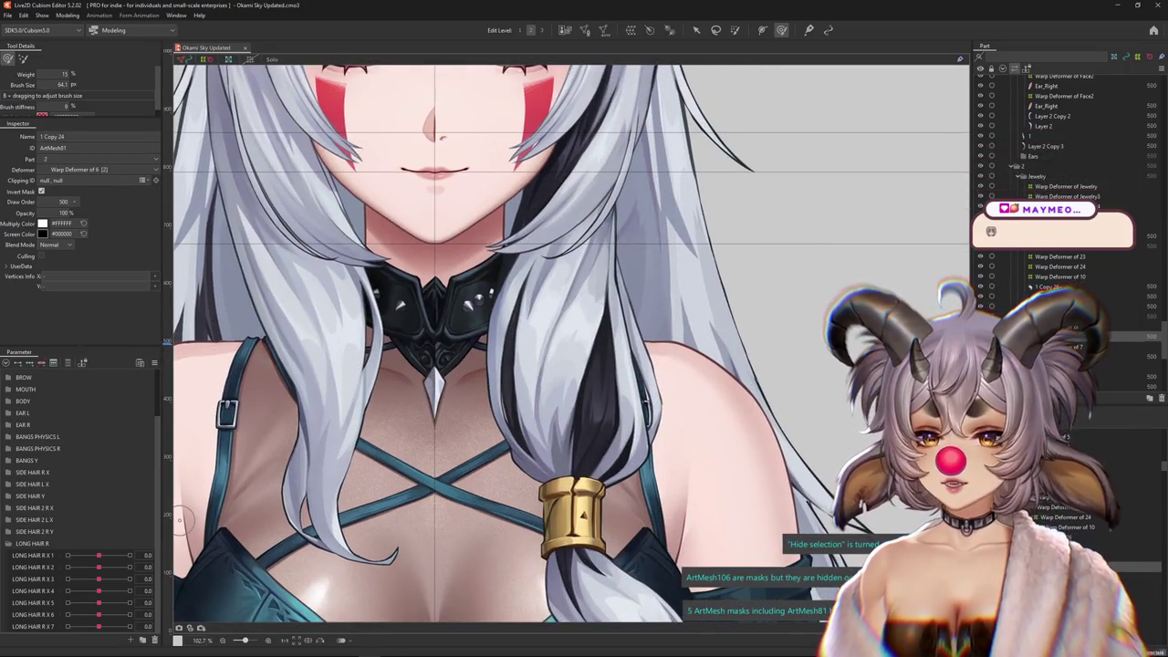
Change an option on the LONG HAIR R X 1 parameter and select the long right hair strand
right_click(172, 552)
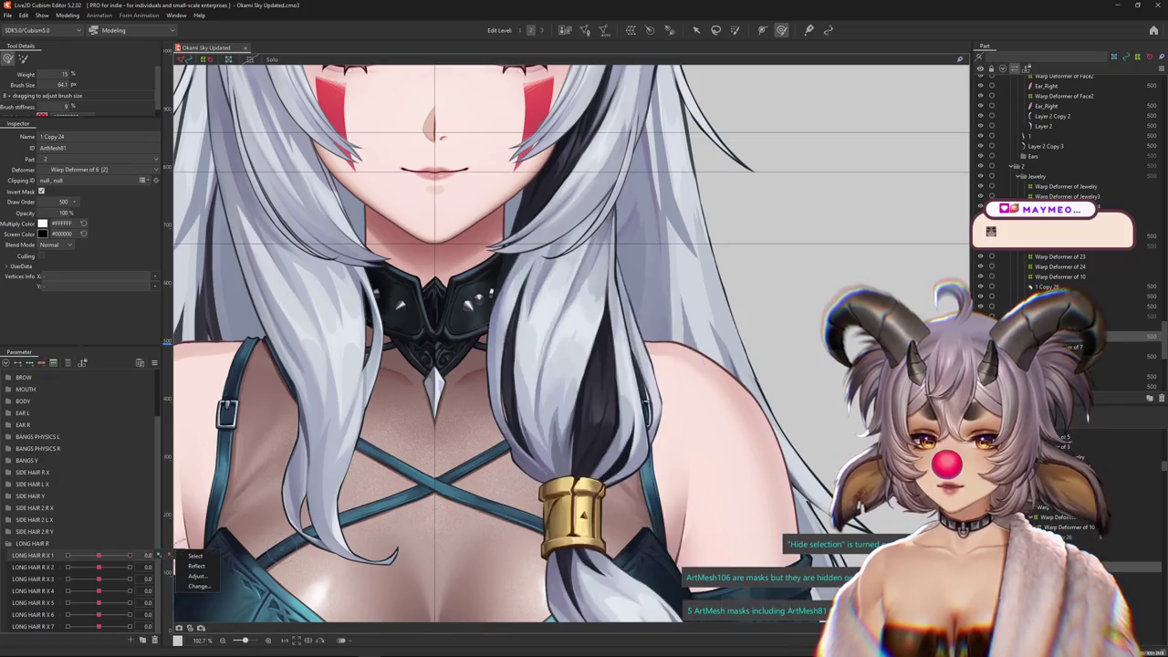
left_click(196, 565)
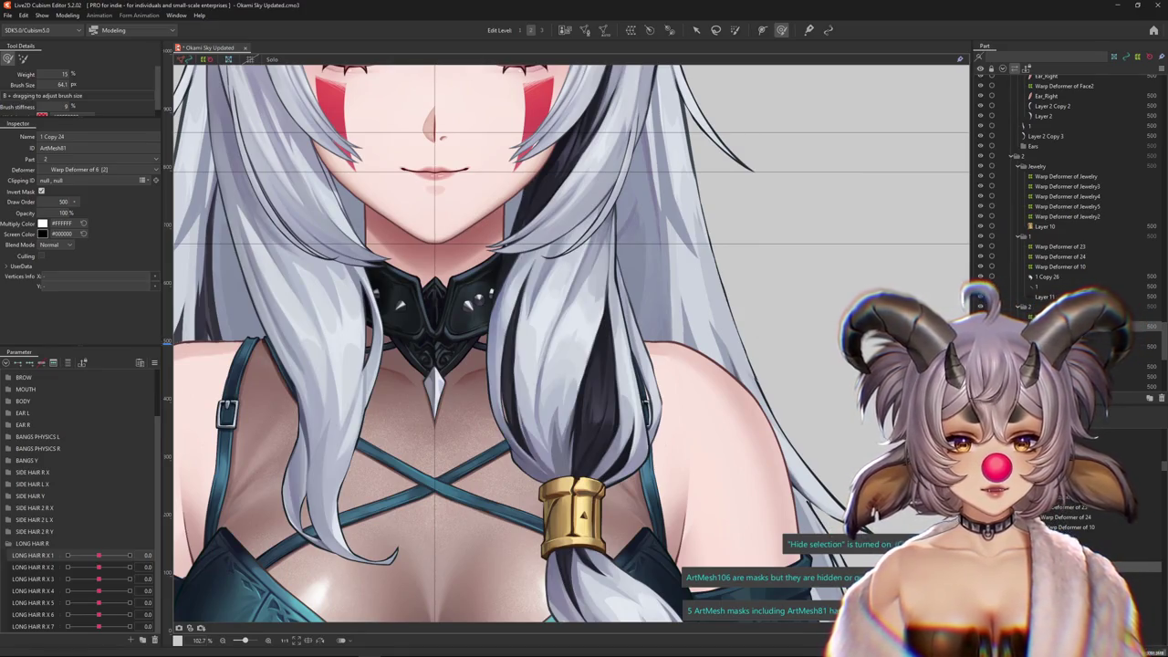
left_click(616, 404)
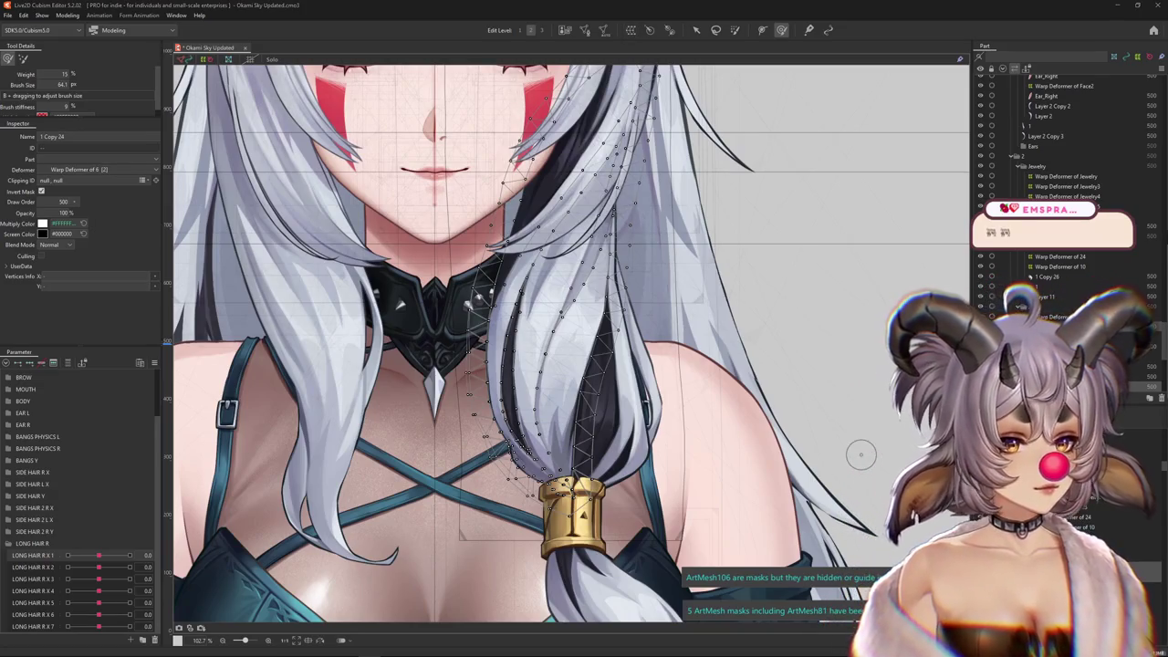
Select the hair strand's Warp Deformer of 25 and test it at LONG HAIR R X 1 = -1
left_click(584, 383)
scroll(511, 493, "down", 2)
scroll(511, 493, "down", 2)
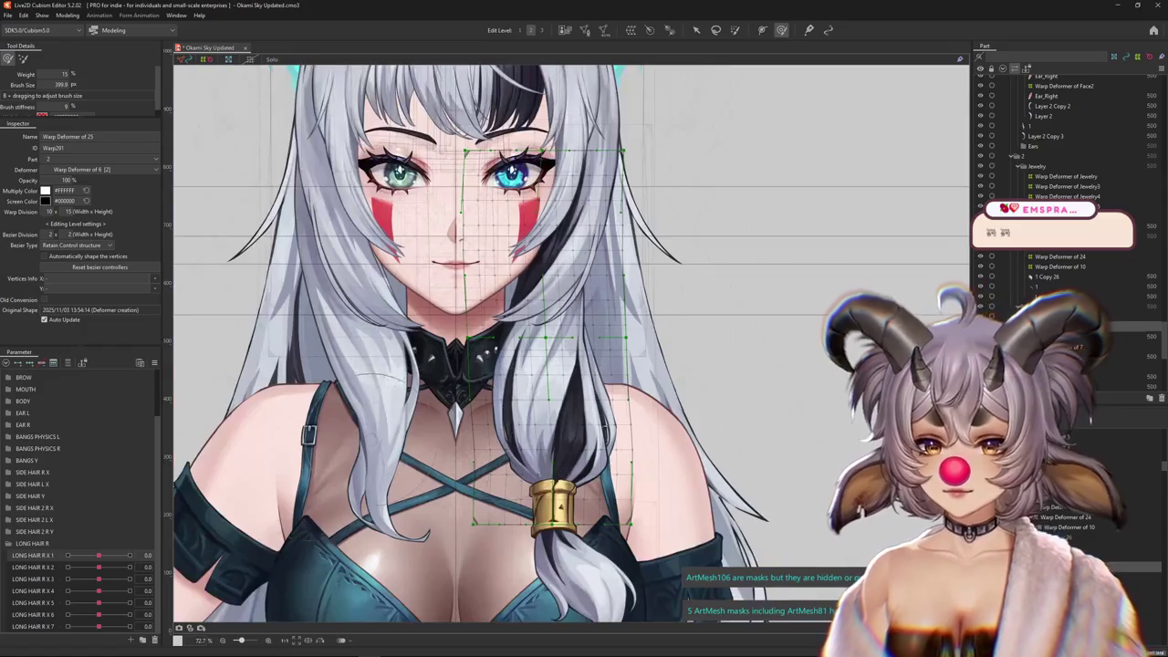
mouse_move(99, 555)
left_mouse_down()
mouse_move(116, 555)
mouse_move(66, 555)
left_mouse_up()
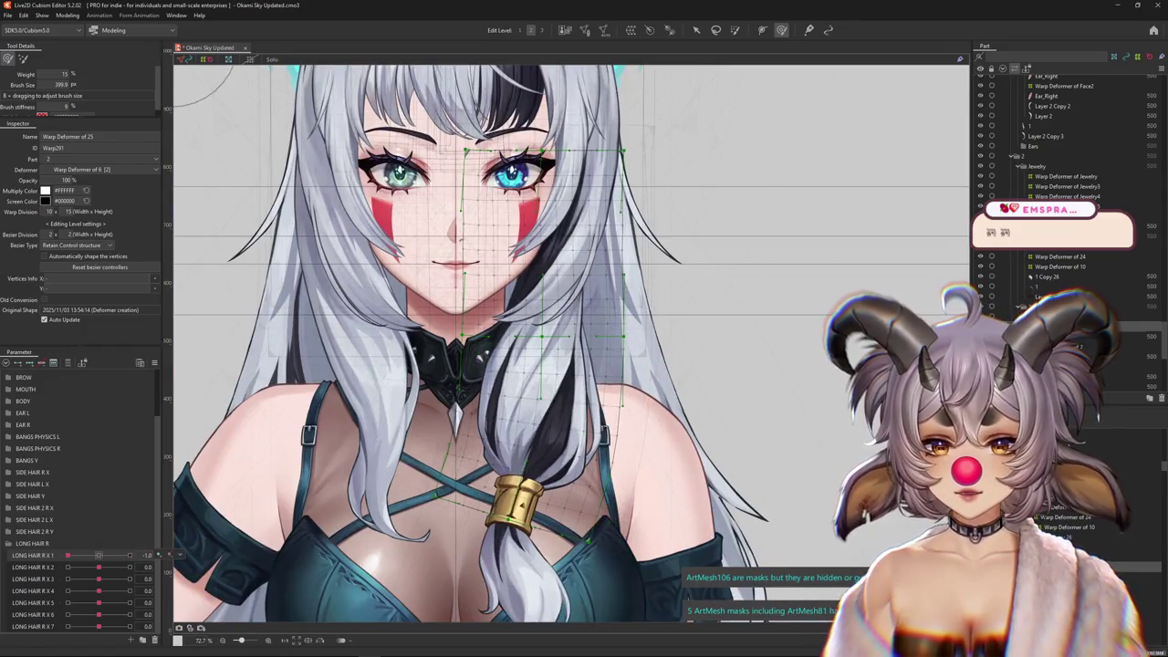
left_click(160, 566)
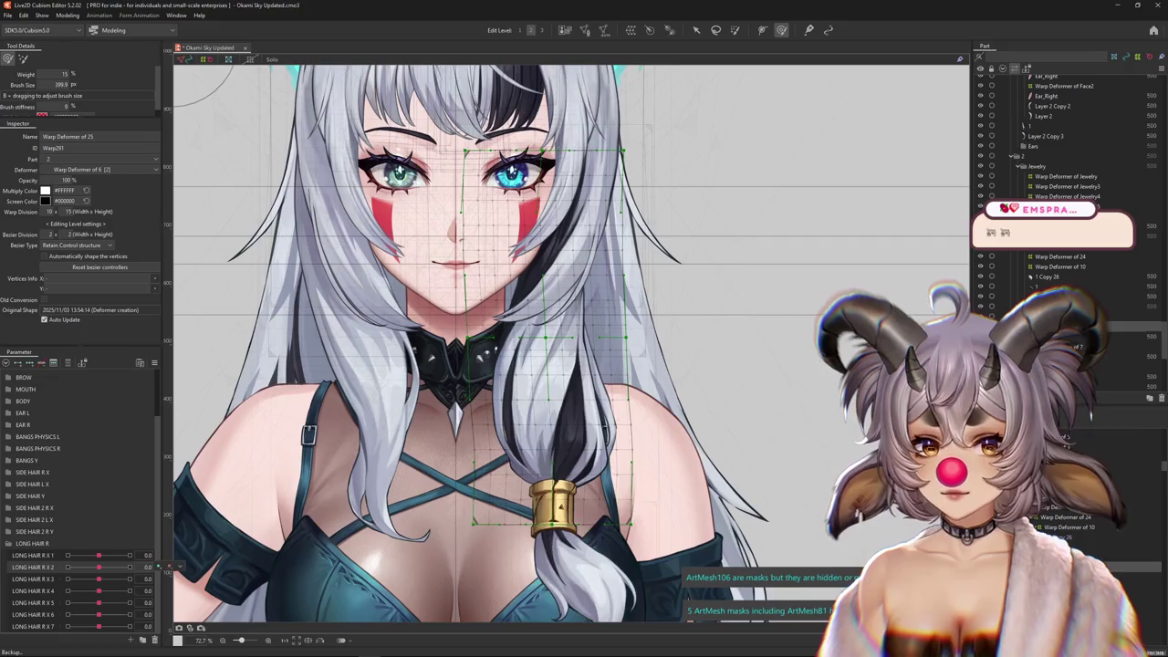
Key LONG HAIR R X 2 at 1.0 and -1.0, warping the strand so the tie follows
left_click(129, 566)
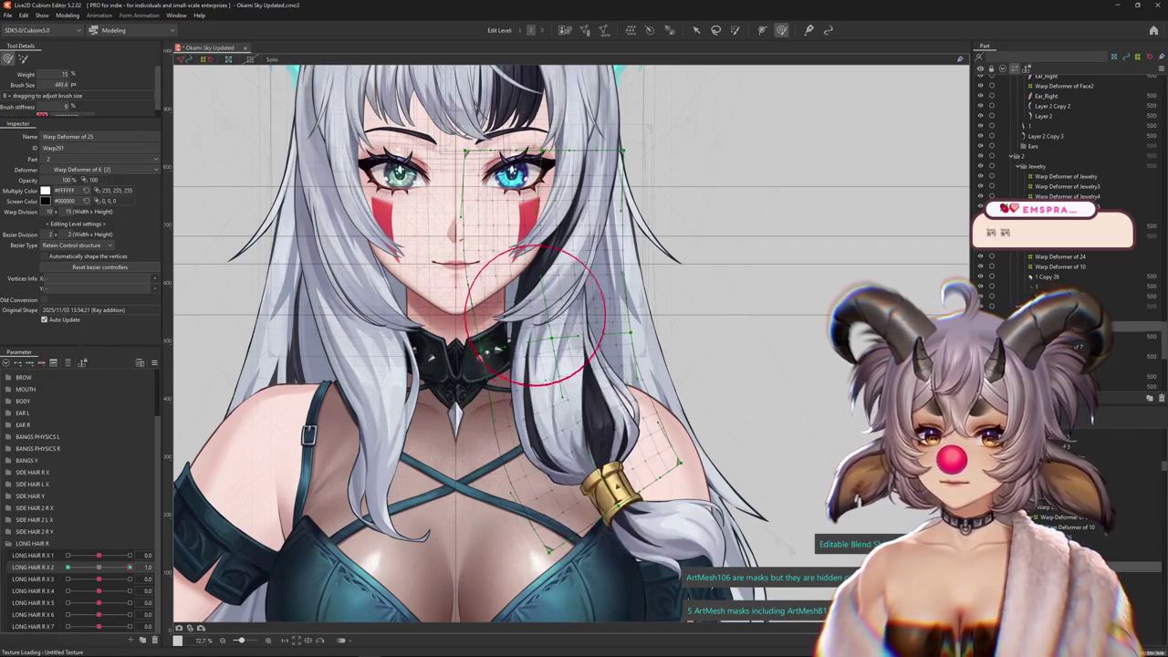
left_click_drag(550, 344, 554, 372)
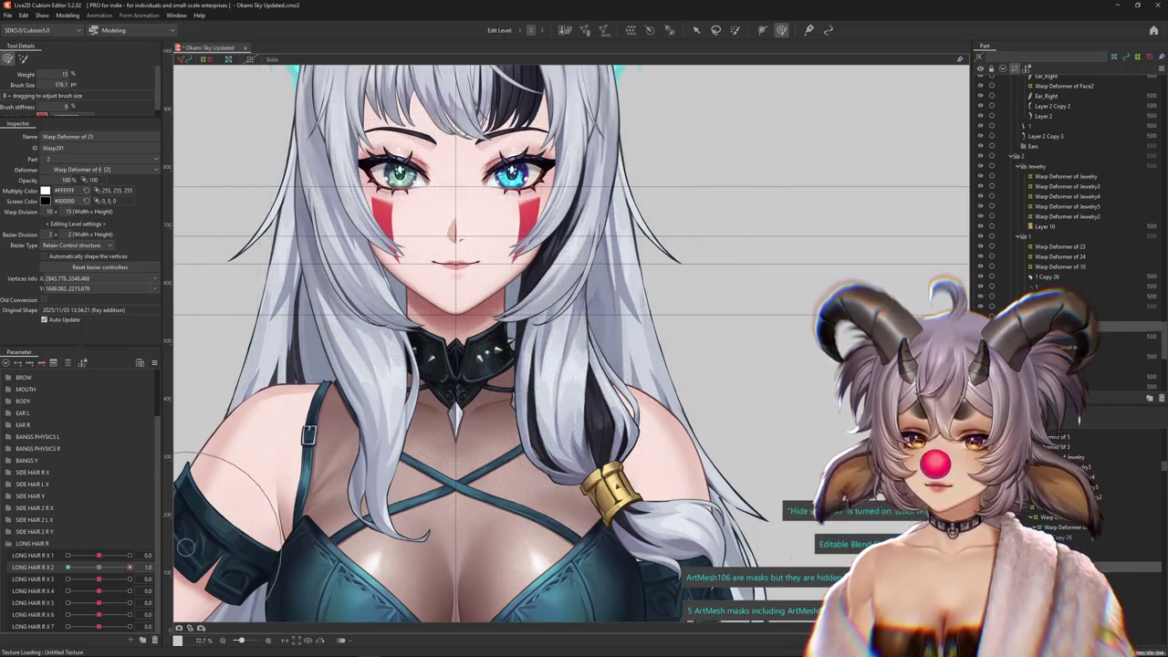
left_click_drag(550, 356, 523, 358)
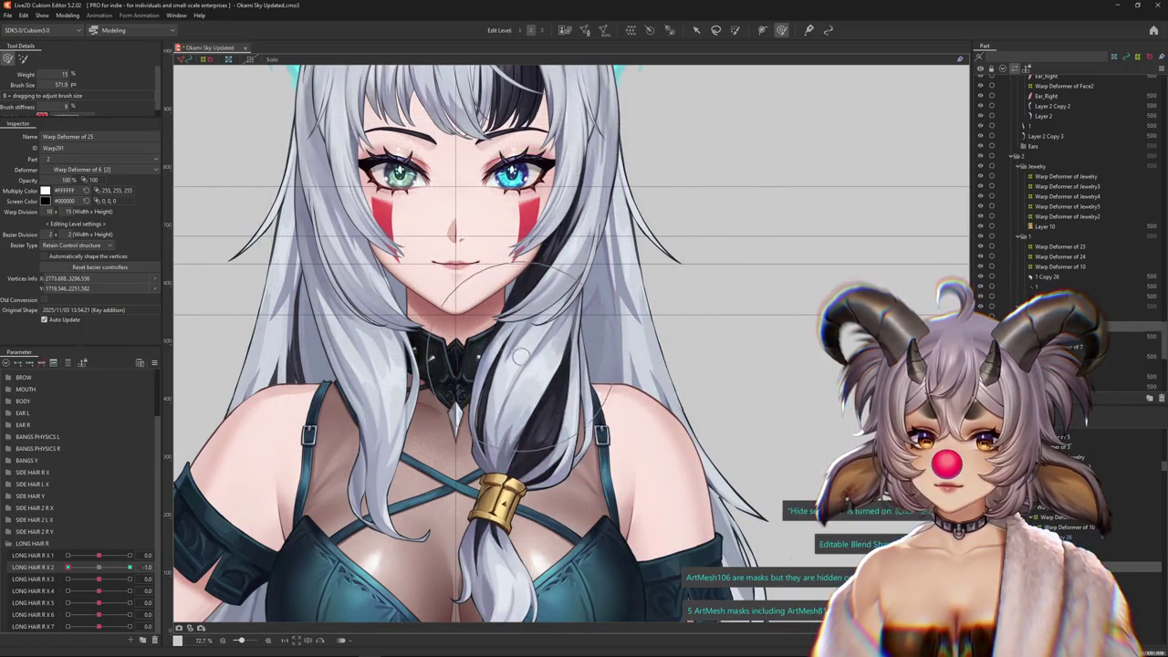
left_click_drag(180, 571, 515, 420)
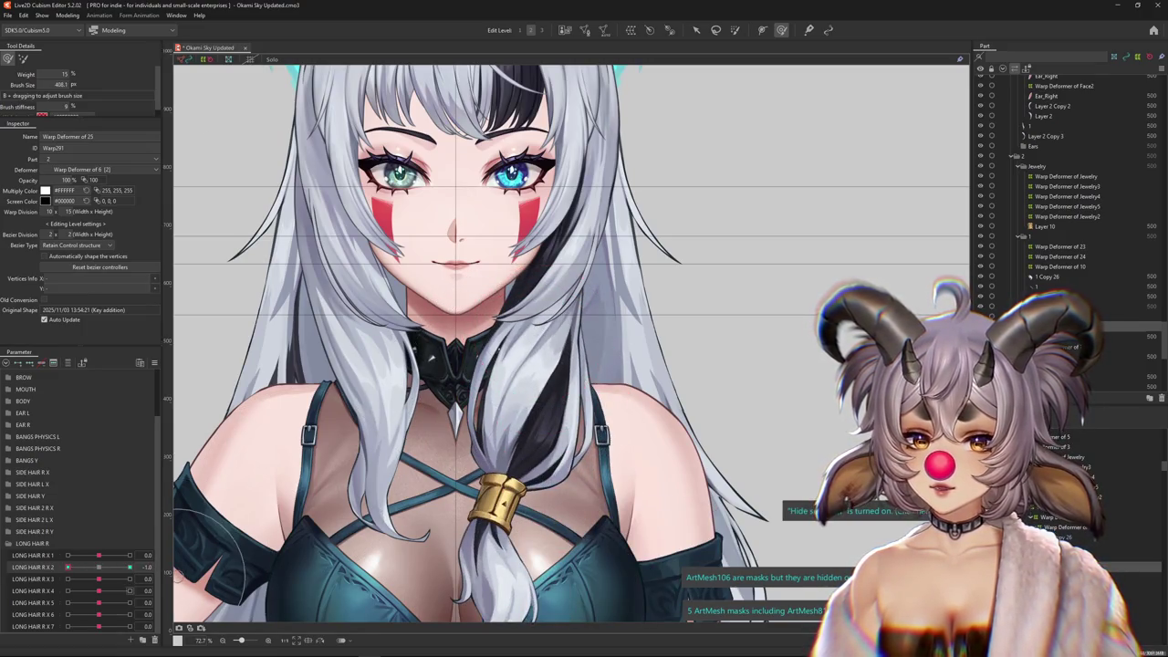
left_click(32, 579)
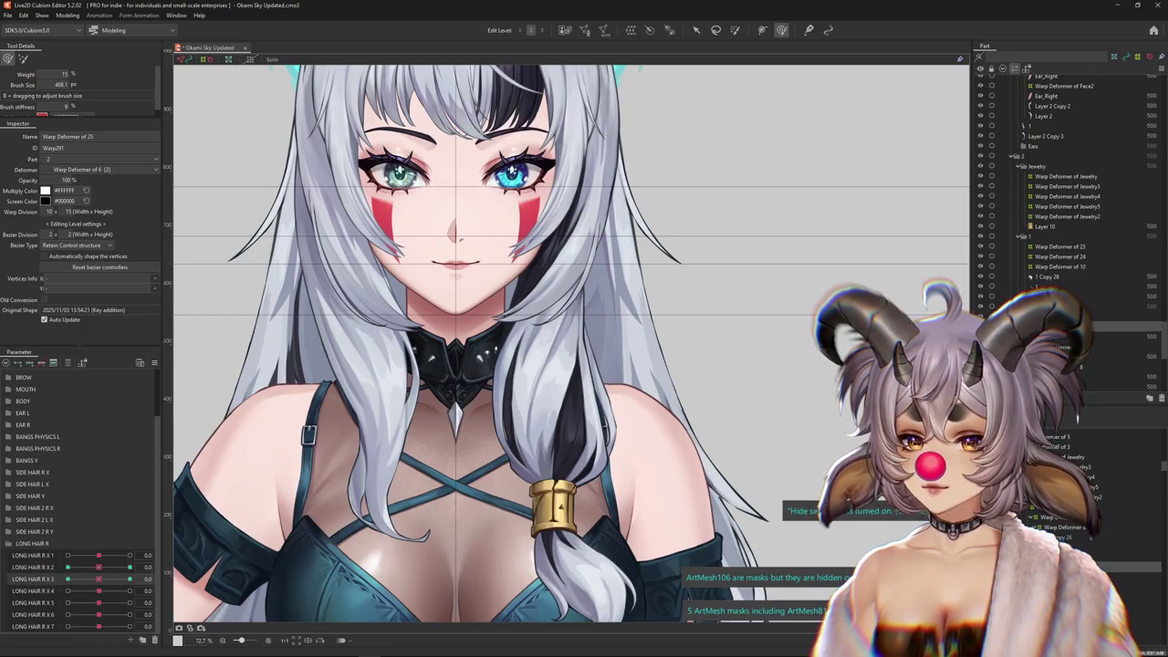
Key LONG HAIR R X 3 at 1.0 and bend the hair-tie deformer along the ponytail
left_click(129, 579)
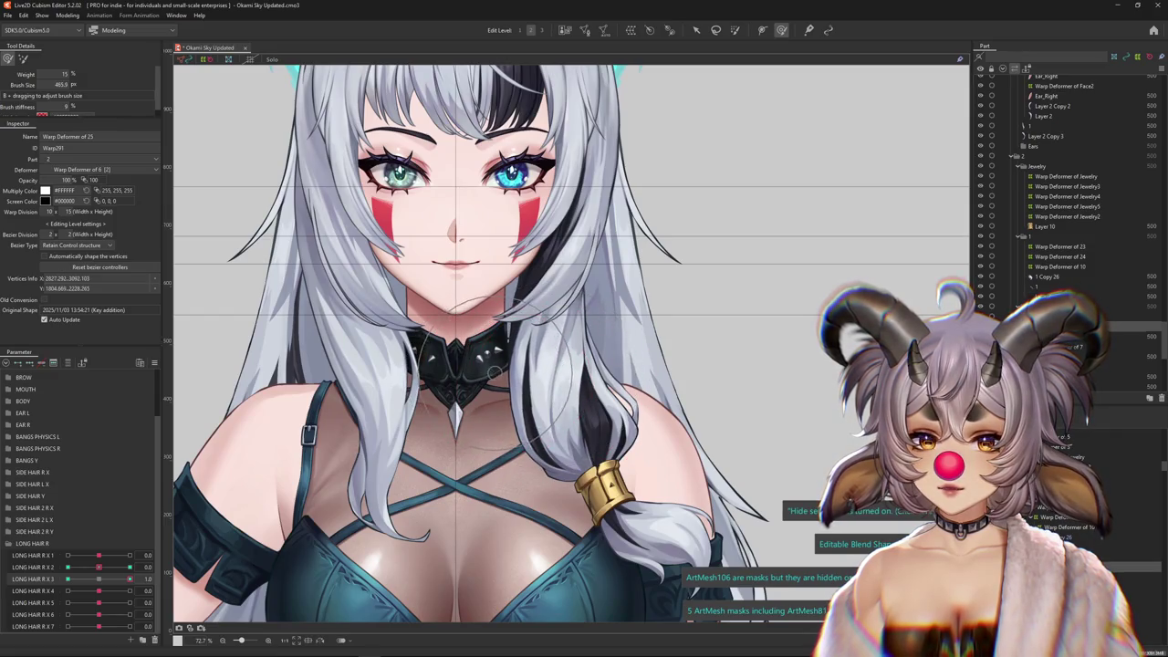
left_click_drag(573, 398, 586, 384)
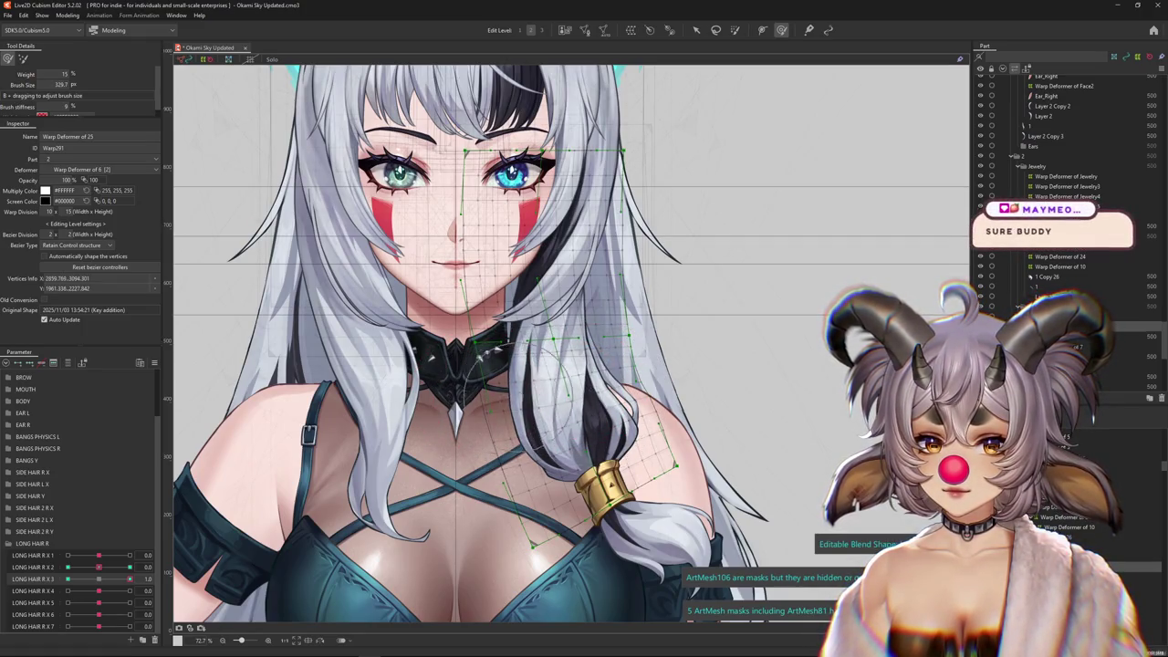
key("ctrl+h")
left_click_drag(524, 408, 540, 407)
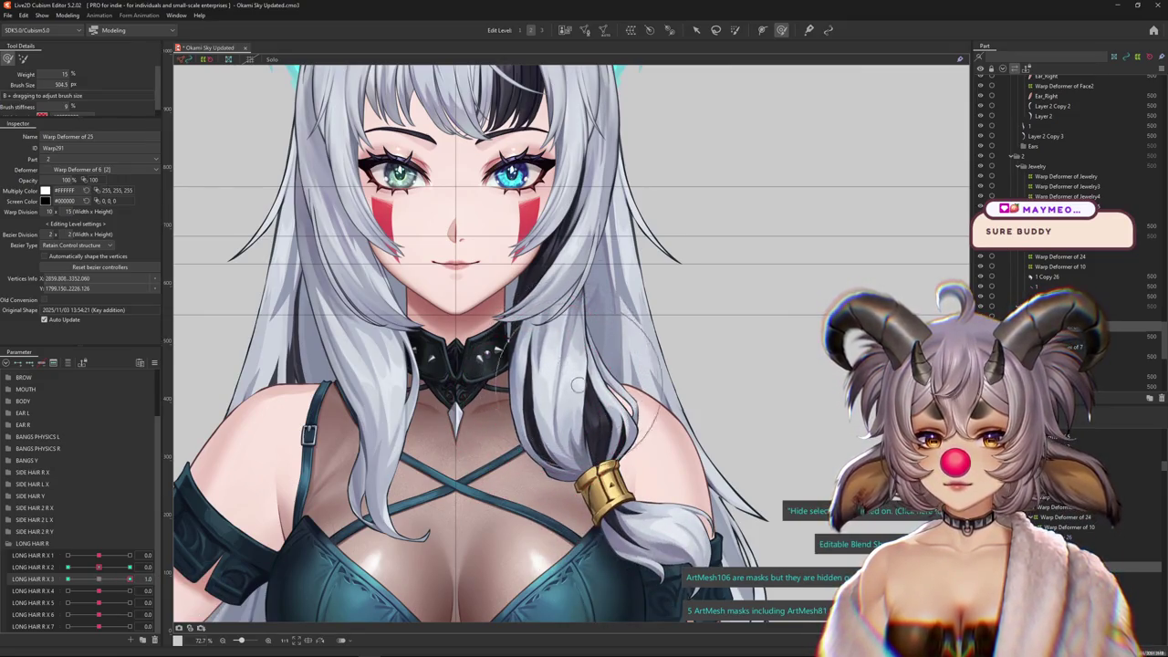
scroll(547, 415, "up", 1)
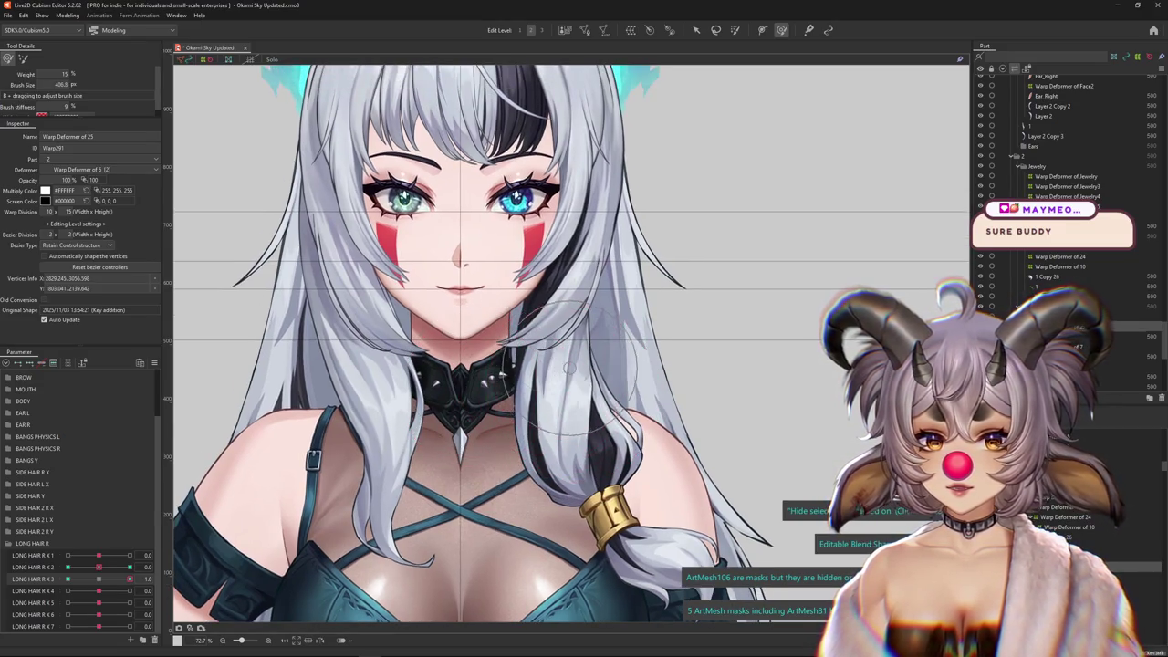
left_click_drag(568, 358, 579, 358)
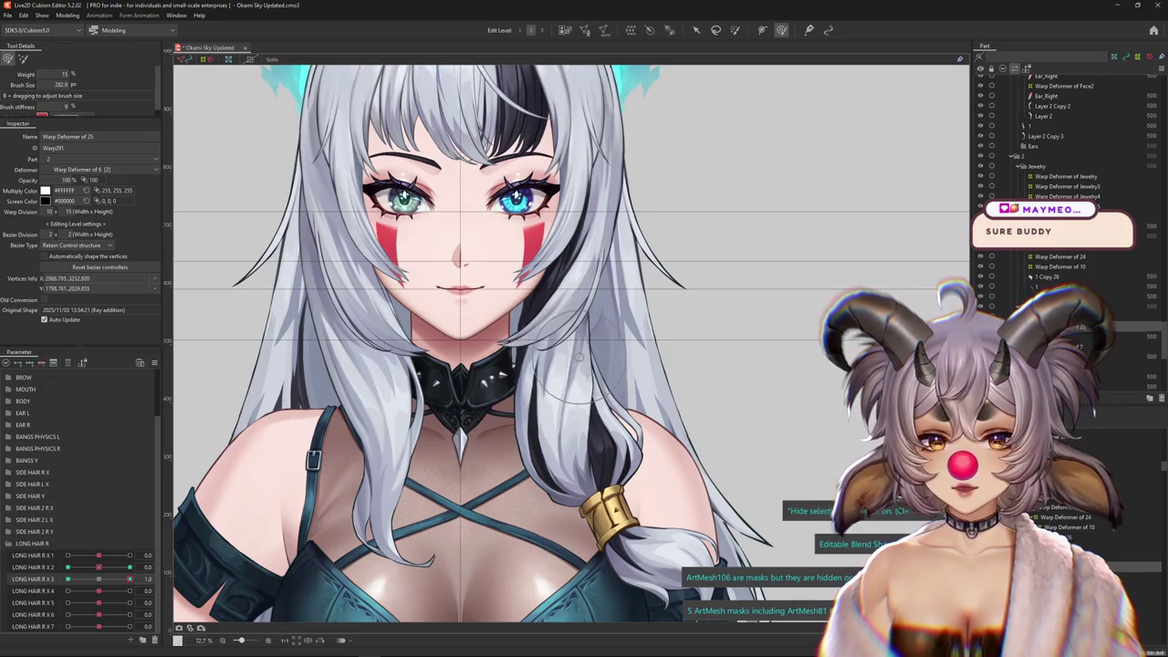
left_click_drag(611, 404, 584, 404)
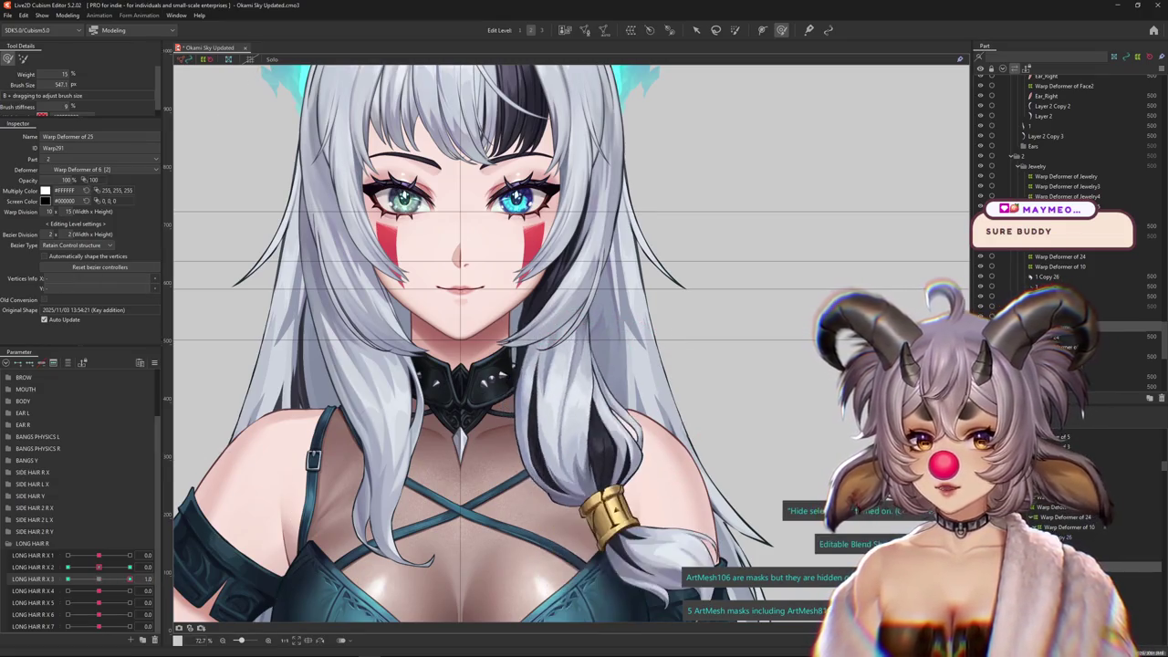
left_click_drag(602, 365, 566, 365)
mouse_move(565, 296)
left_mouse_down()
mouse_move(579, 327)
mouse_move(575, 263)
left_mouse_up()
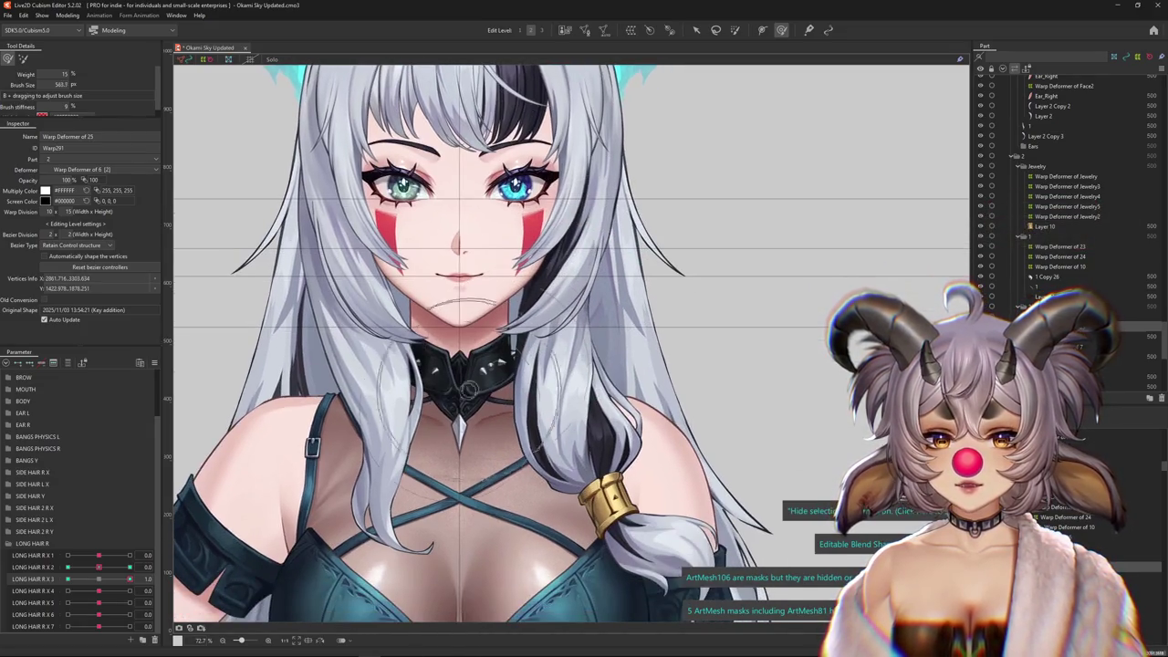
Push the tie lattice toward the lower braid, then preview both X 3 extremes and reset
left_click_drag(493, 308, 479, 309)
left_click_drag(564, 345, 567, 349)
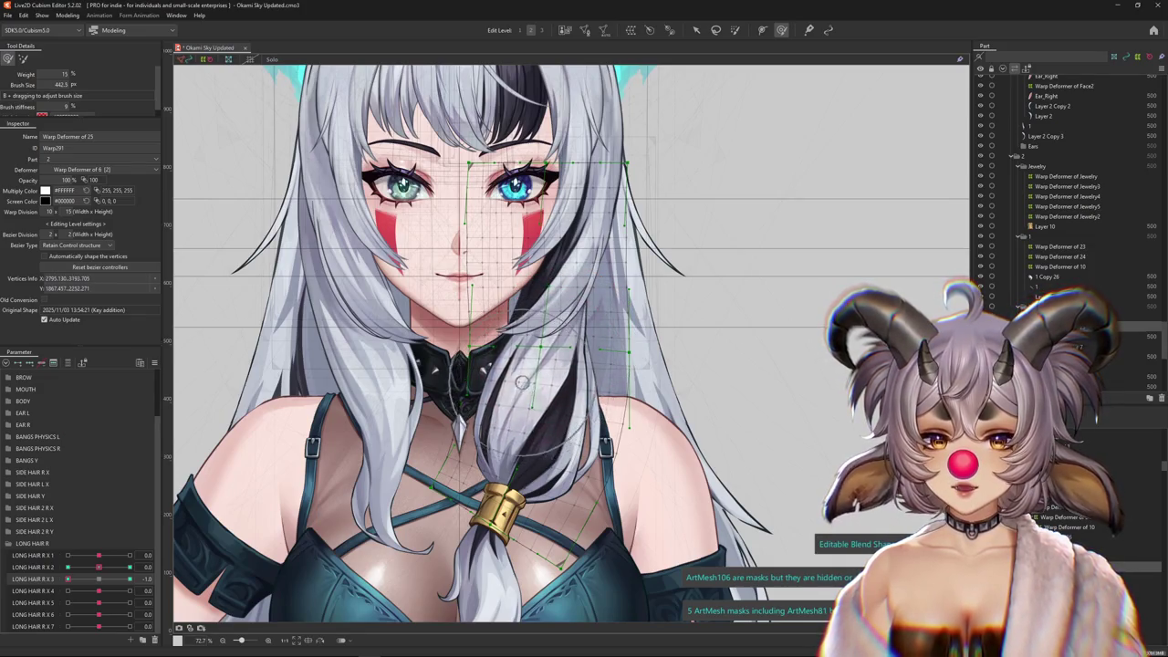
left_click_drag(553, 381, 566, 424)
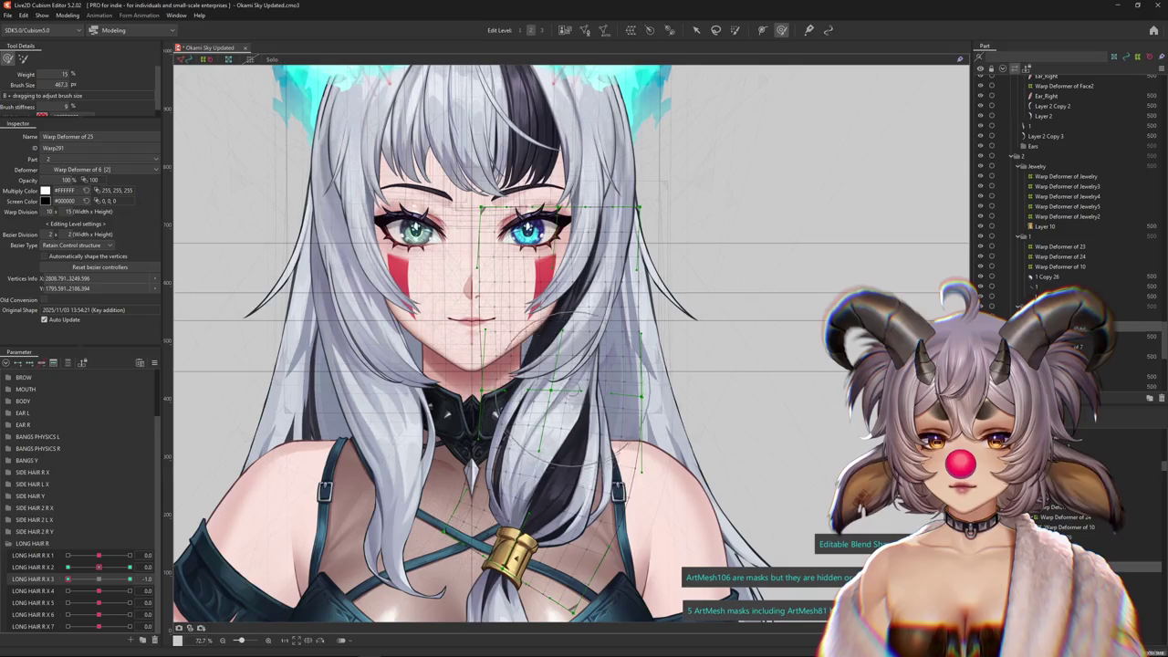
key("ctrl+h")
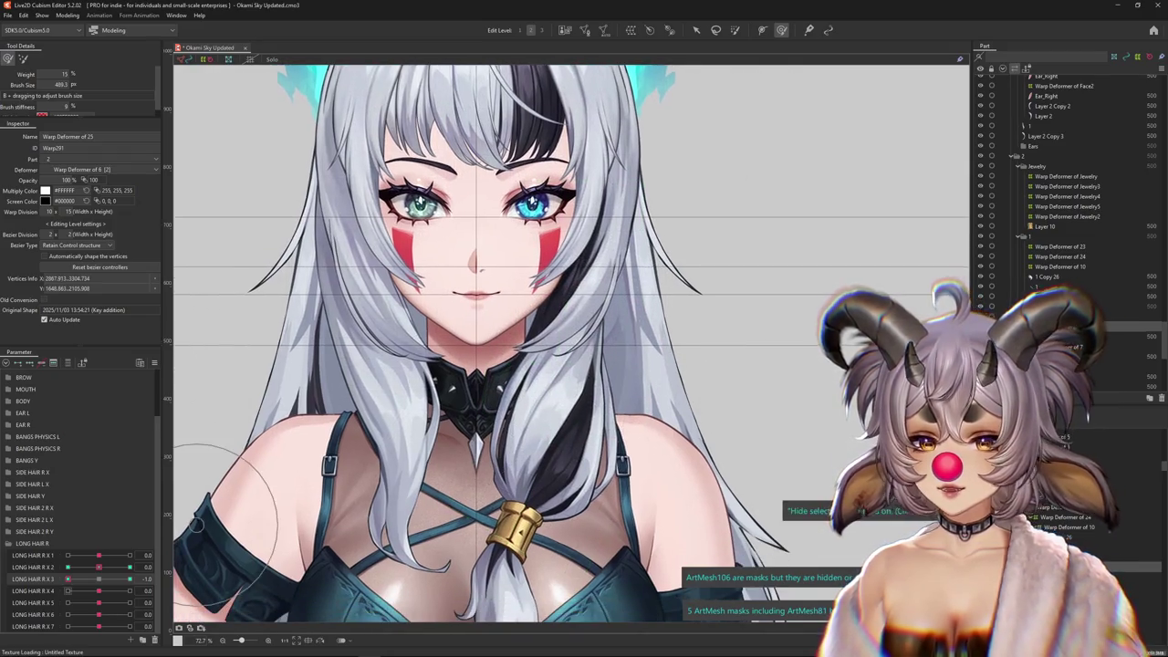
mouse_move(598, 347)
left_mouse_down()
mouse_move(545, 304)
mouse_move(567, 324)
left_mouse_up()
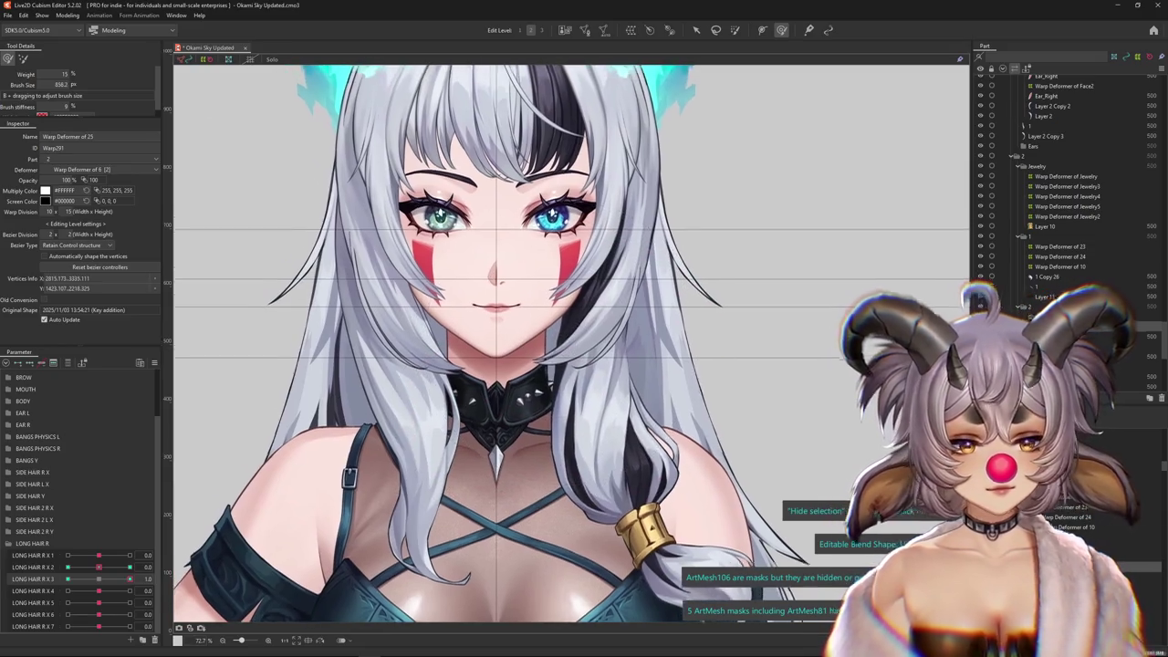
left_click_drag(129, 579, 67, 579)
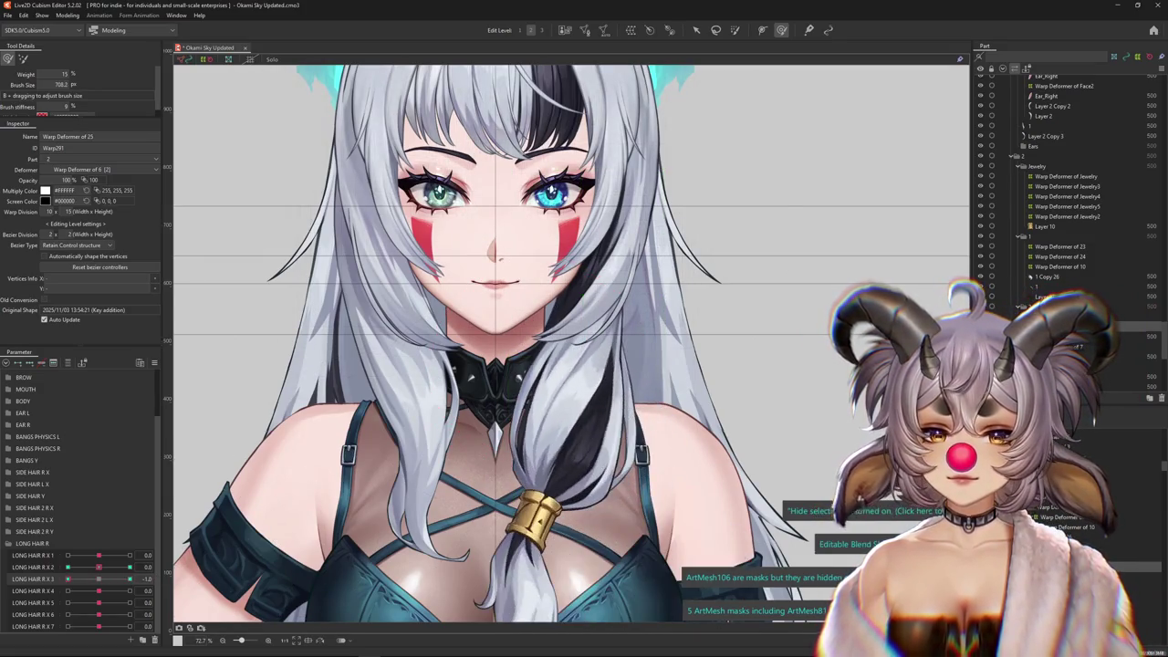
left_click(169, 579)
Key LONG HAIR R X 4 at 1.0 and shape the band's deformer along the braid
left_click(168, 591)
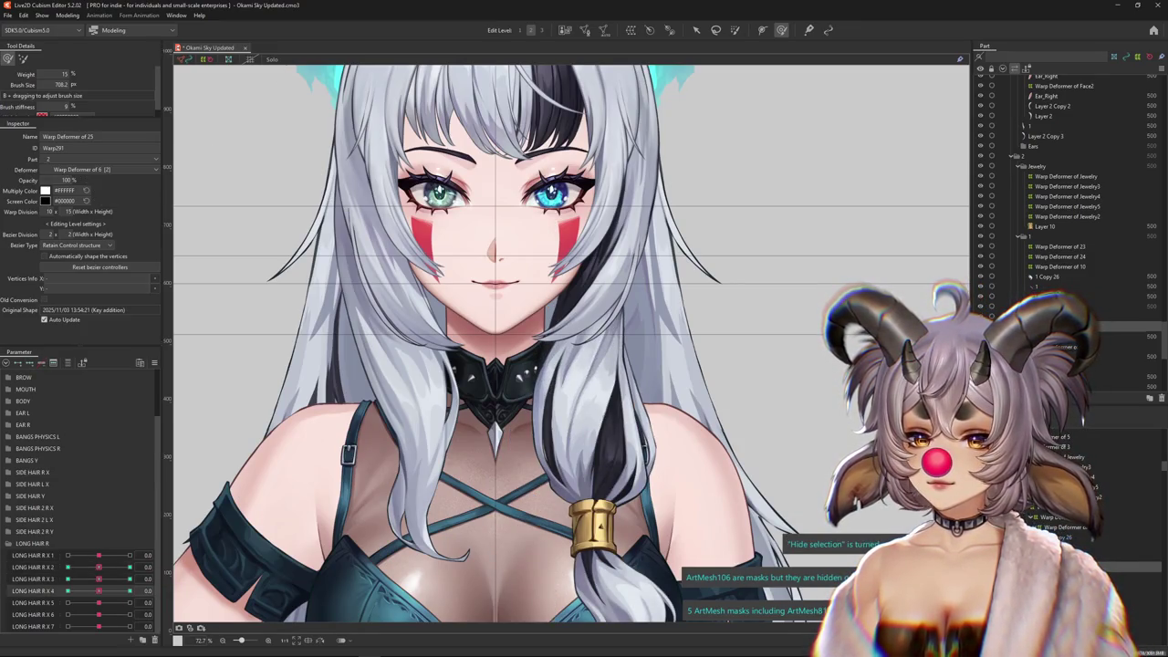
left_click_drag(99, 590, 130, 590)
left_click_drag(564, 402, 603, 421)
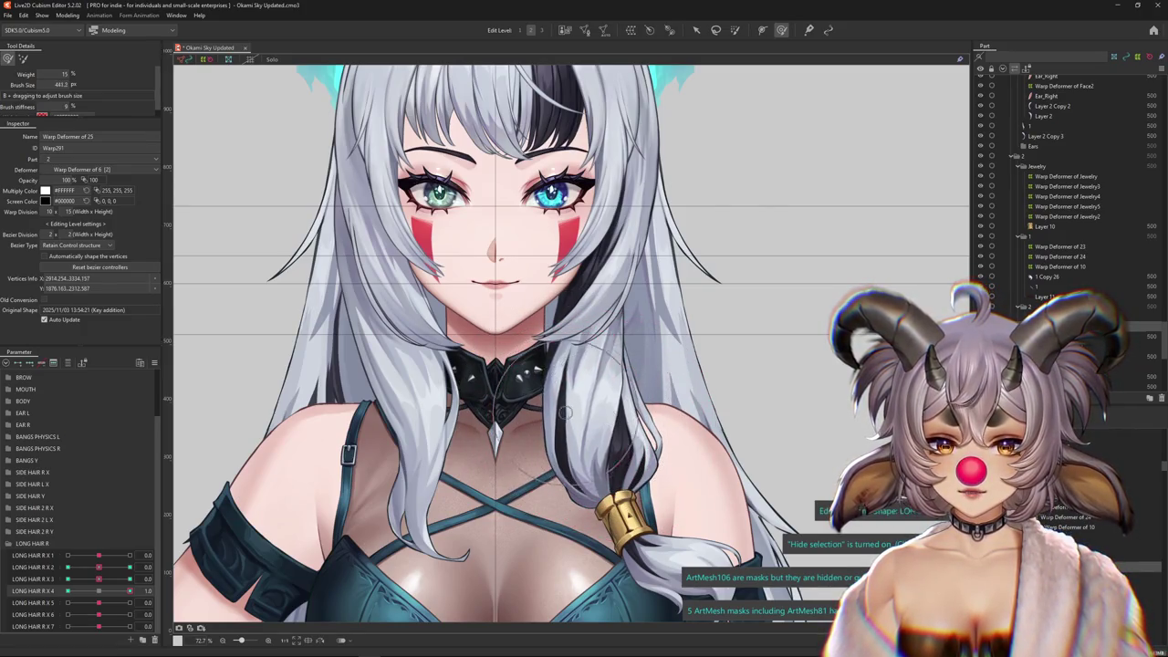
left_click_drag(639, 548, 652, 562)
left_click_drag(492, 438, 534, 388)
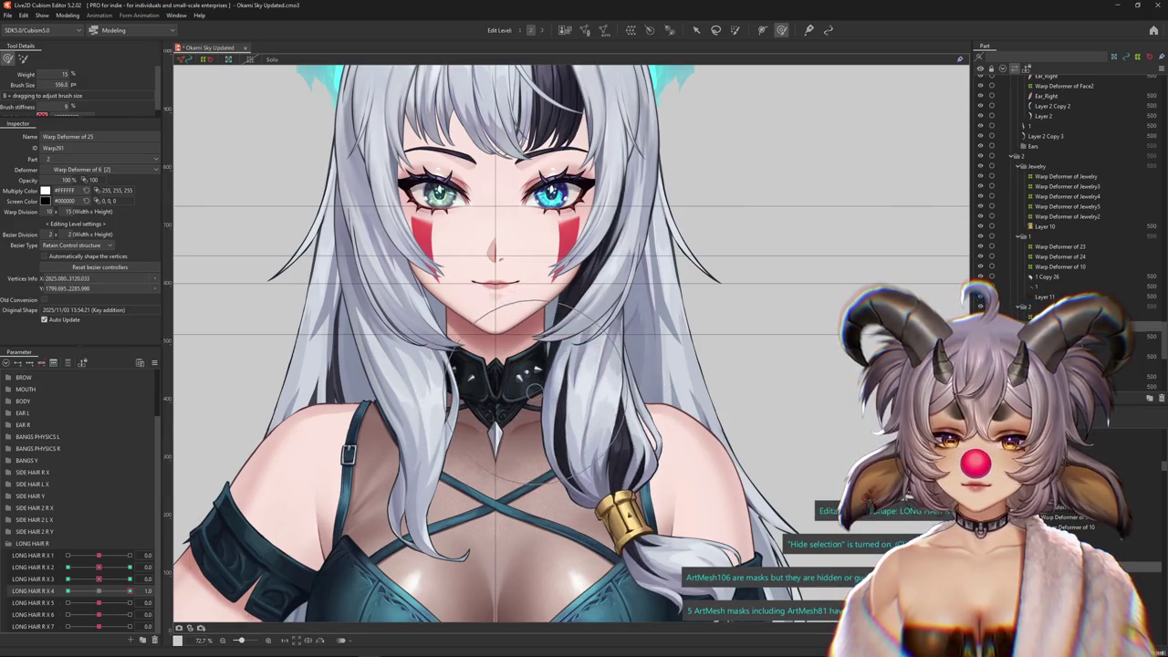
left_click_drag(566, 429, 589, 429)
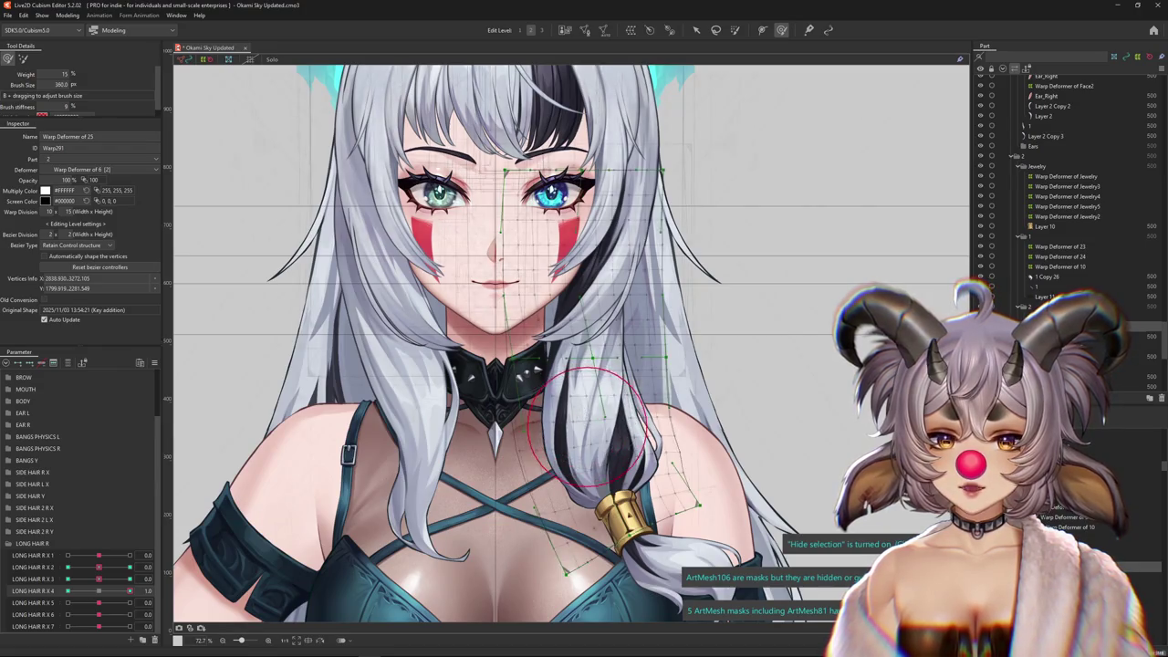
key("ctrl+h")
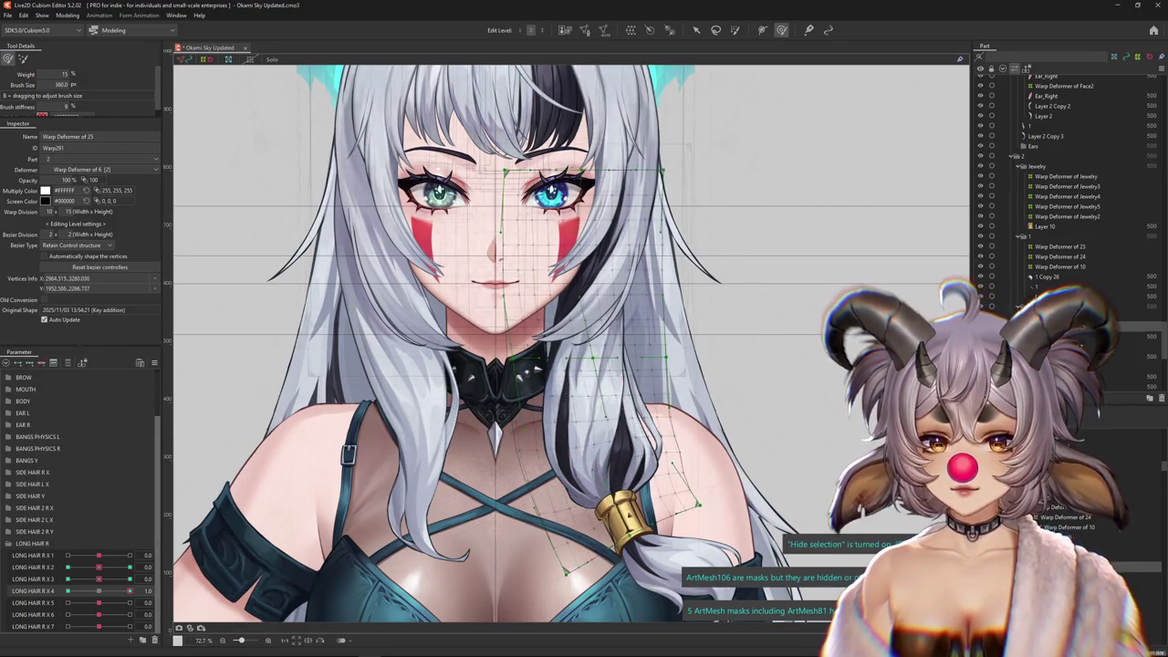
Reshape the band's deformer at LONG HAIR R X 4 = -1.0, toggling the lattice to check
left_click_drag(98, 590, 68, 590)
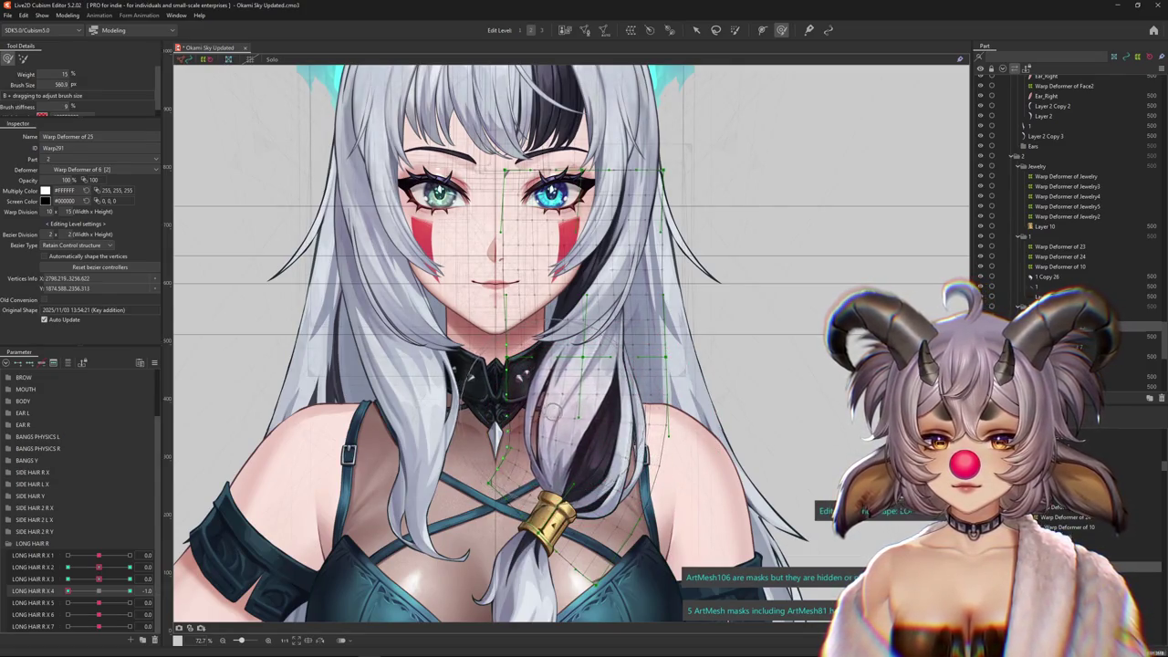
key("ctrl+h")
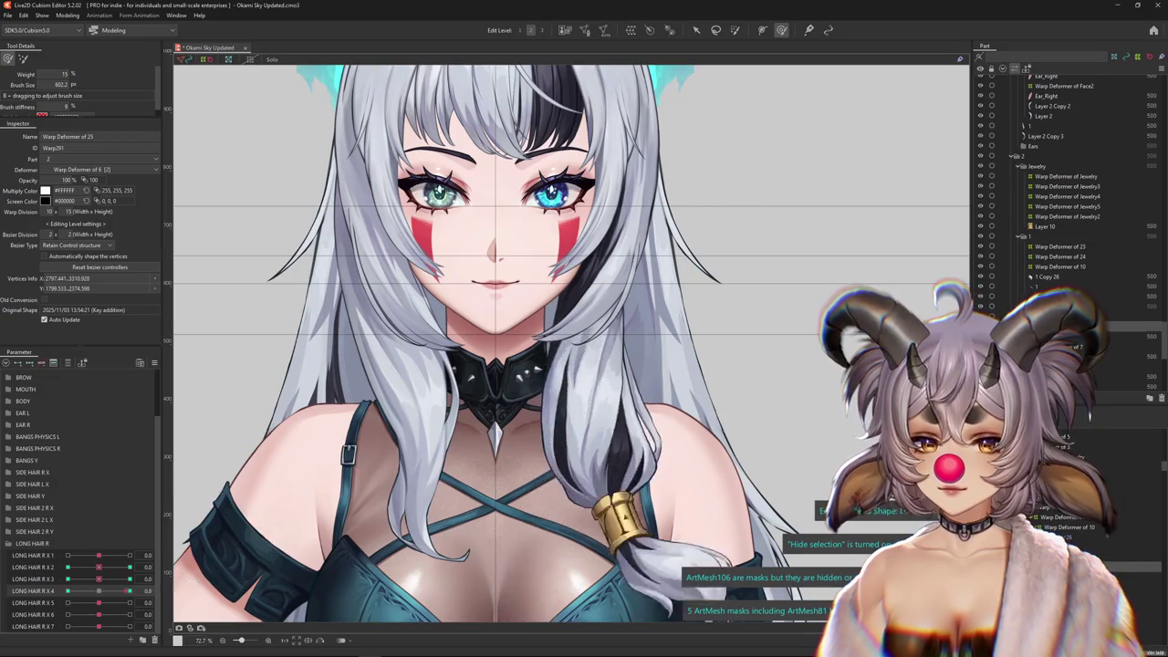
key("ctrl+h")
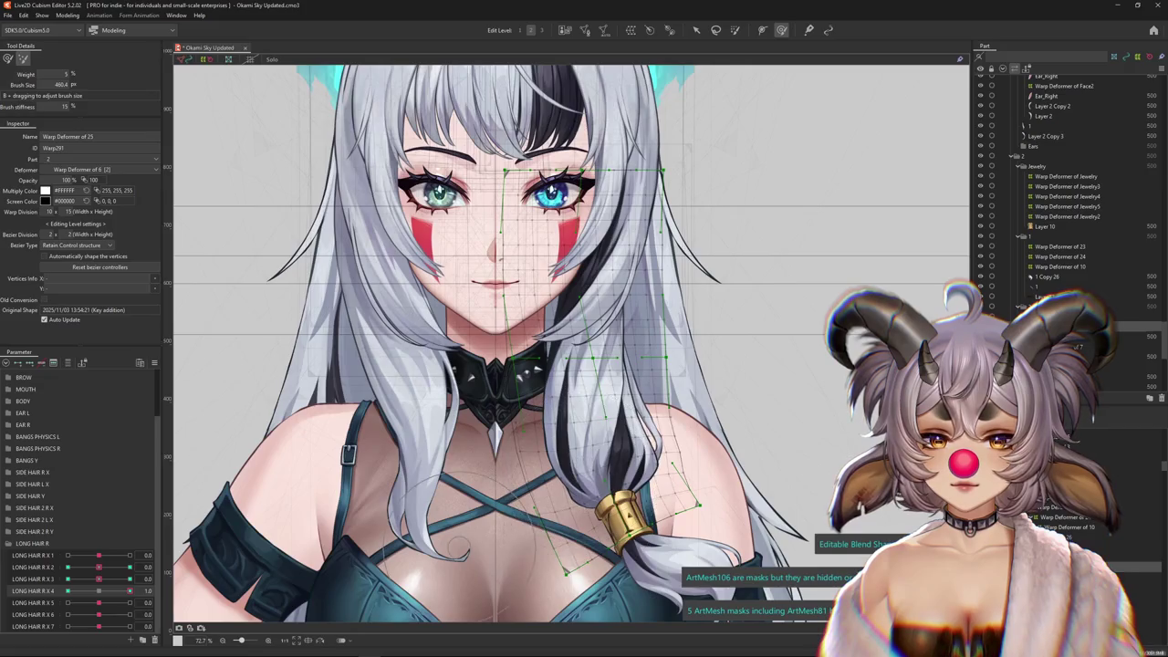
left_click_drag(456, 545, 561, 429)
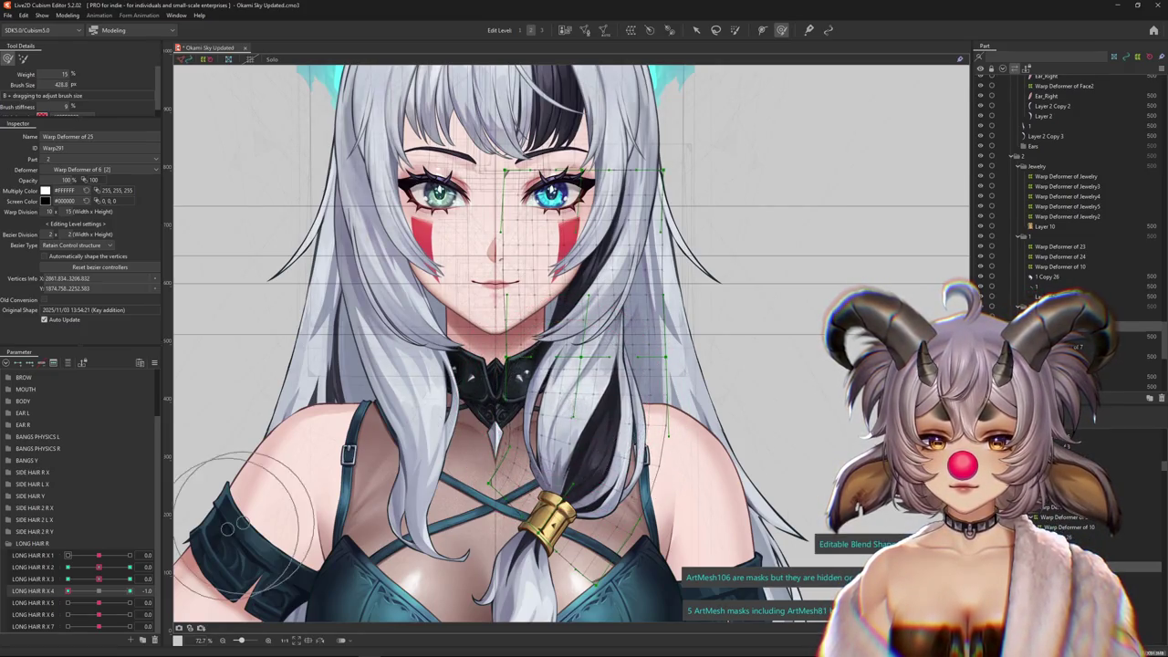
key("ctrl+h")
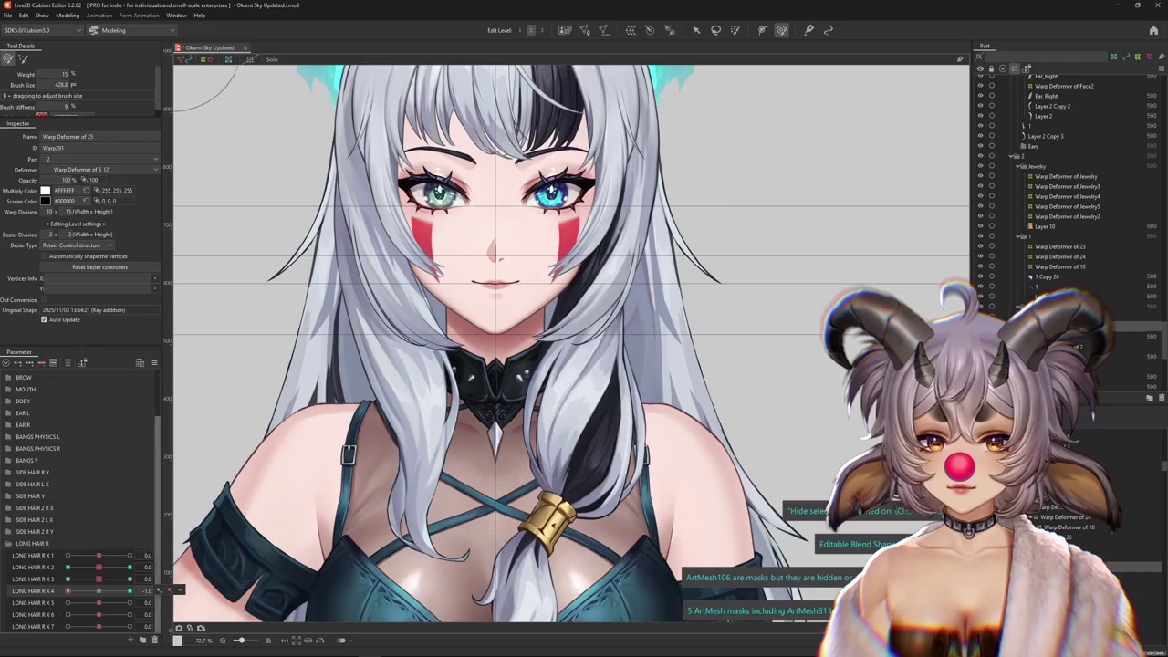
key("ctrl+h")
key("ctrl+h")
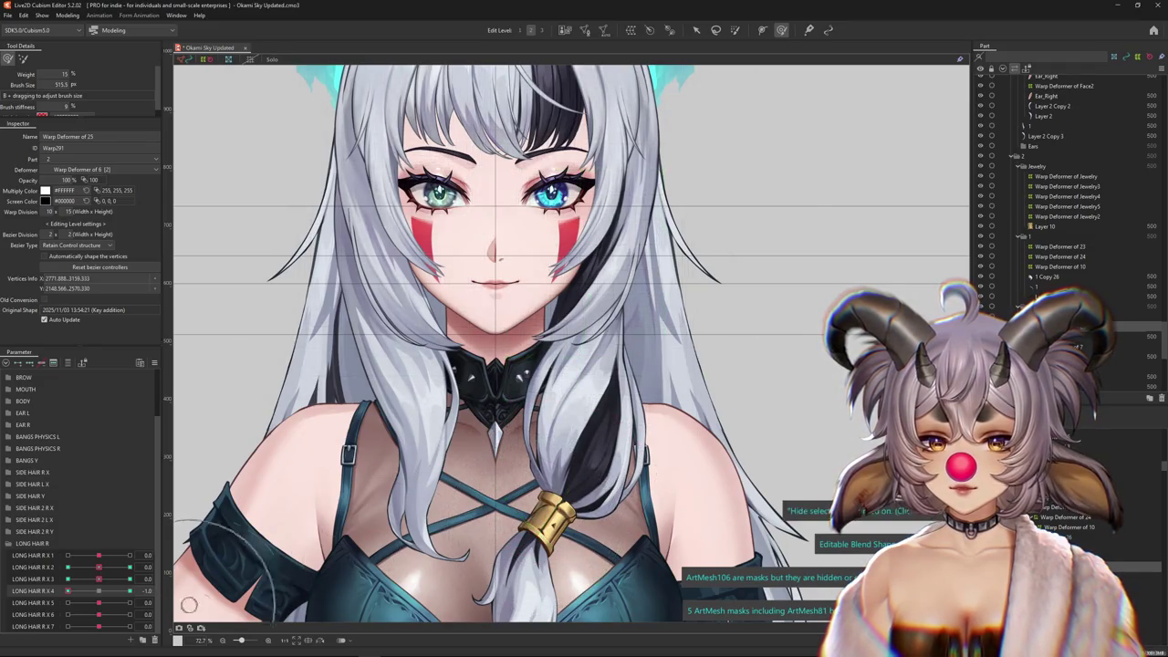
Adjust the band's deformer over the chest at X 4 = 1.0, then test midway values
mouse_move(98, 590)
left_mouse_down()
mouse_move(130, 590)
mouse_move(67, 591)
mouse_move(129, 591)
left_mouse_up()
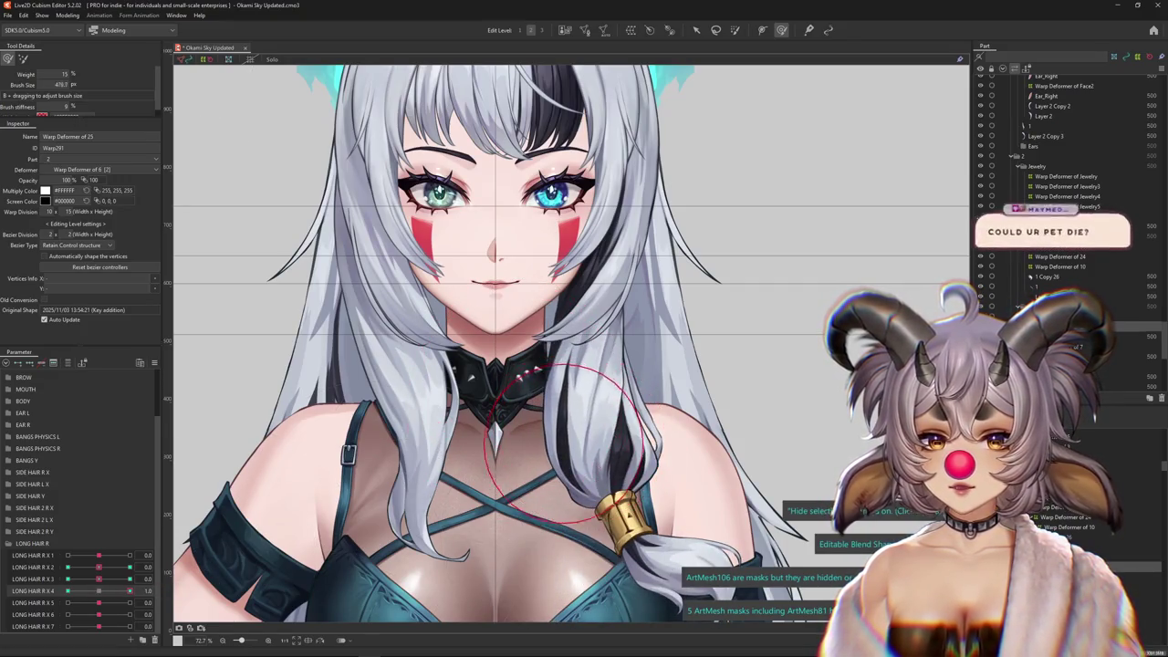
left_click_drag(601, 465, 600, 346)
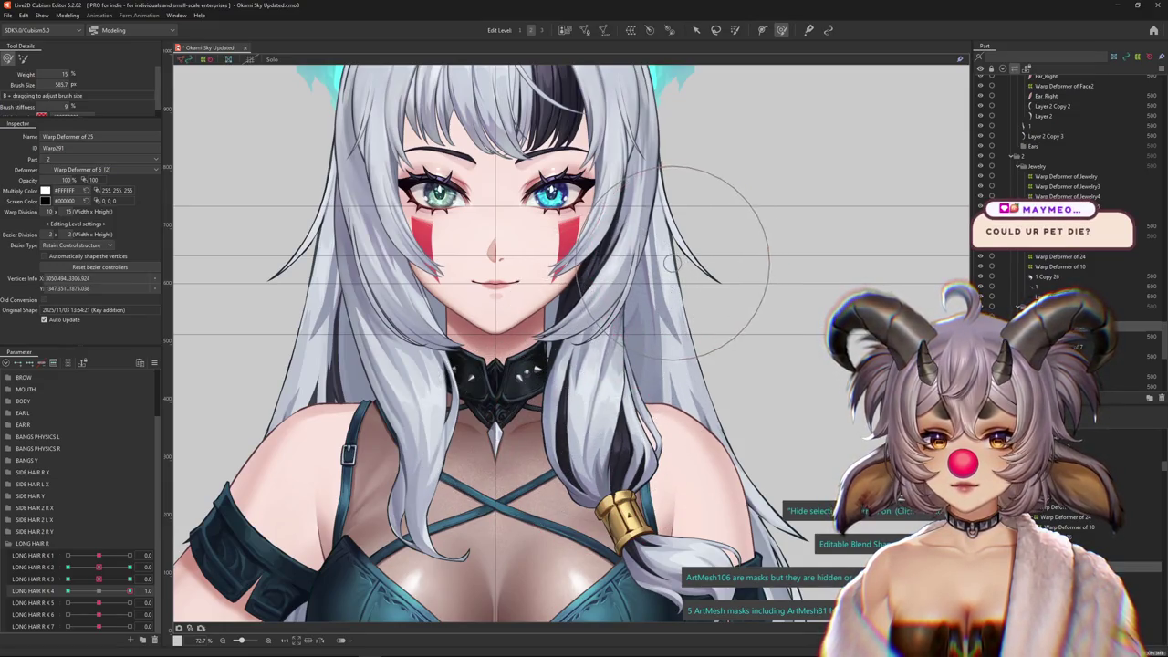
left_click_drag(129, 591, 68, 590)
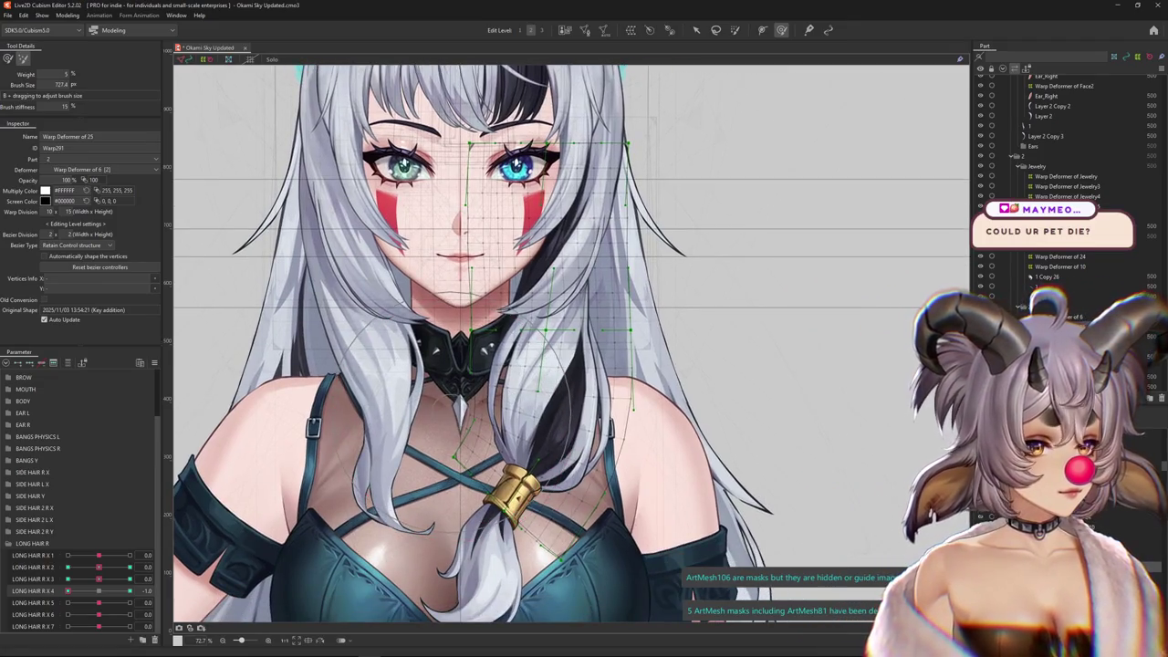
key("ctrl+h")
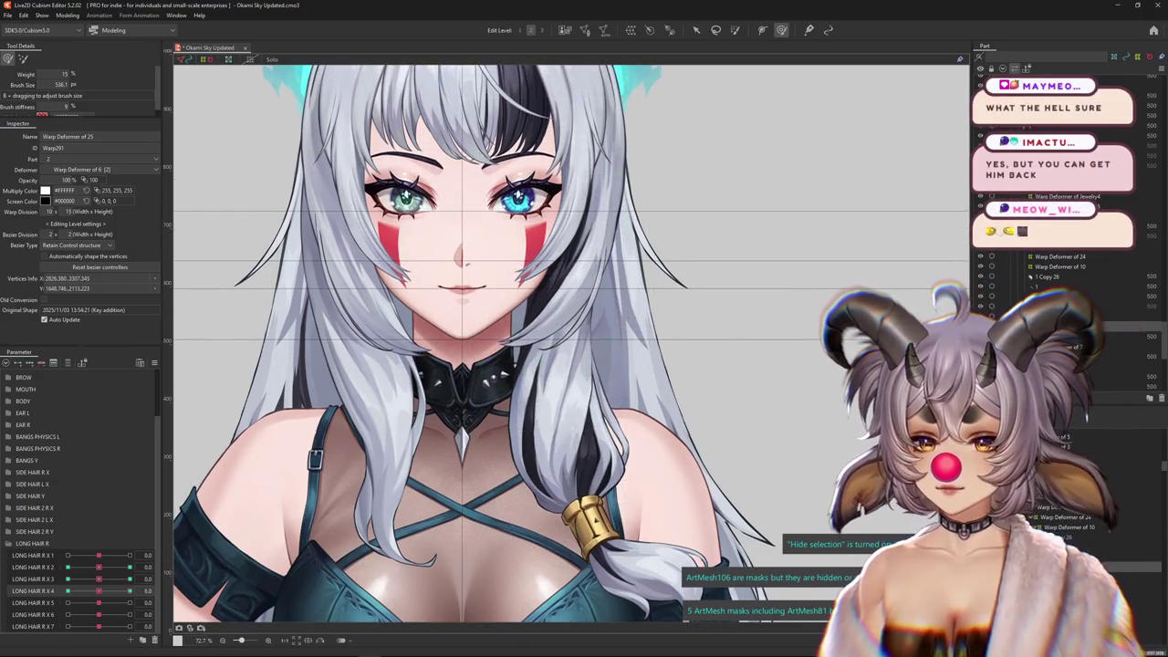
left_click(157, 590)
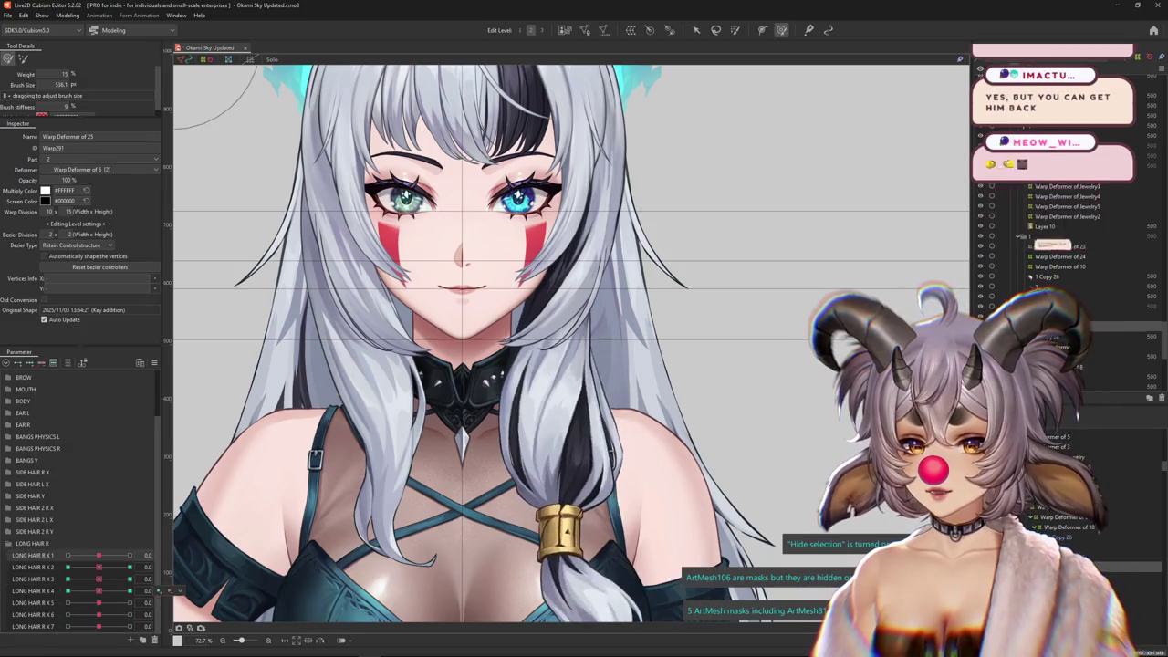
left_click_drag(99, 590, 68, 590)
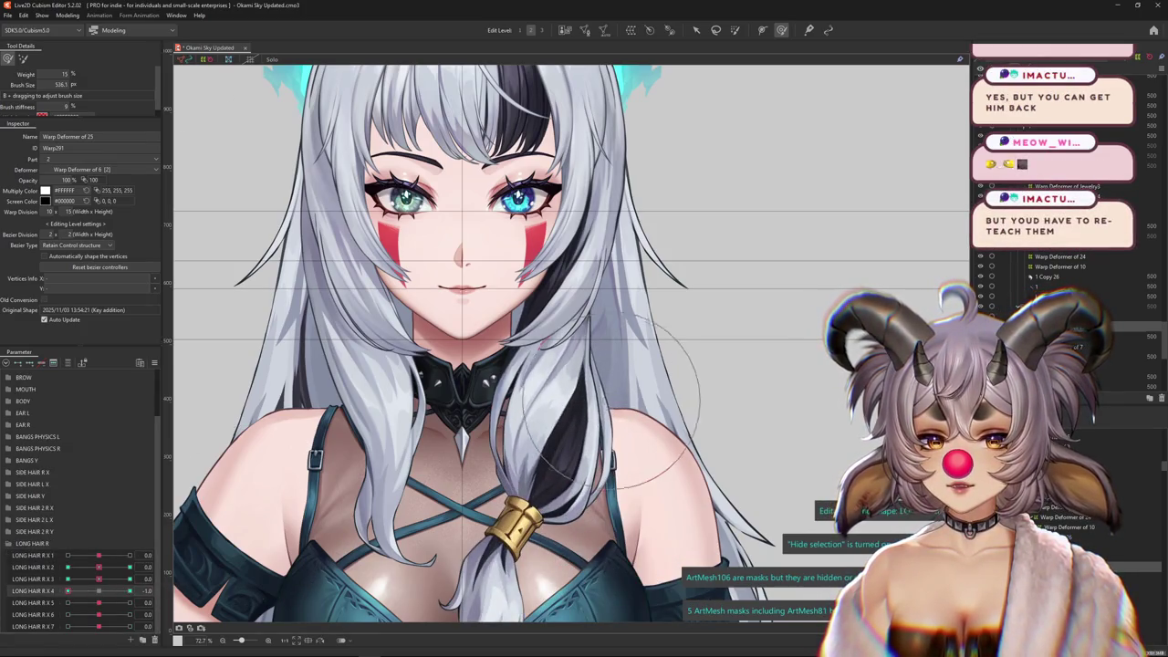
Frame the hair tie and compare the band at LONG HAIR R X 4 1.0 and -1.0
scroll(593, 415, "up", 3)
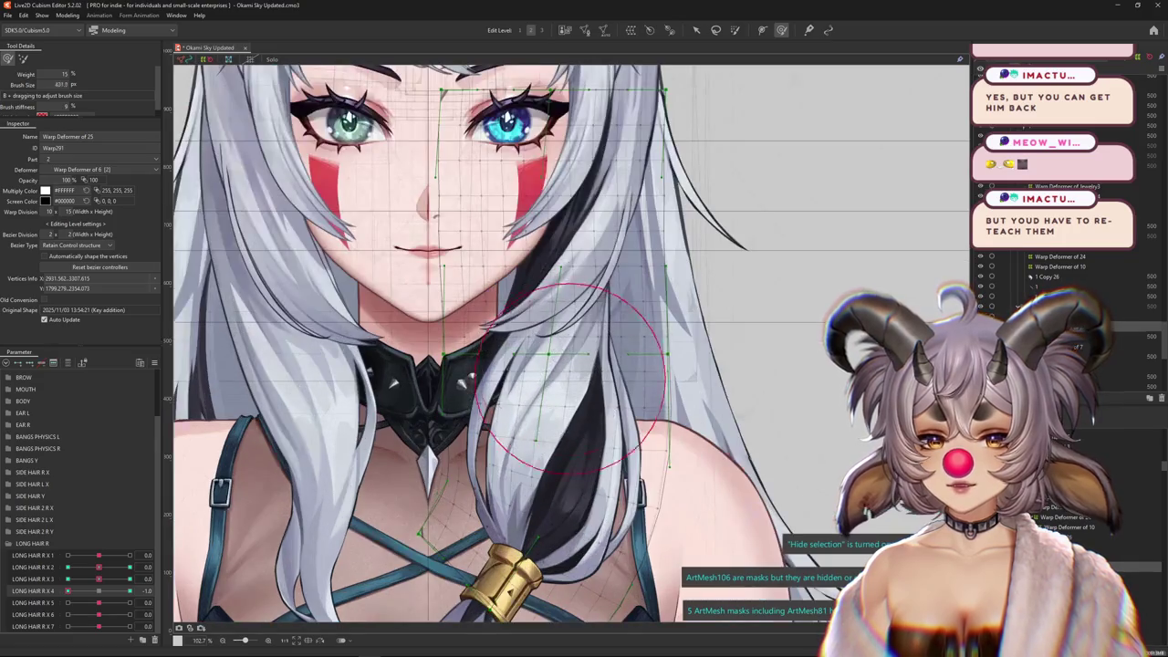
left_click_drag(560, 408, 594, 370)
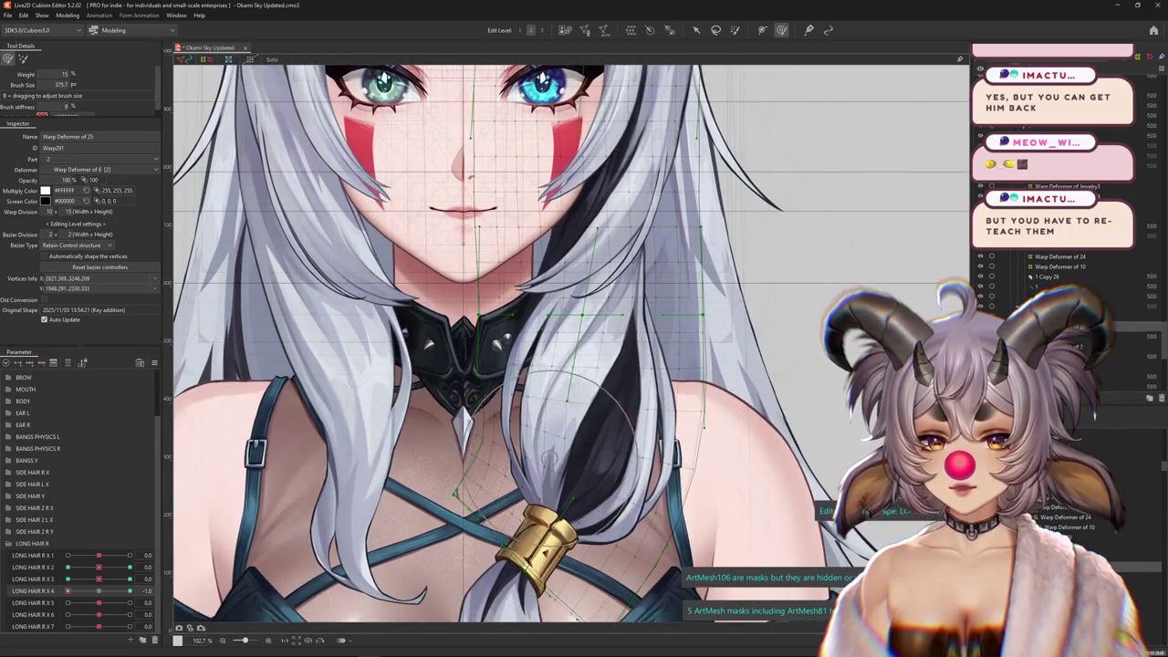
left_click_drag(609, 452, 599, 424)
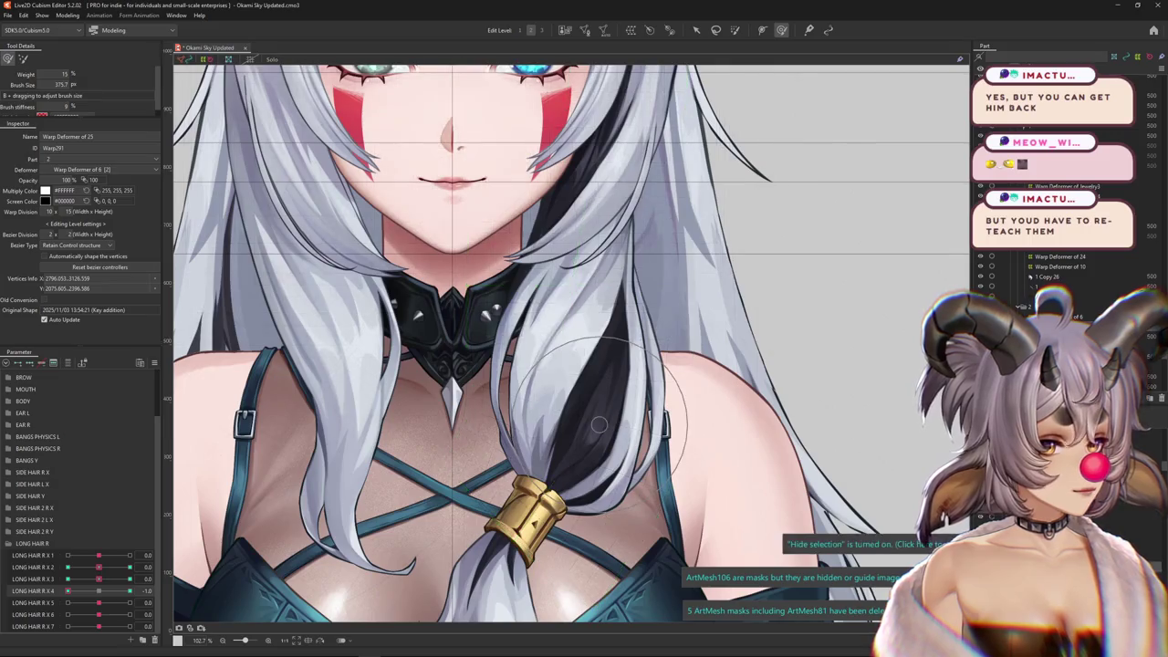
key("ctrl+h")
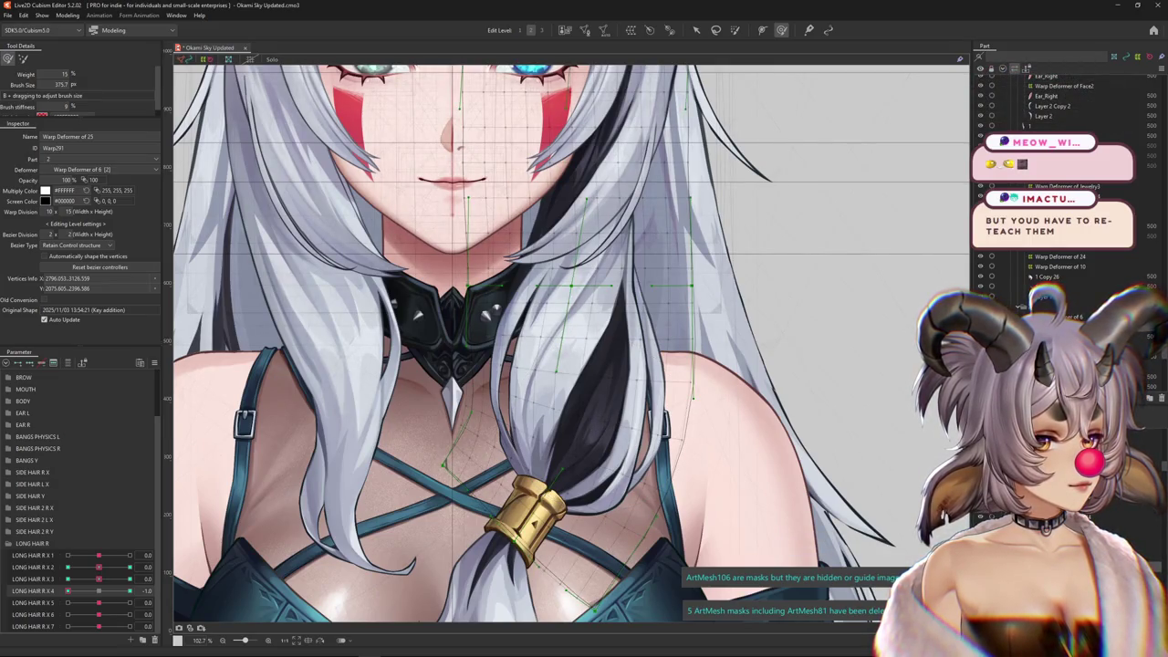
scroll(631, 402, "down", 3)
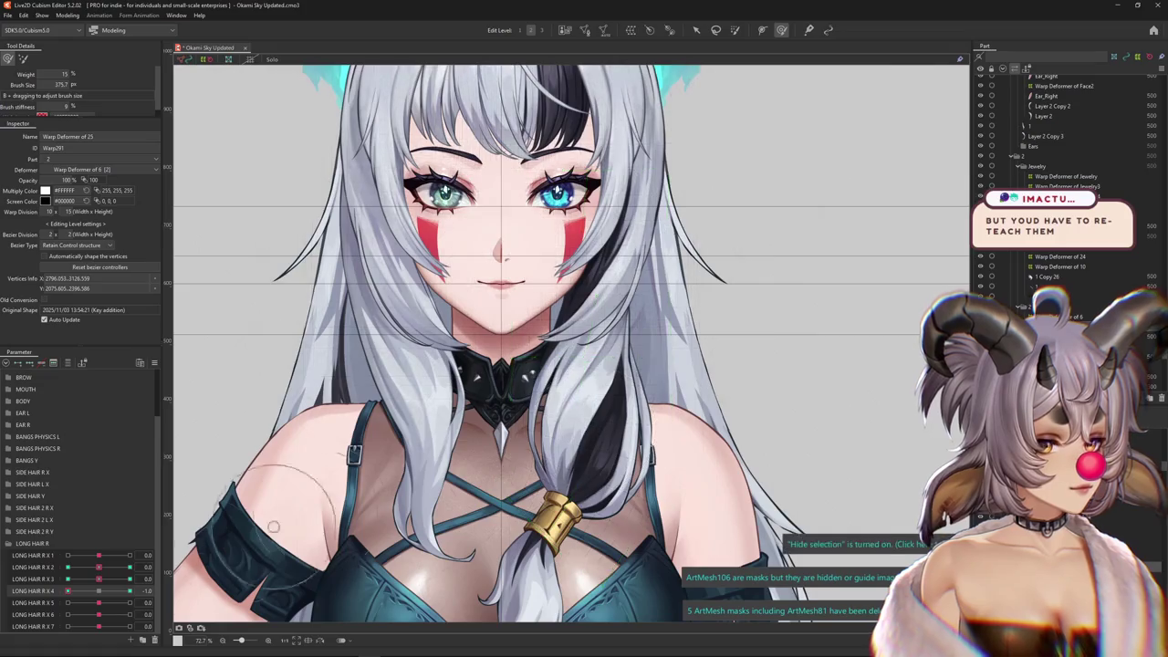
left_click_drag(620, 474, 566, 416)
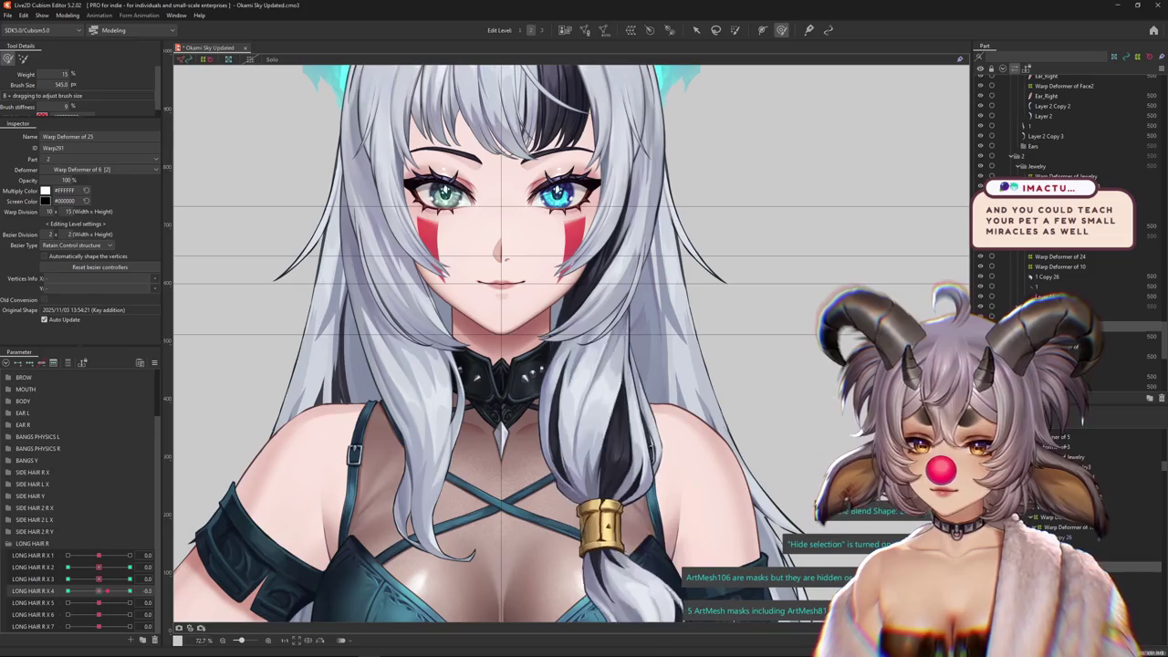
left_click_drag(602, 438, 520, 456)
left_click(36, 602)
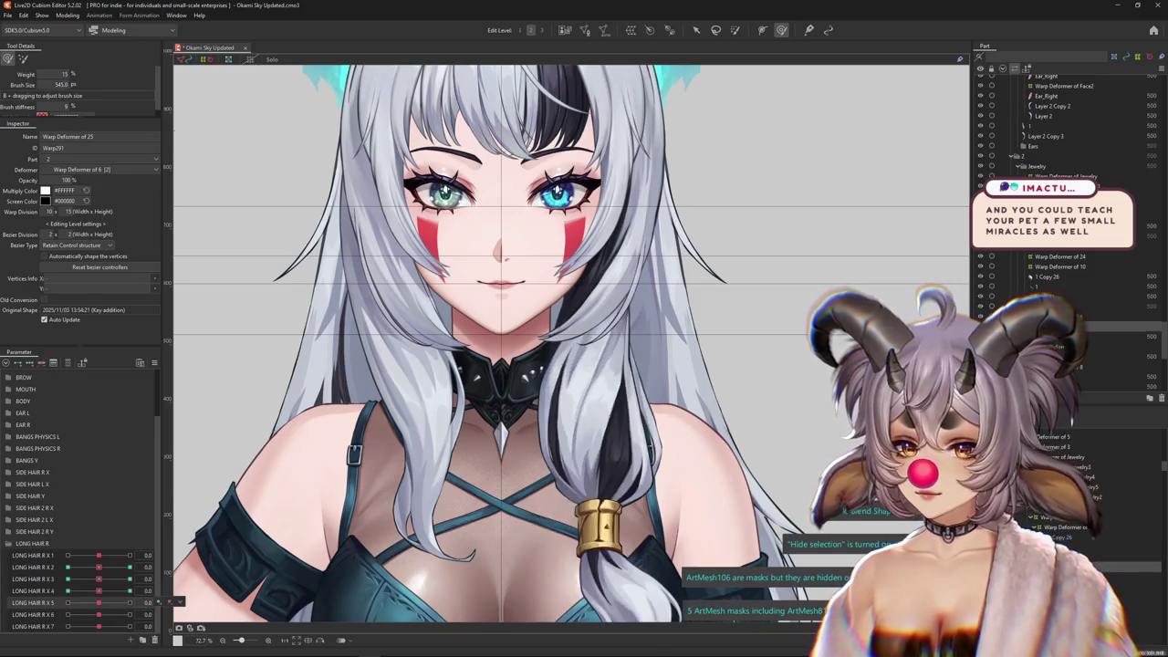
Key LONG HAIR R X 5 at -1.0 and push the tie lattice to follow the swung ponytail
left_click(130, 603)
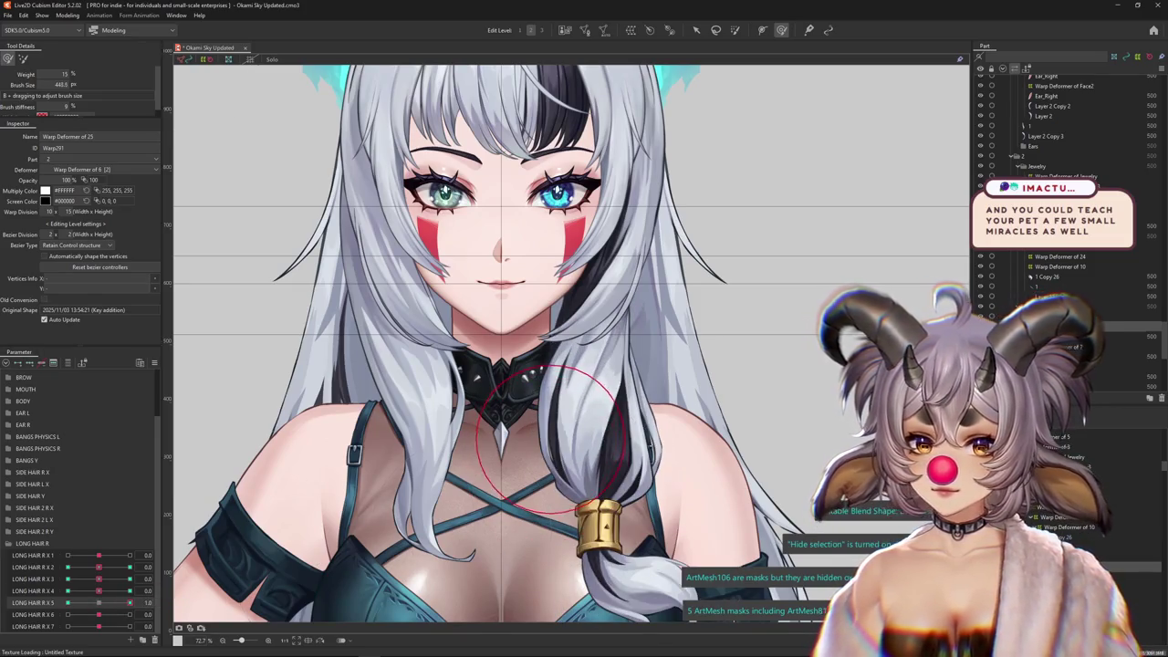
left_click(68, 602)
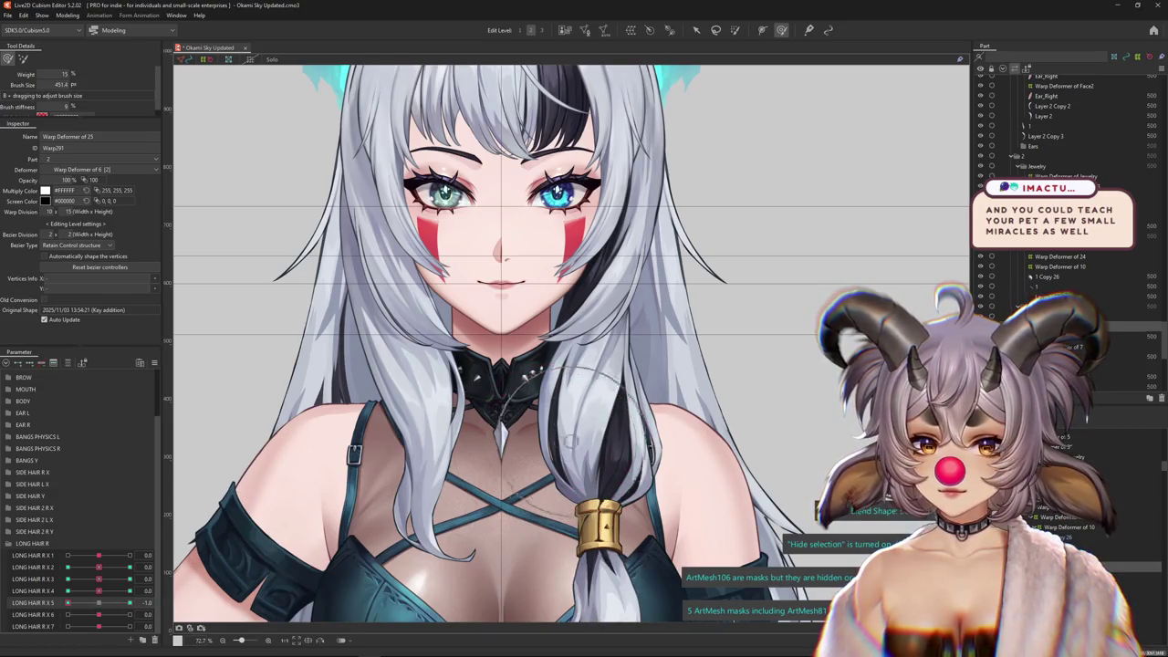
mouse_move(570, 441)
left_mouse_down()
mouse_move(558, 420)
mouse_move(561, 474)
left_mouse_up()
mouse_move(556, 420)
left_mouse_down()
mouse_move(606, 428)
mouse_move(570, 411)
left_mouse_up()
type("21")
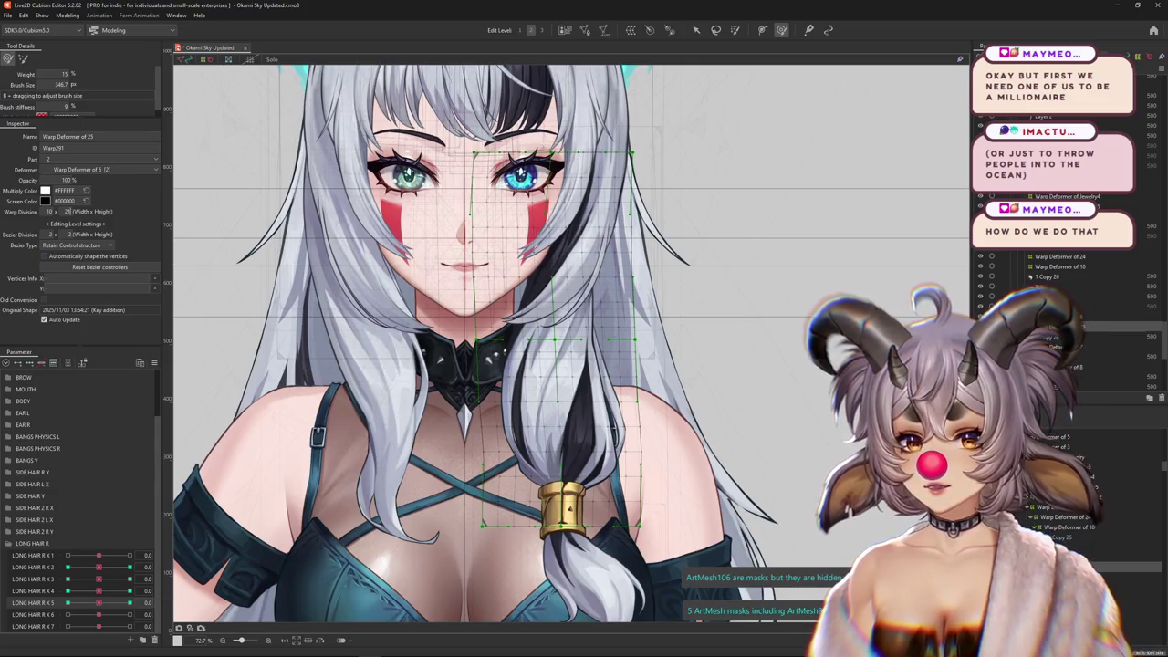
left_click(67, 603)
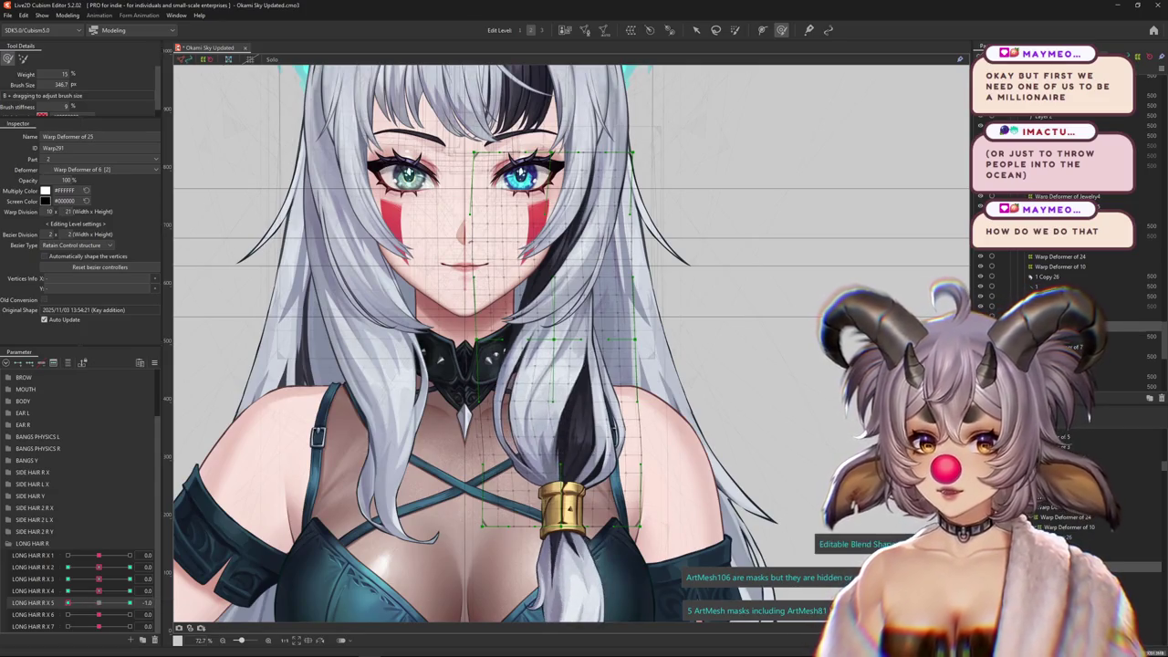
mouse_move(520, 425)
left_mouse_down()
mouse_move(566, 429)
mouse_move(509, 406)
mouse_move(577, 427)
left_mouse_up()
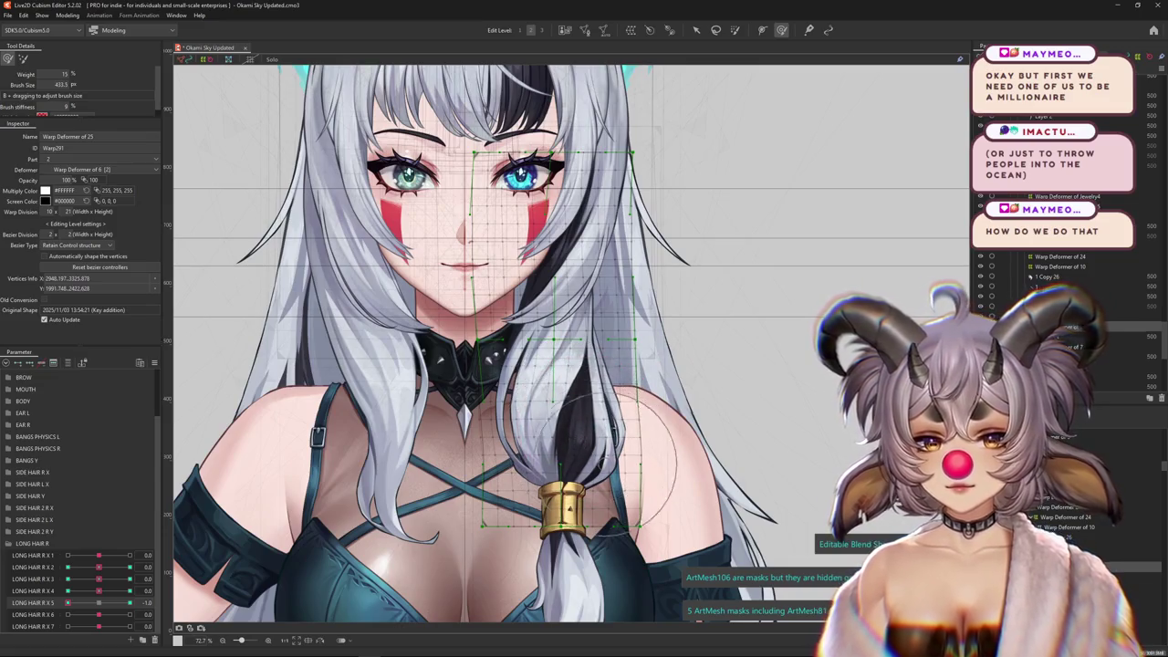
scroll(615, 457, "down", 1)
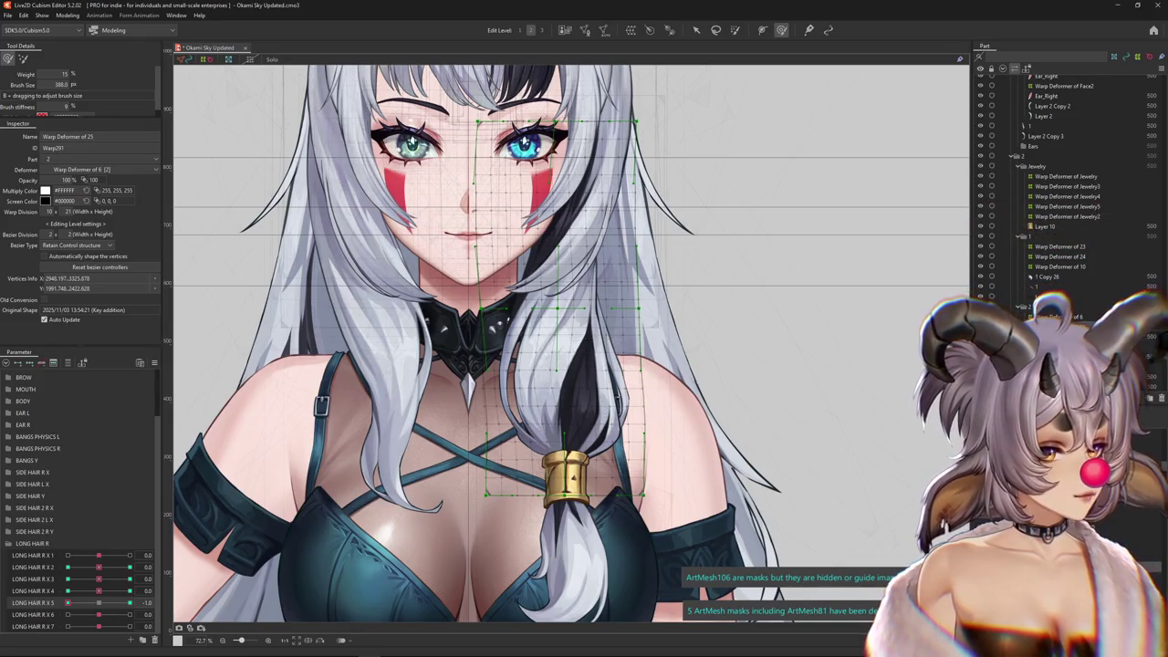
left_click_drag(594, 400, 570, 427)
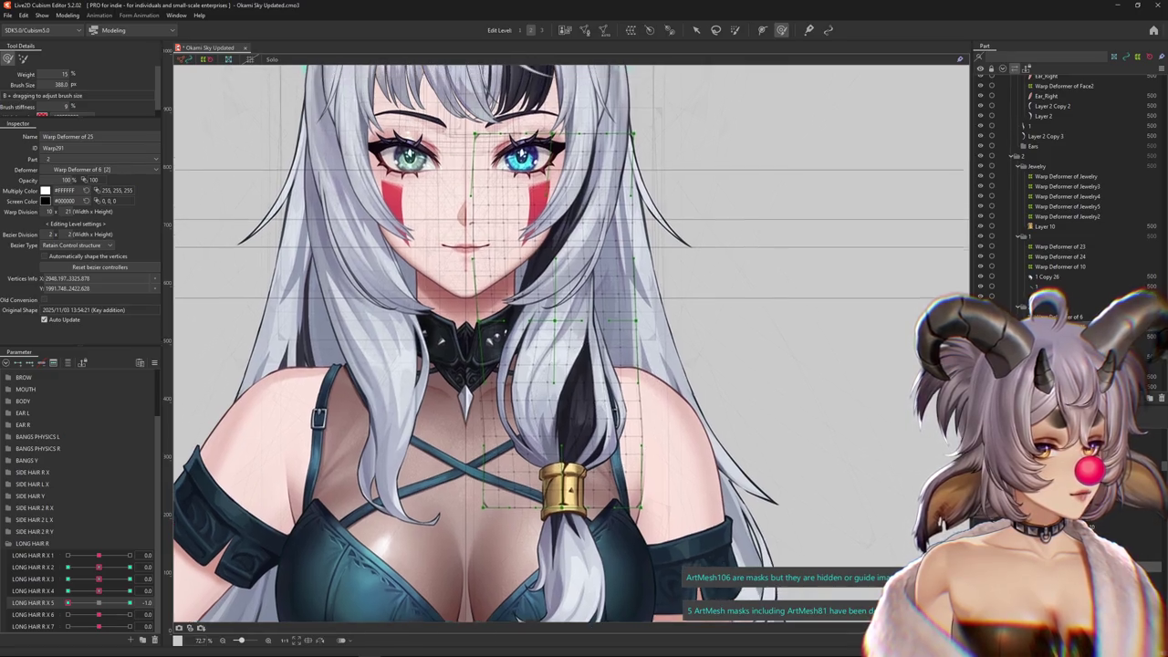
key("ctrl+h")
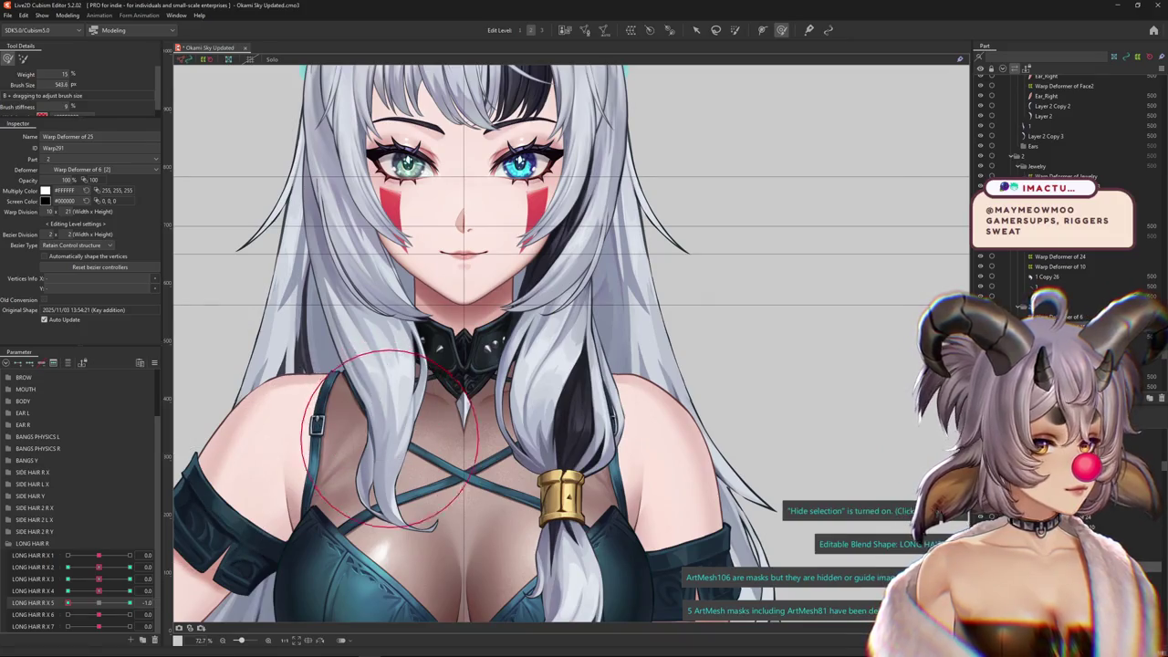
Refine the -1.0 shape with a larger brush, preview X 5 at -0.5, then return to neutral
left_click_drag(310, 427, 393, 429)
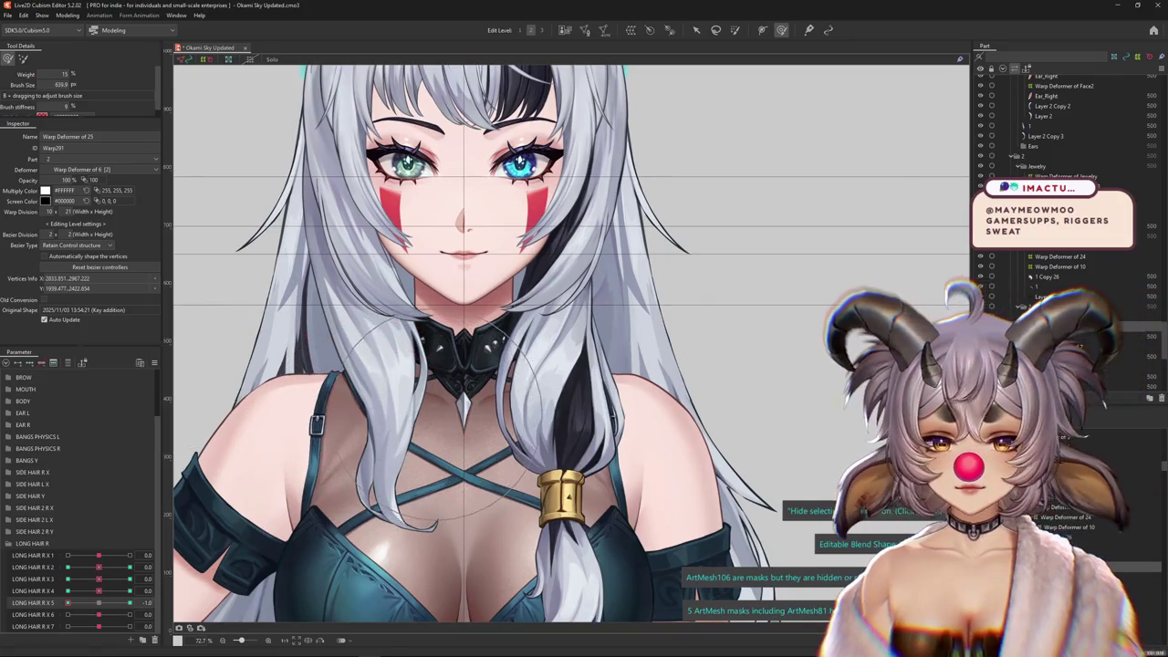
left_click_drag(438, 428, 409, 442)
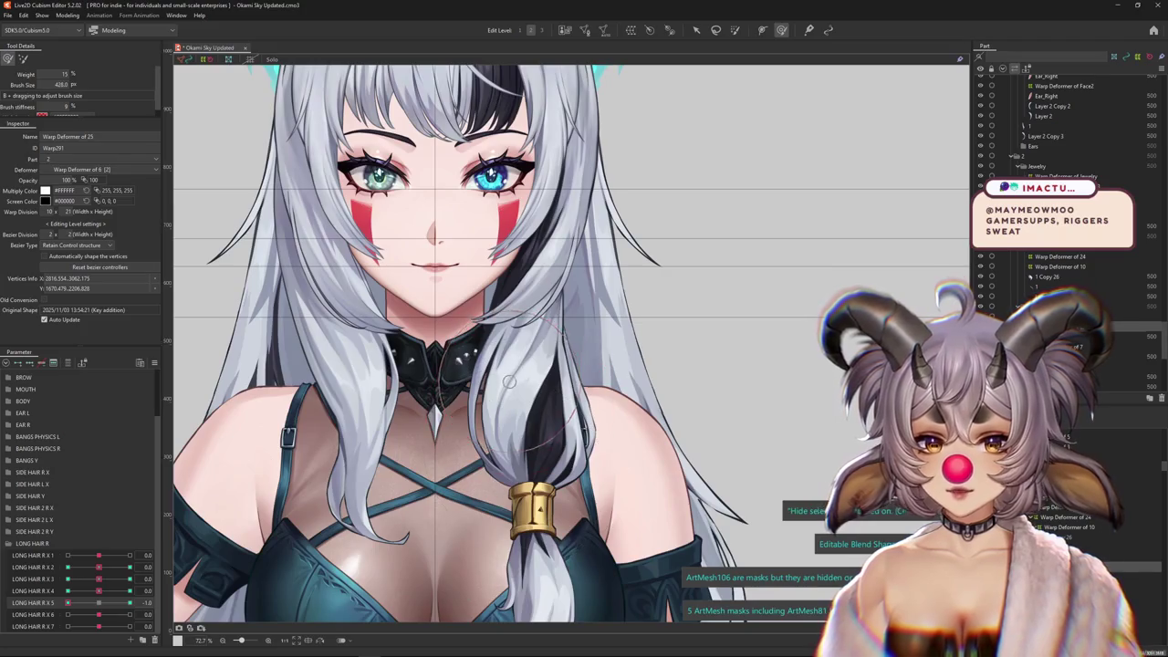
left_click(163, 602)
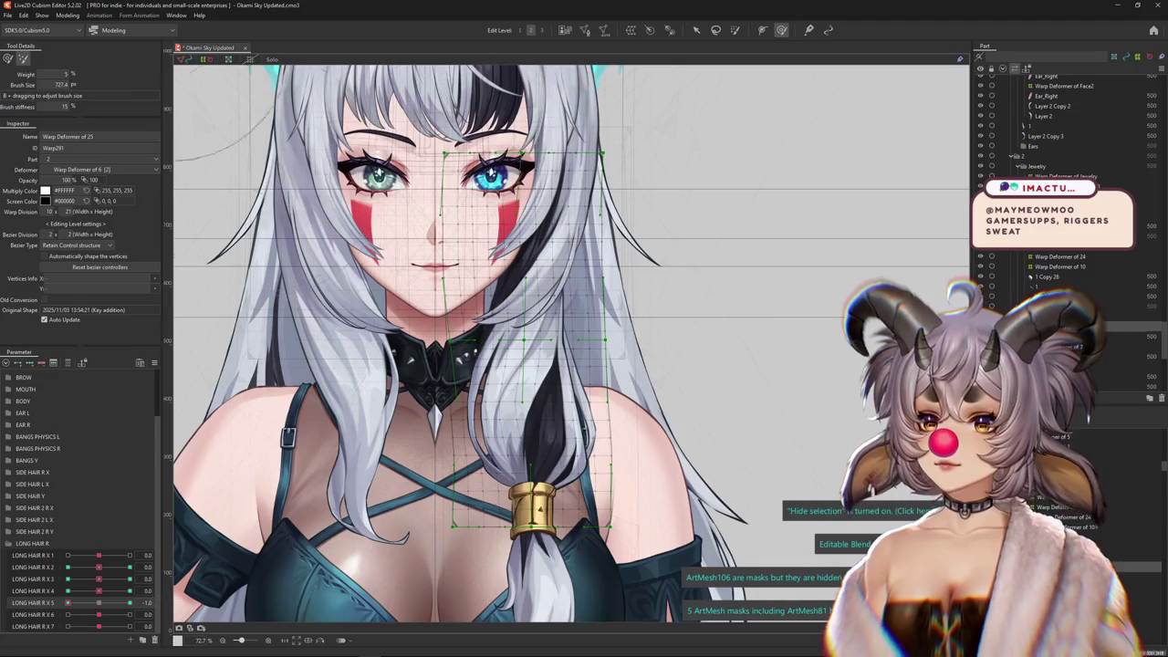
left_click_drag(365, 429, 511, 429)
scroll(341, 496, "down", 1)
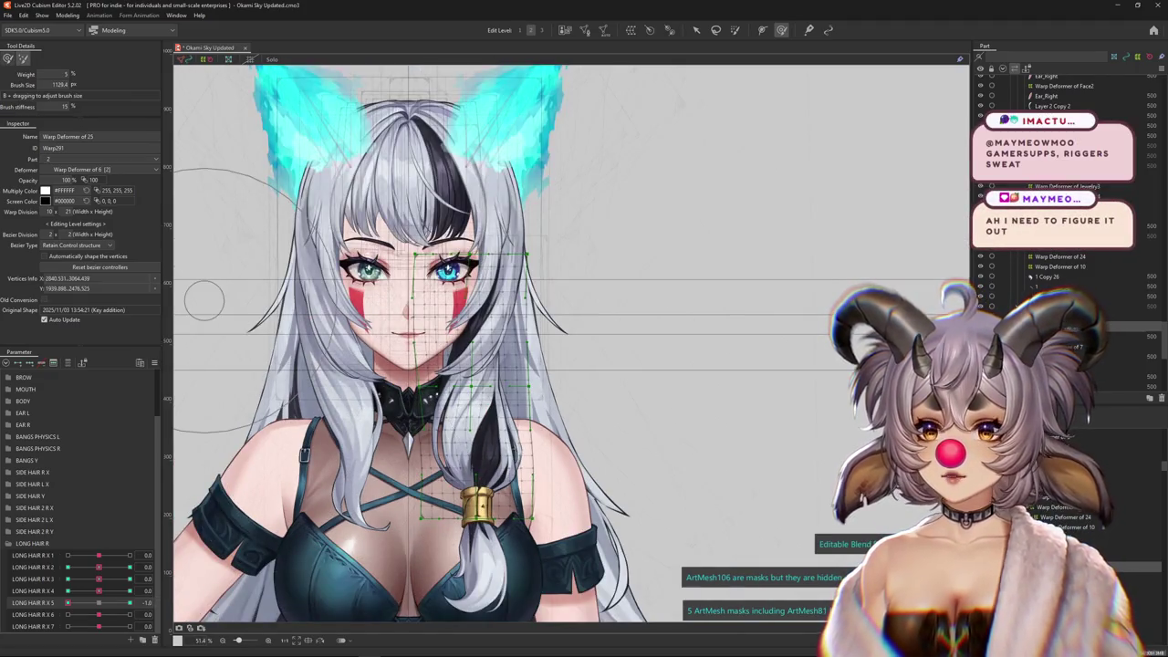
scroll(570, 347, "right", 1)
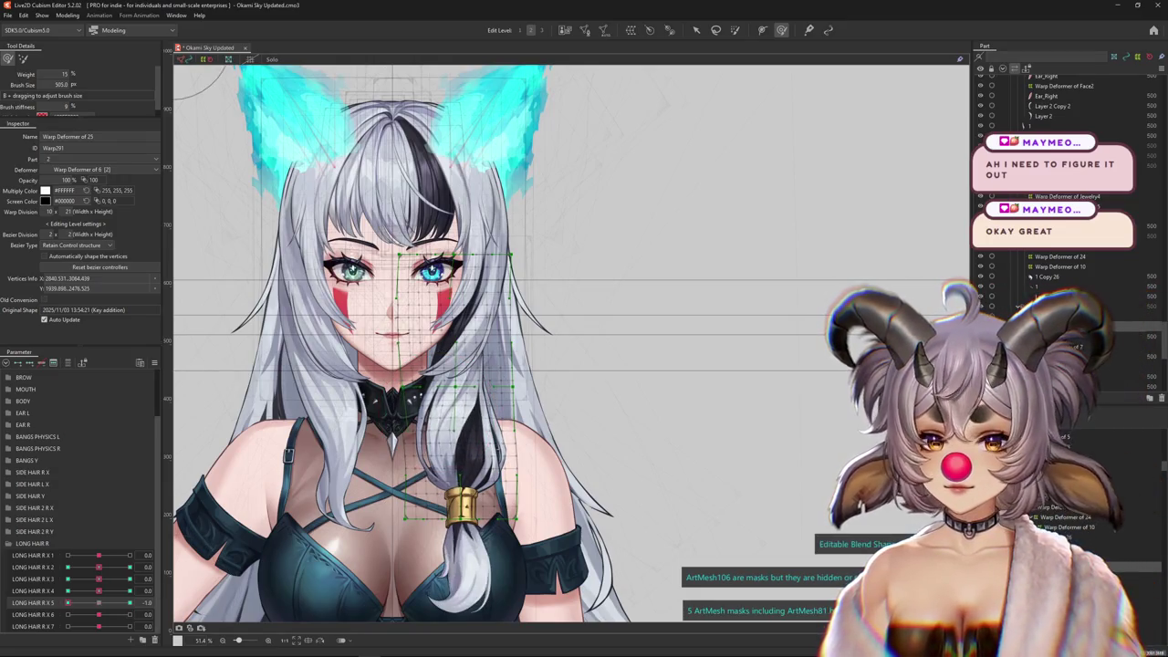
key("Escape")
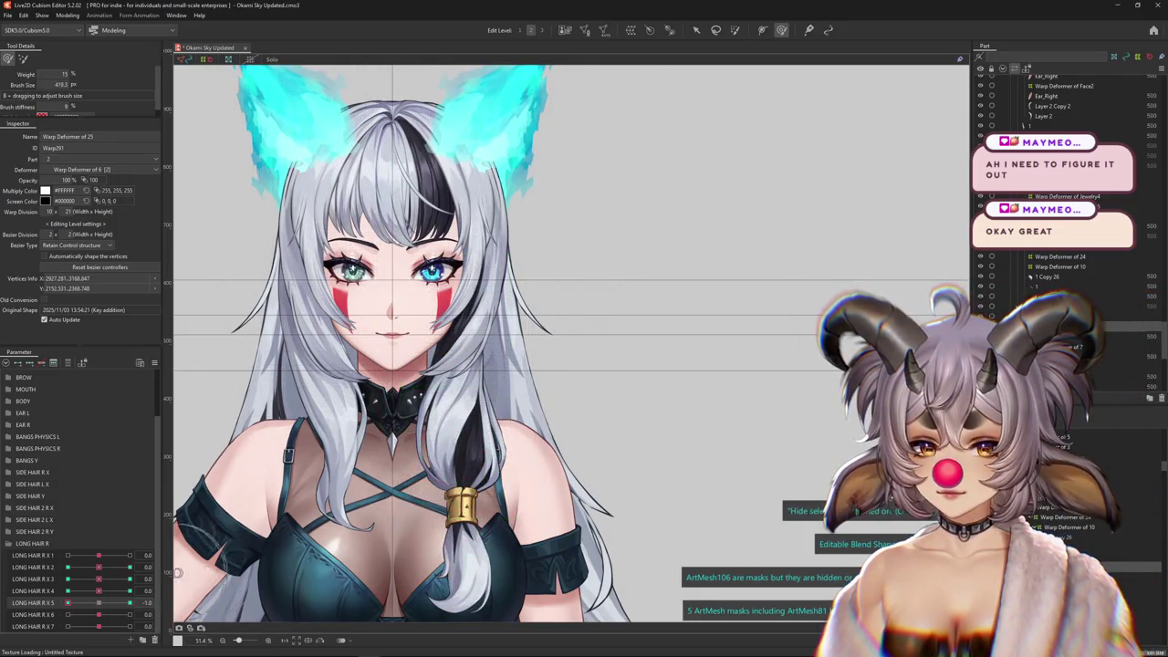
left_click_drag(129, 603, 84, 602)
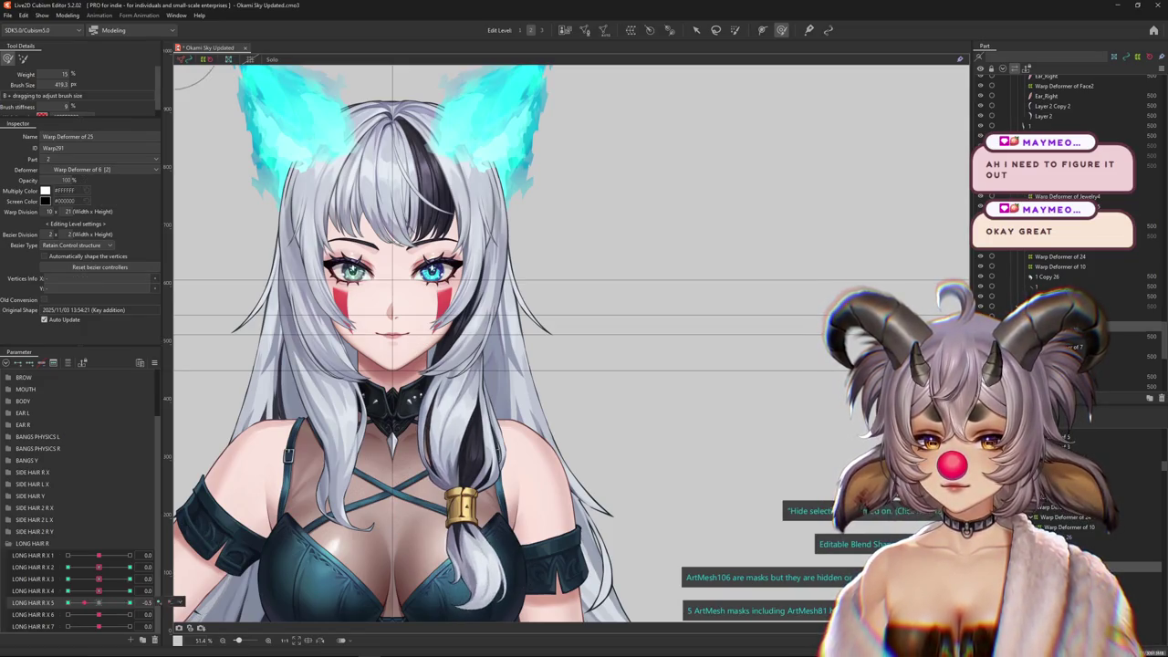
left_click(177, 590)
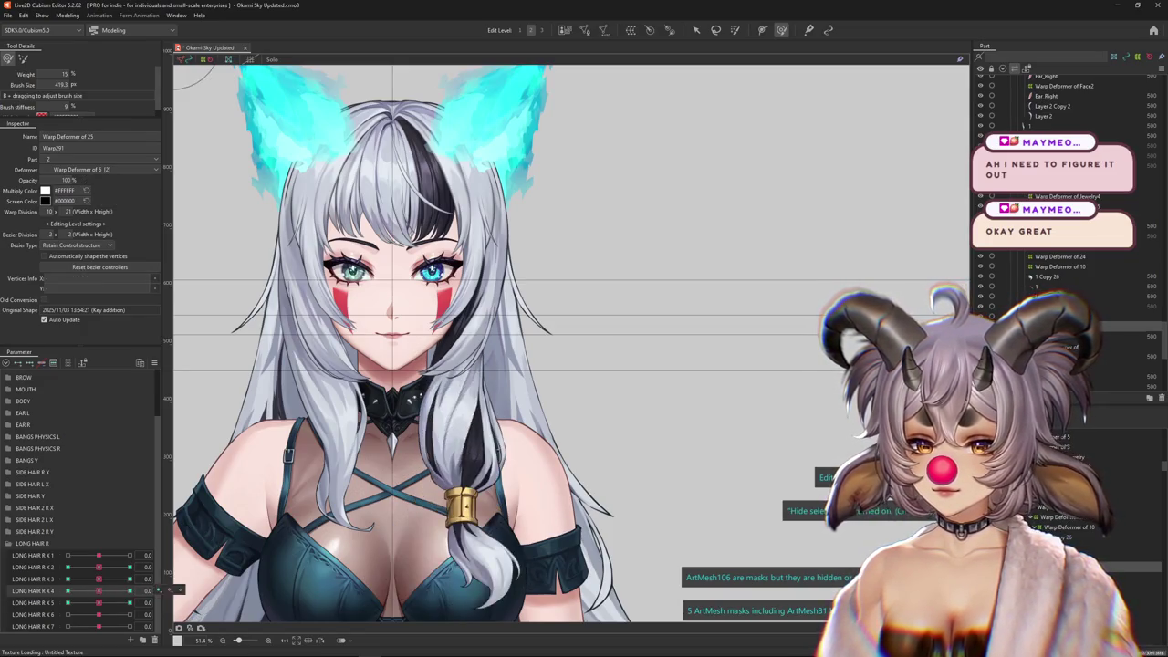
Bend the hair-tie lattice at LONG HAIR R X 5 = 1.0 to follow the ponytail
left_click(130, 602)
scroll(438, 436, "up", 2)
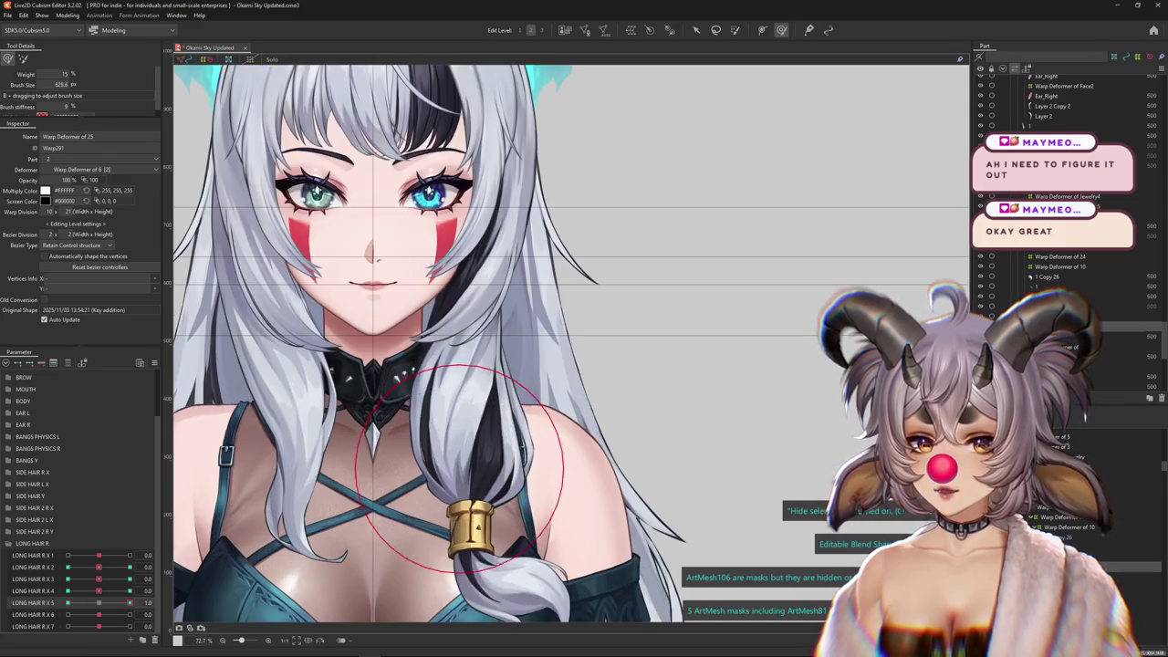
left_click_drag(438, 436, 493, 493)
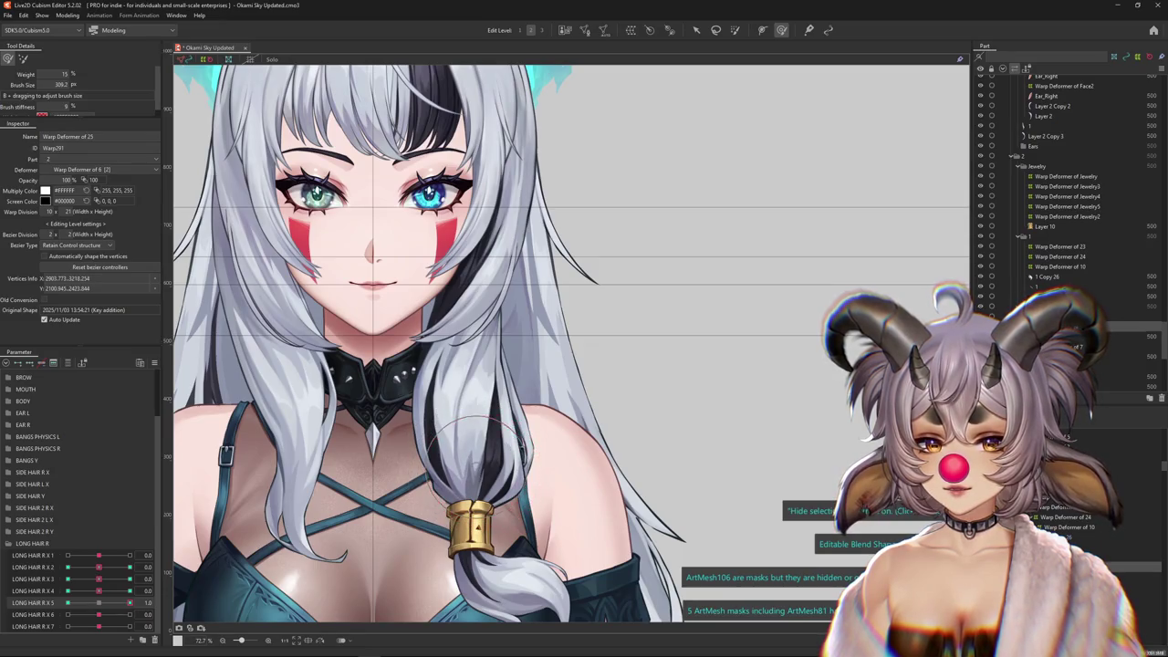
left_click_drag(465, 430, 475, 440)
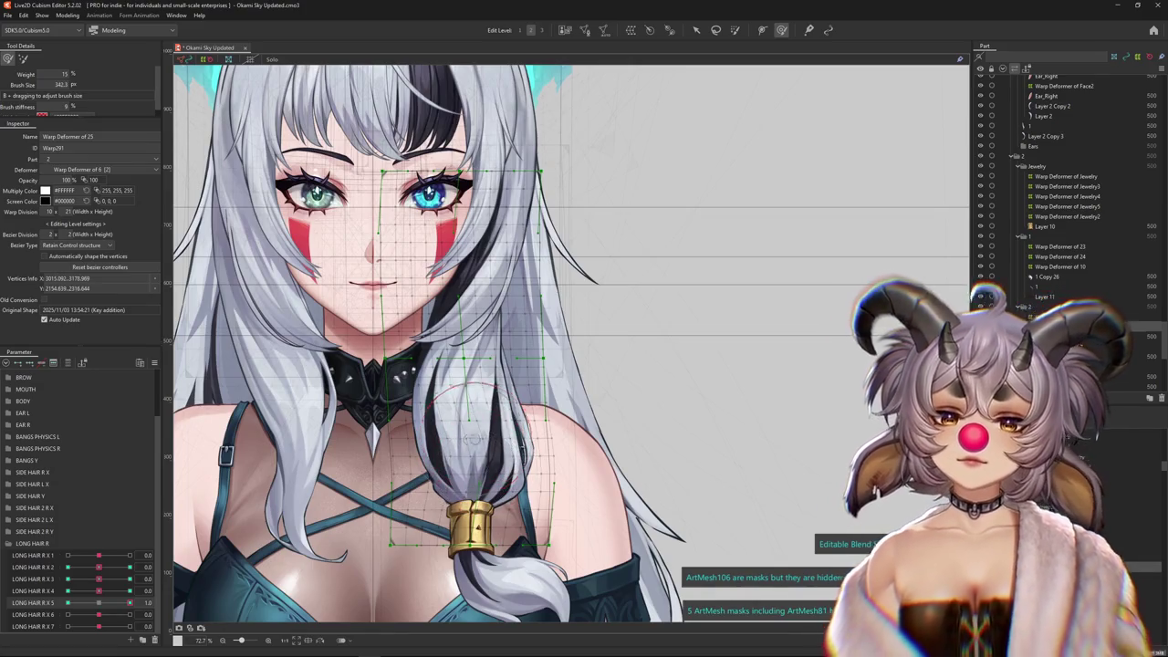
left_click_drag(473, 447, 447, 418)
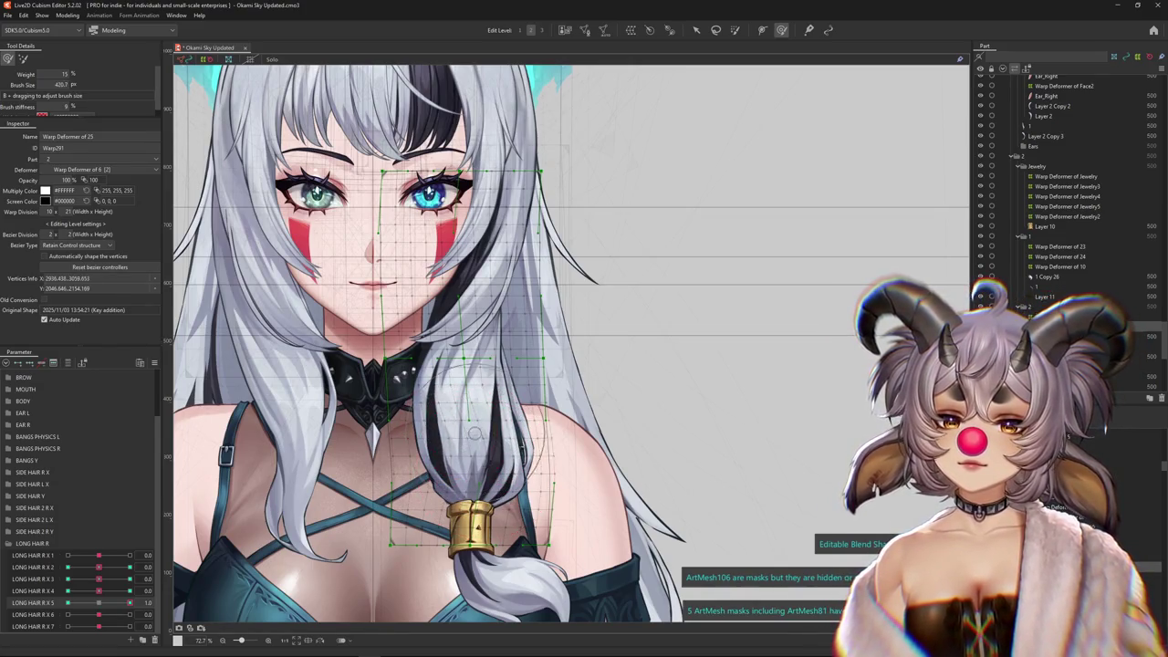
Preview the tie, then paint 25% weight across the upper section of the deformer grid
key("ctrl+h")
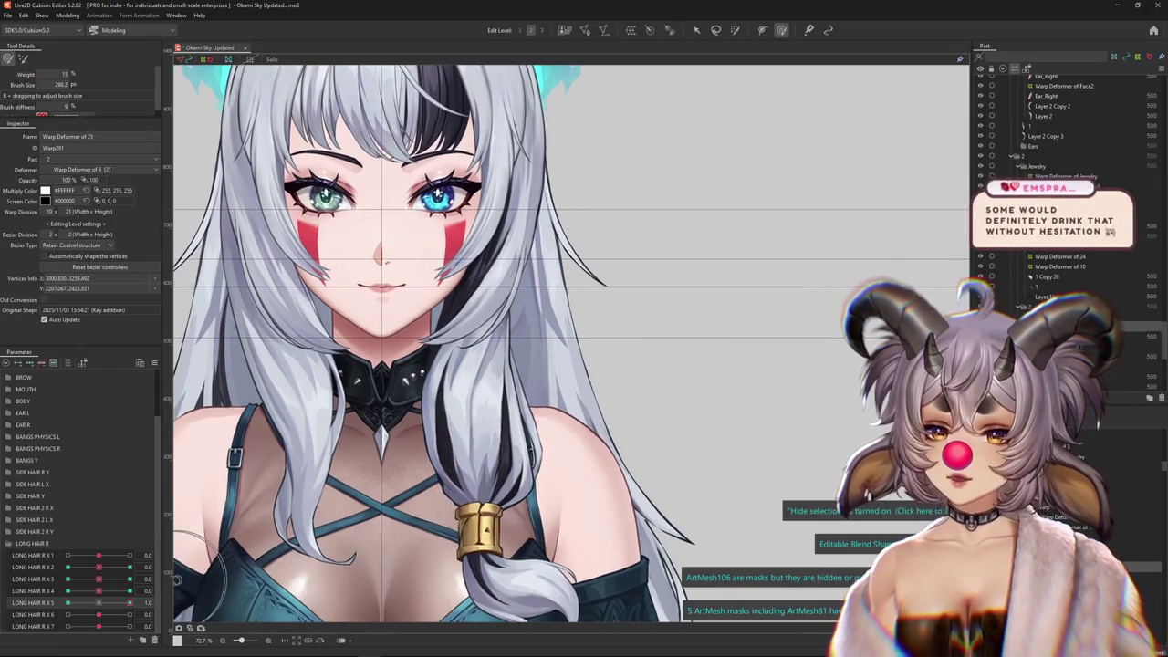
key("b")
mouse_move(464, 313)
left_mouse_down()
mouse_move(429, 273)
mouse_move(639, 274)
left_mouse_up()
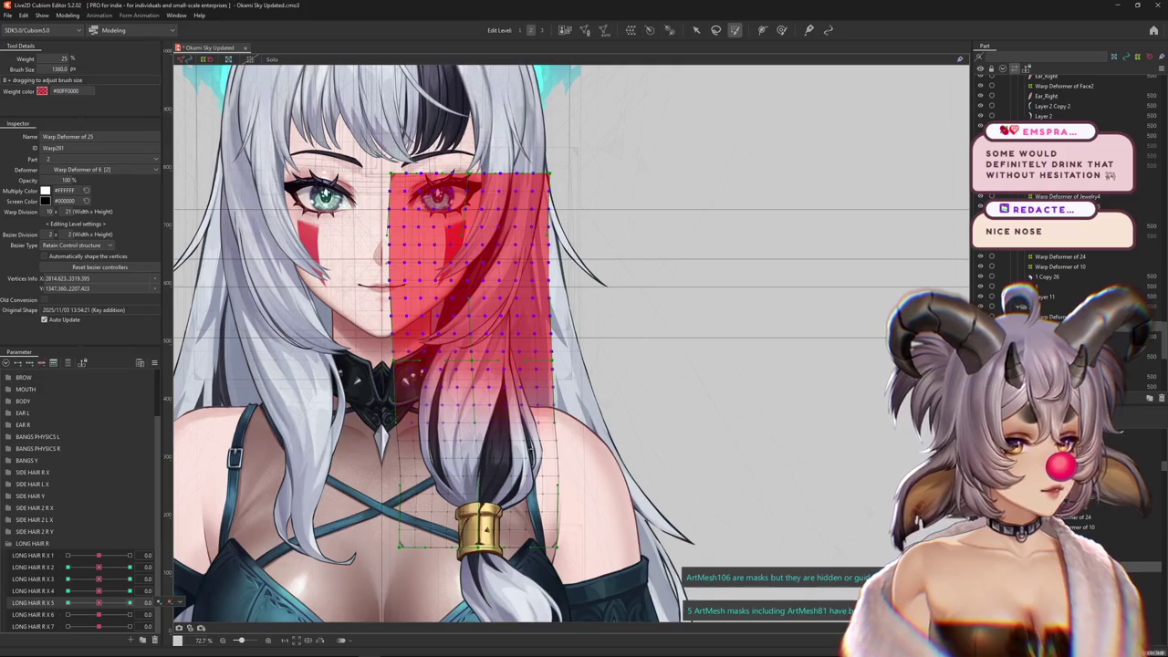
Paint weights over the upper lattice and pull LONG HAIR R X 5 to -1.0
key("ctrl+h")
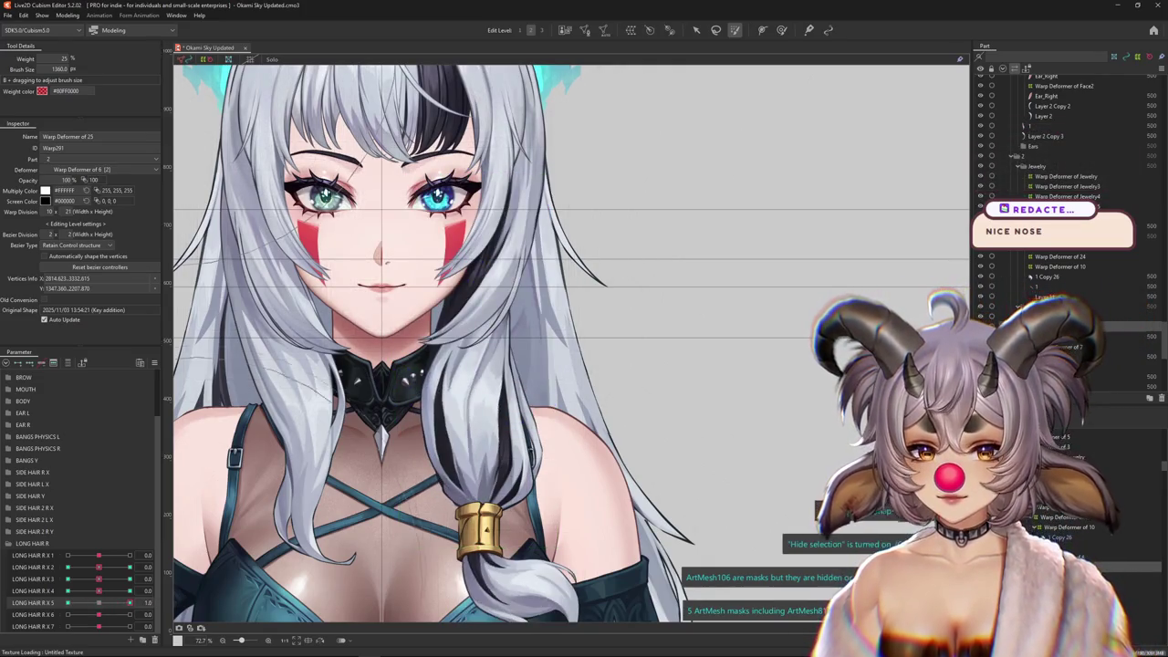
key("ctrl+h")
key("b")
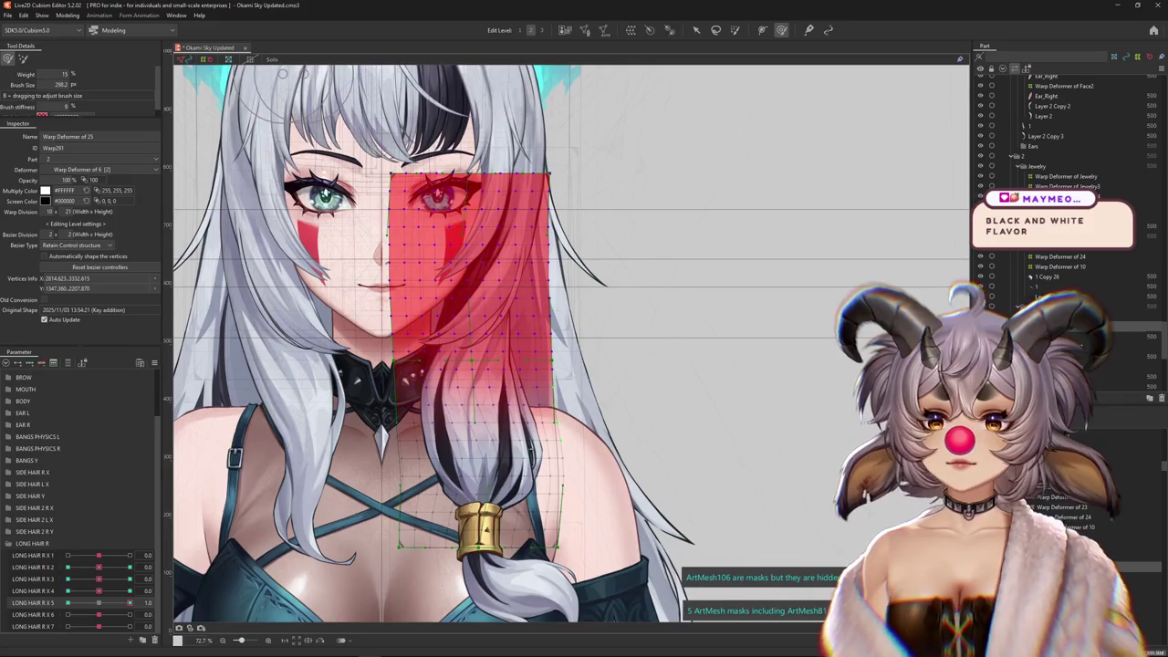
scroll(457, 410, "down", 2)
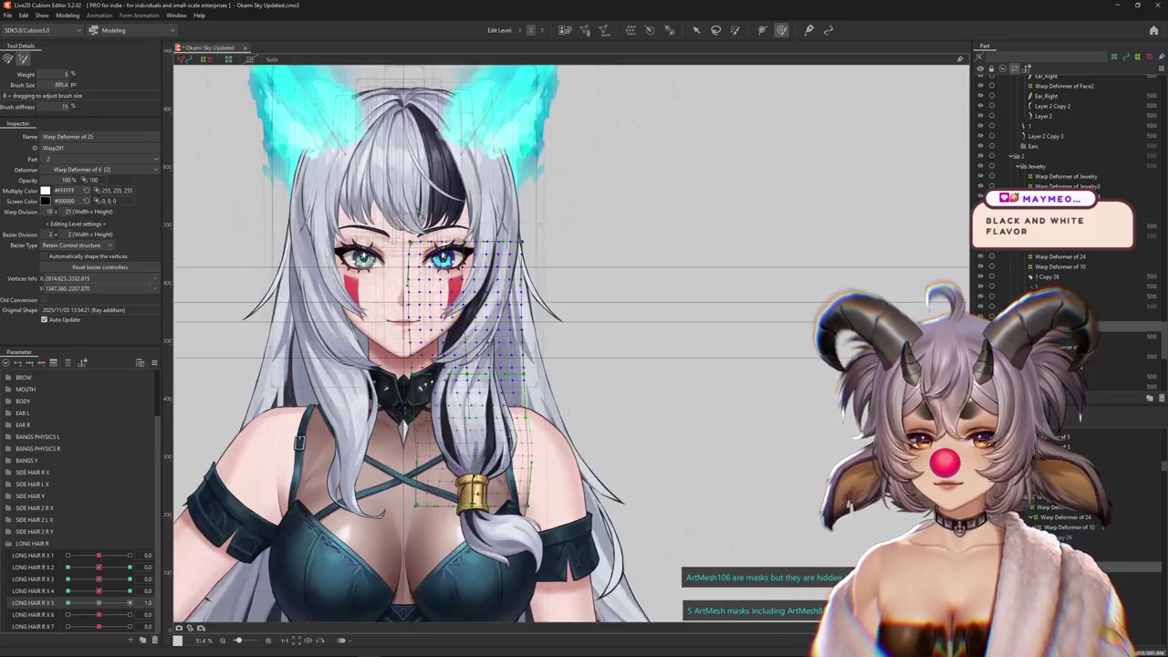
key("ctrl+h")
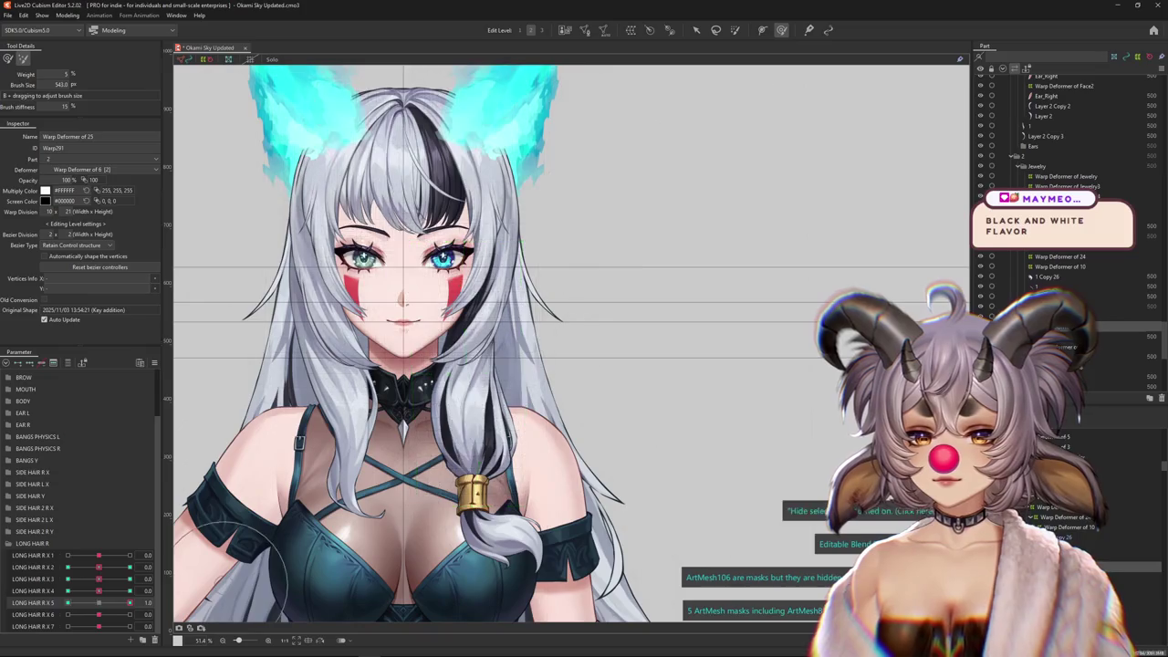
key("ctrl+h")
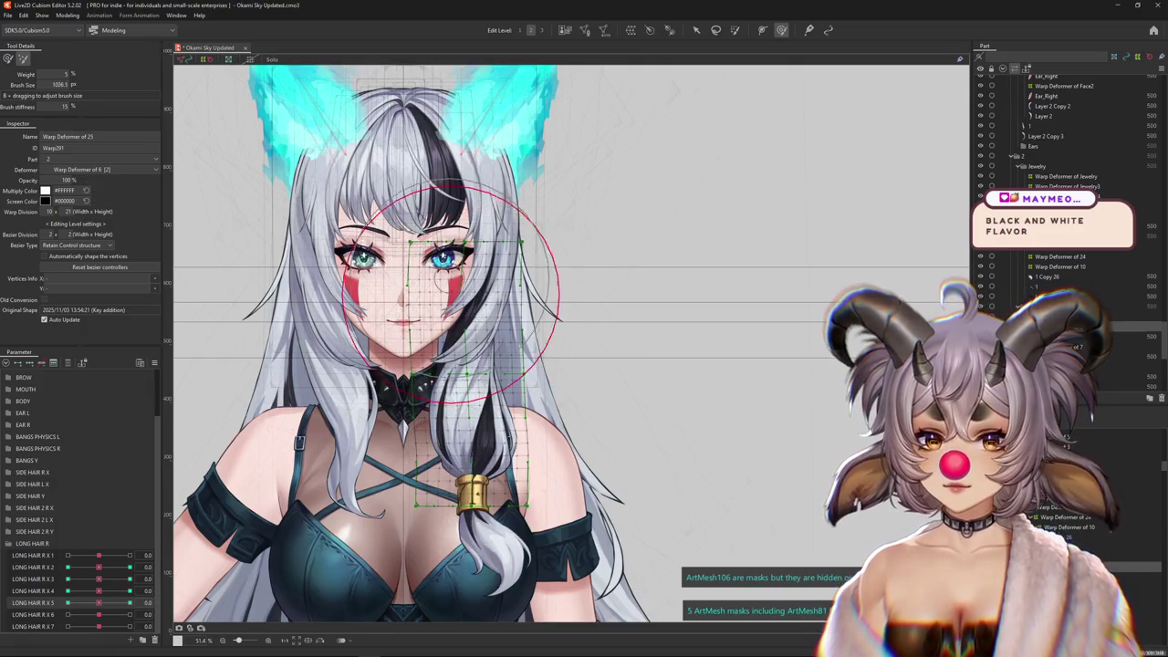
left_click_drag(430, 315, 634, 274)
left_click(734, 30)
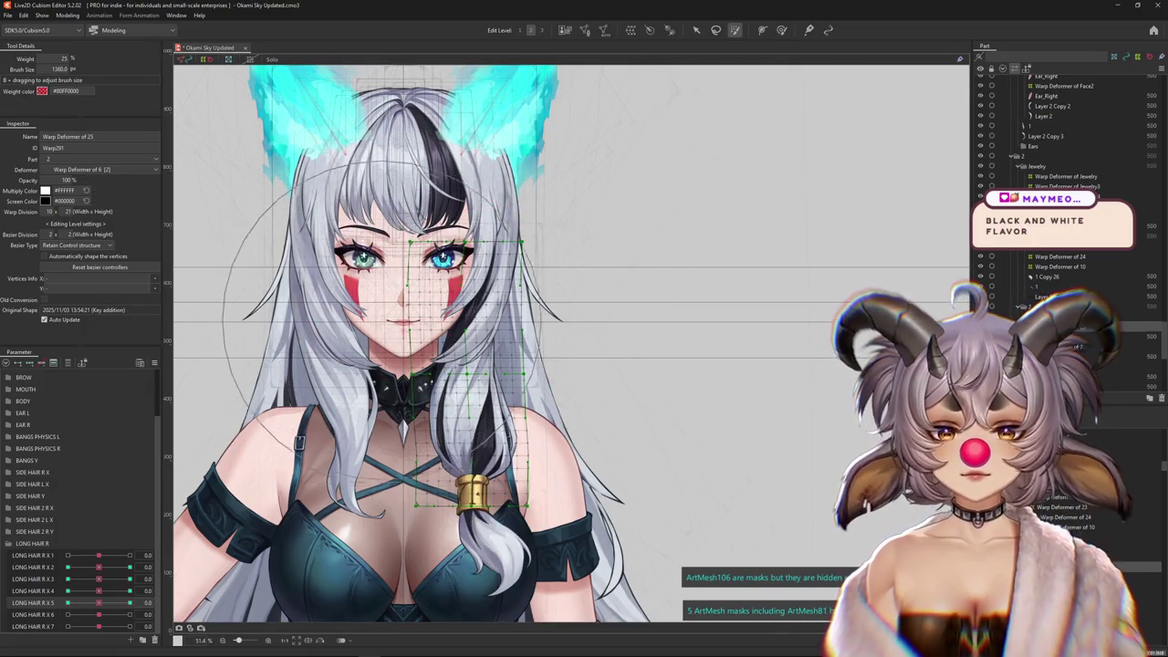
left_click_drag(438, 273, 511, 292)
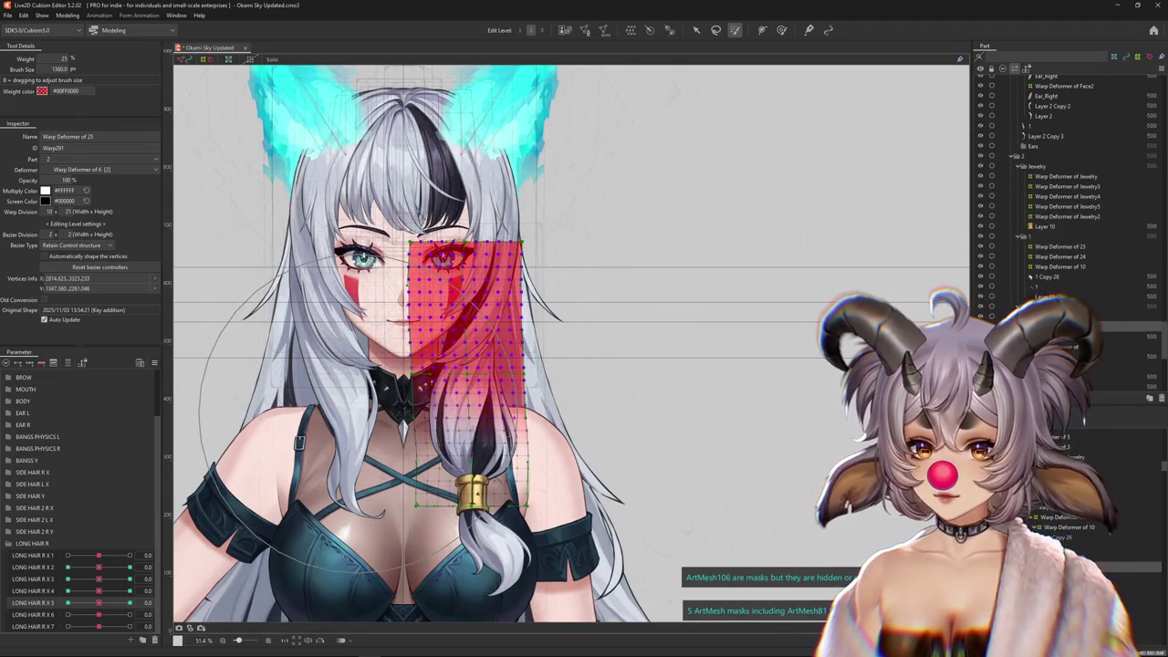
left_click_drag(98, 603, 68, 602)
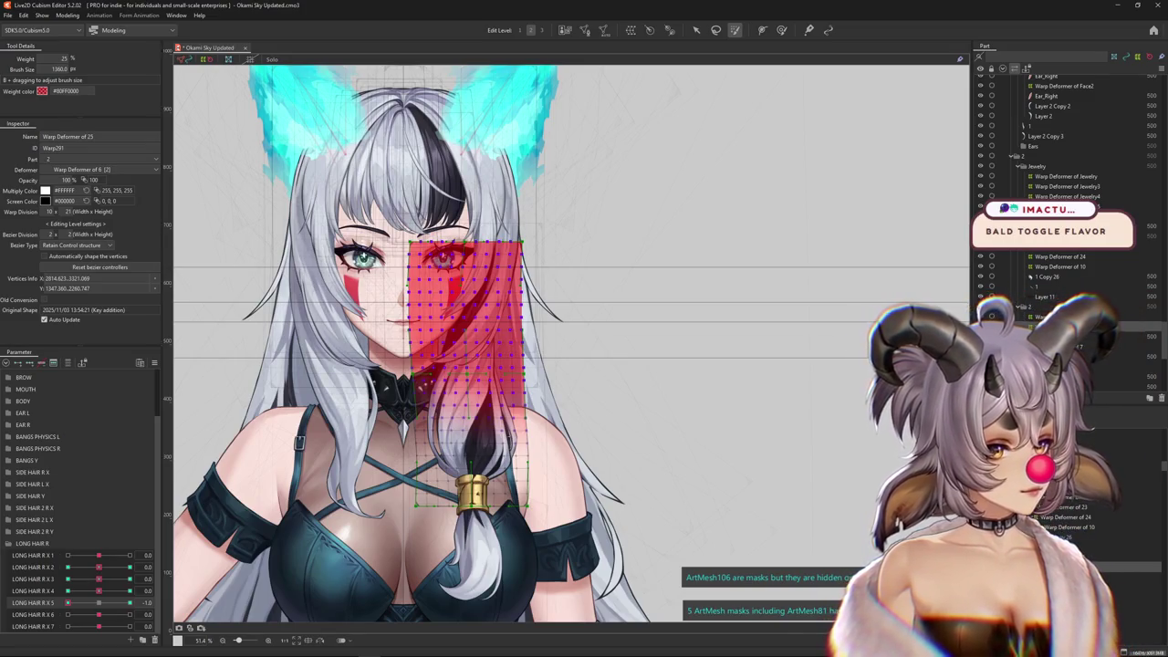
Paint 25% weight on the lower vertices around the gold tie and test with LONG HAIR R X 5
key("ctrl+h")
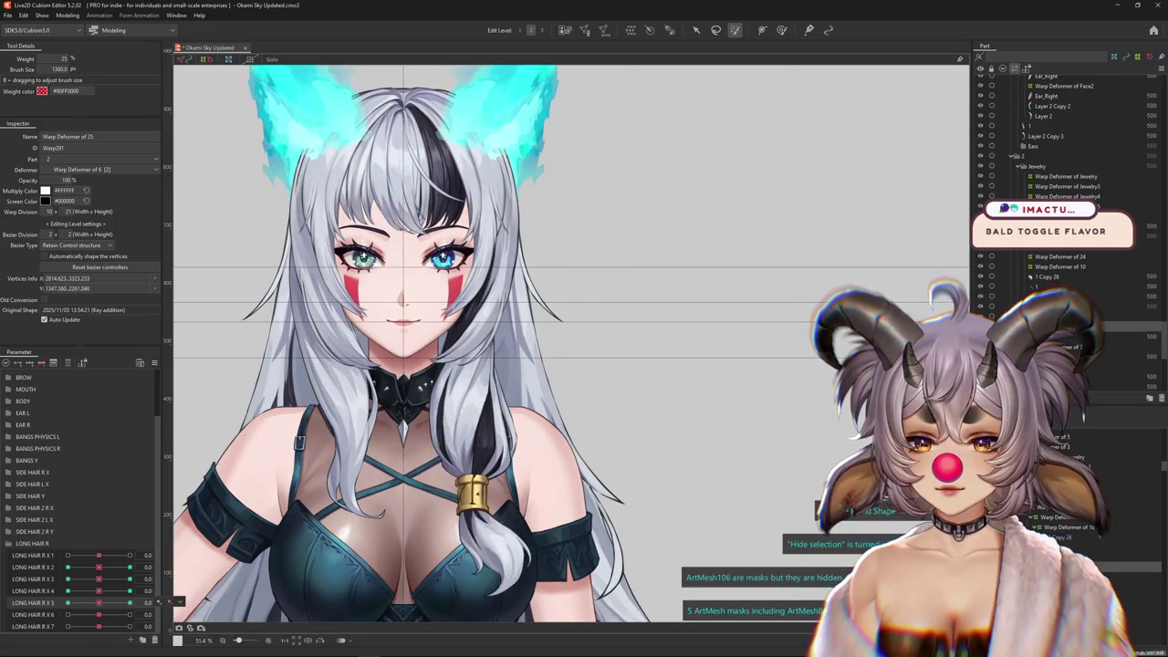
key("ctrl+h")
scroll(407, 589, "up", 2)
left_click_drag(495, 573, 517, 496)
key("ctrl+h")
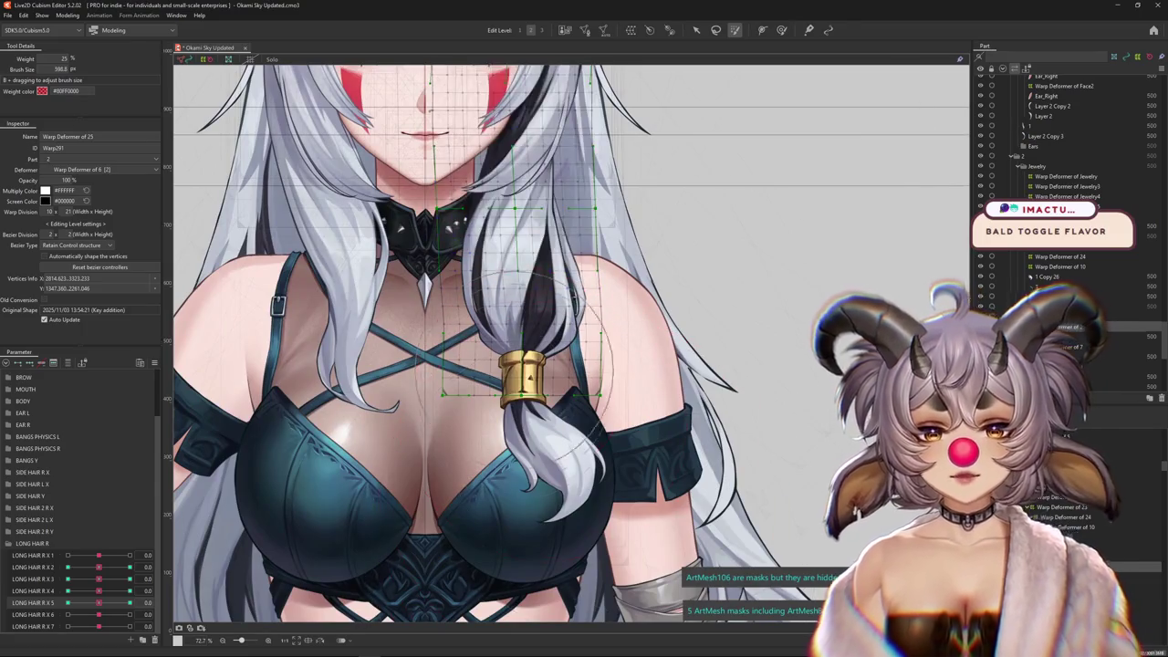
left_click(517, 474)
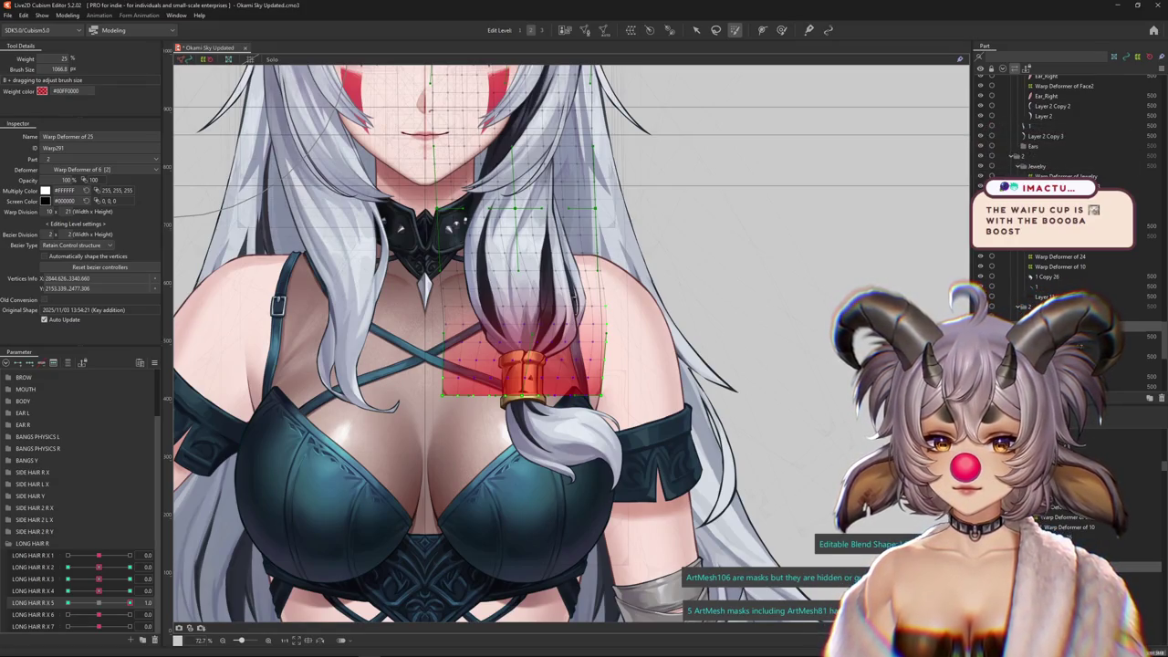
left_click_drag(130, 602, 67, 602)
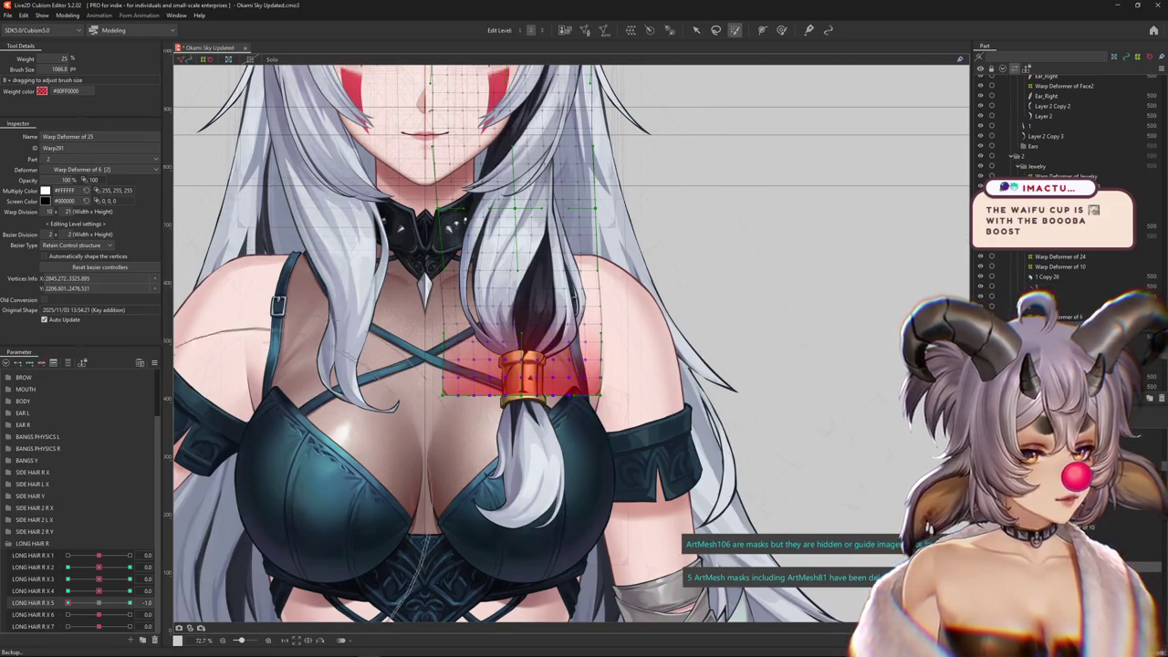
key("ctrl+h")
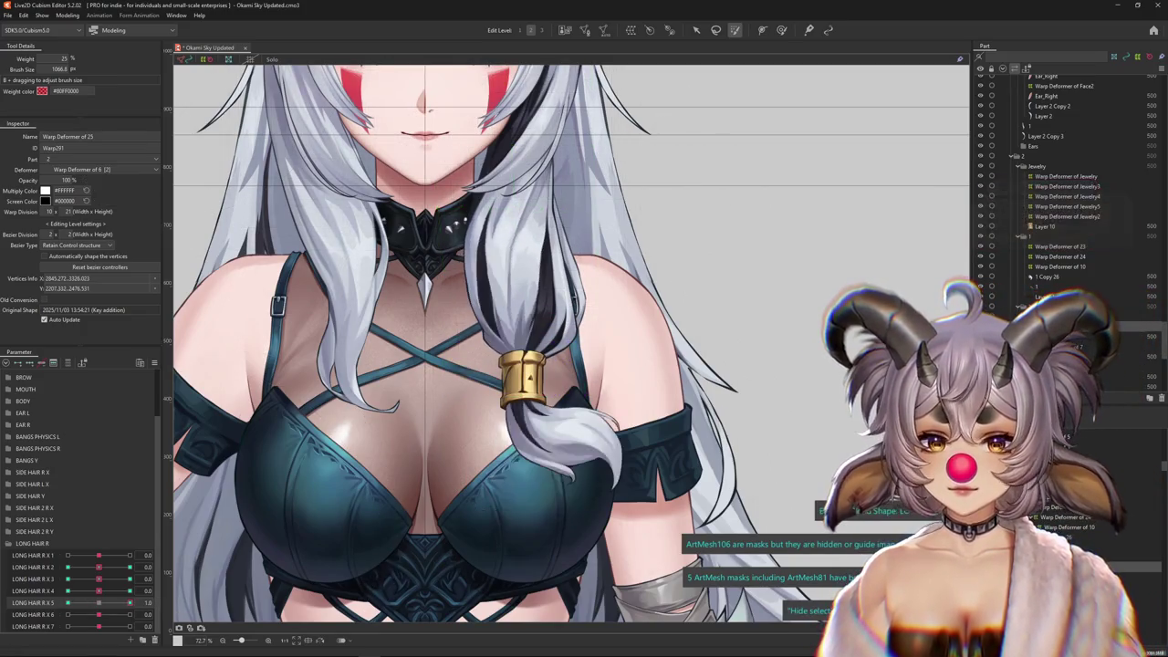
scroll(571, 345, "up", 3)
key("ctrl+h")
key("b")
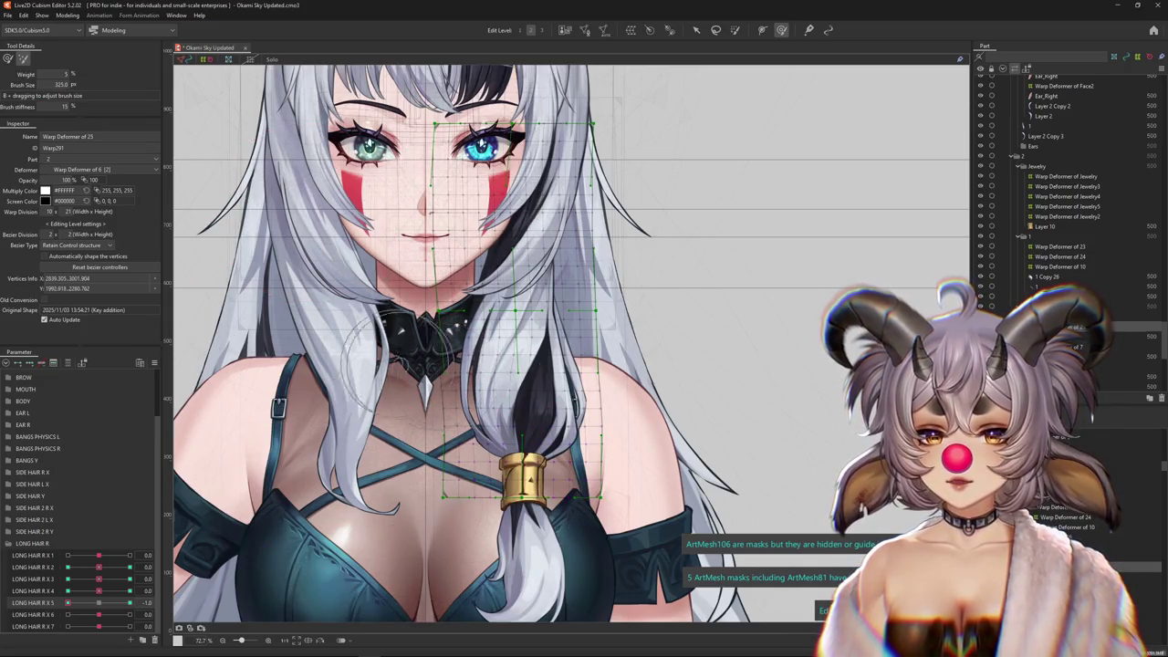
Swing LONG HAIR R X 4 between -1.0 and 1.0 with a smaller deform brush, checking the tie
key("ctrl+h")
key("ctrl+h")
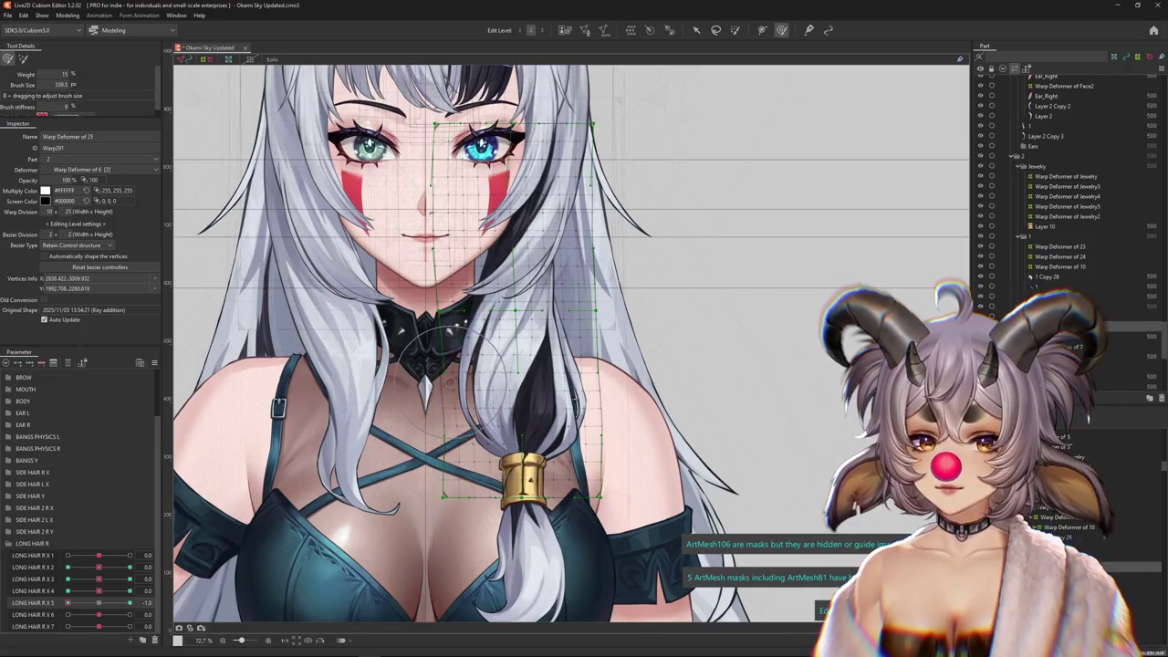
key("ctrl+h")
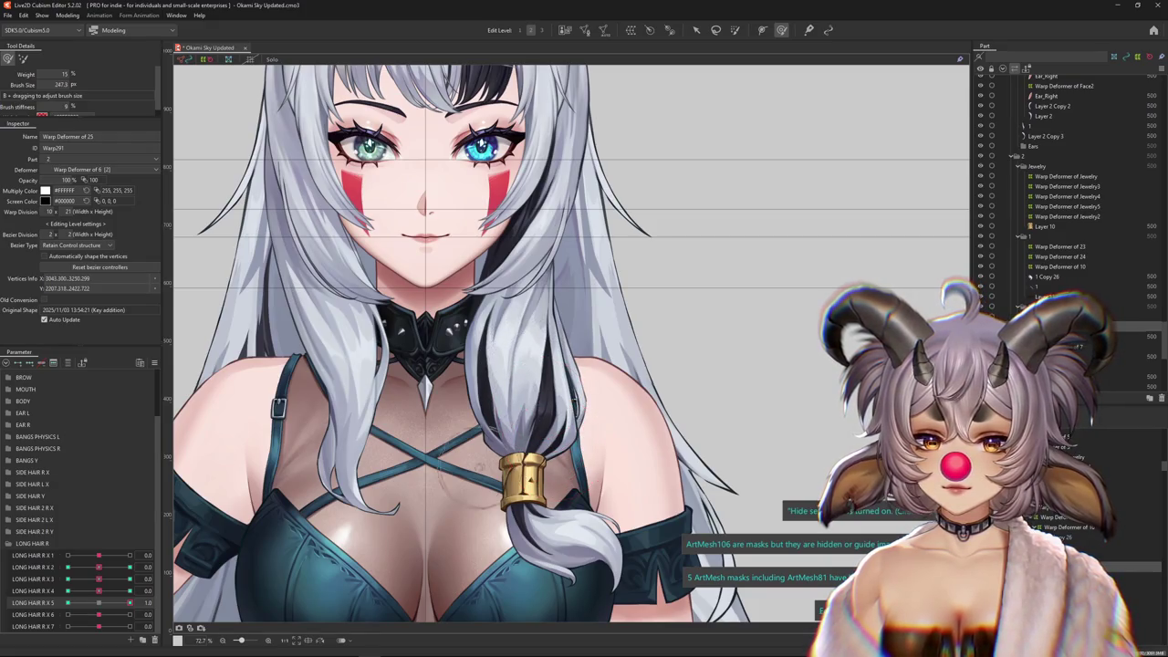
mouse_move(98, 590)
left_mouse_down()
mouse_move(67, 591)
mouse_move(129, 590)
left_mouse_up()
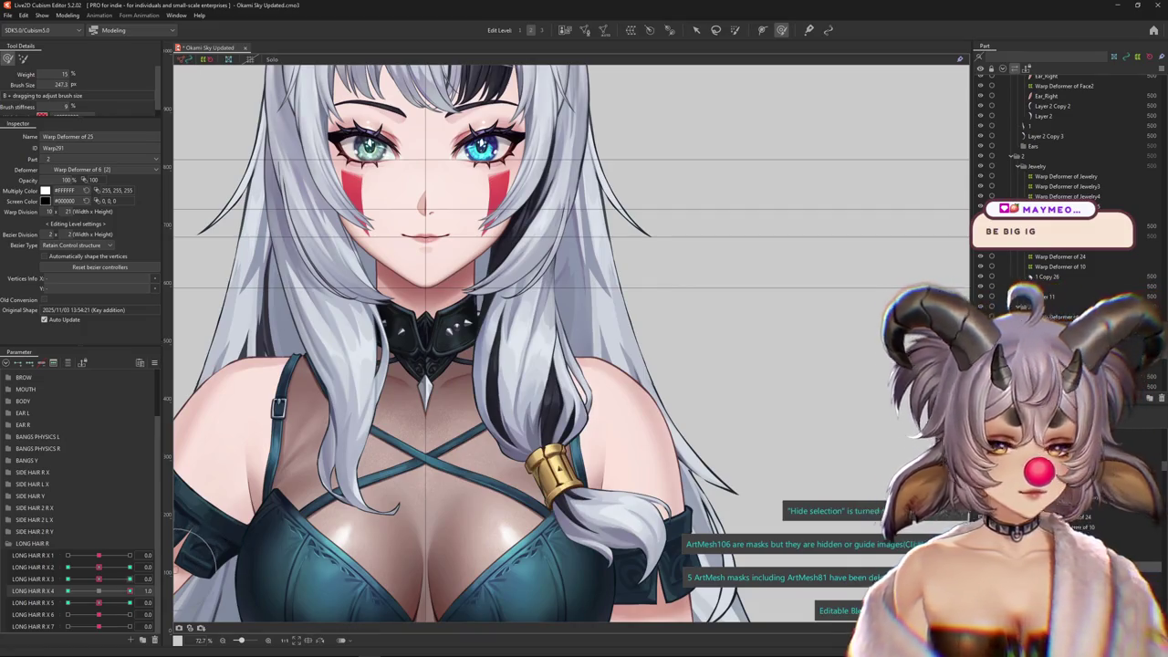
left_click(99, 590)
left_click_drag(99, 591, 67, 591)
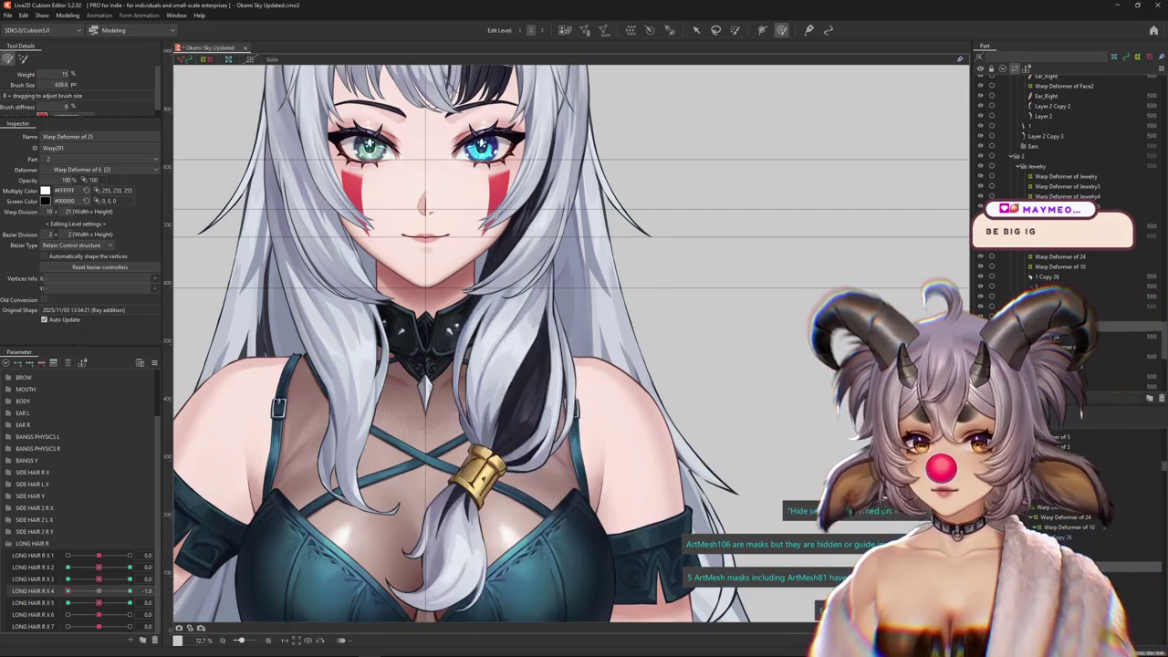
left_click_drag(452, 470, 465, 429)
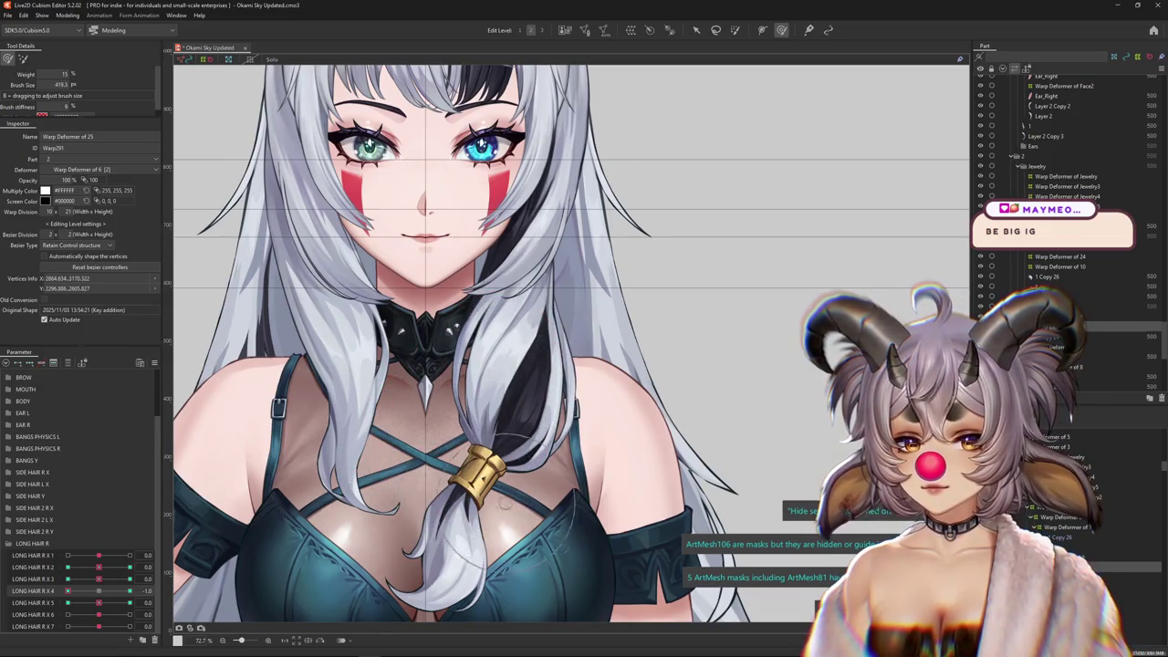
left_click_drag(67, 590, 130, 590)
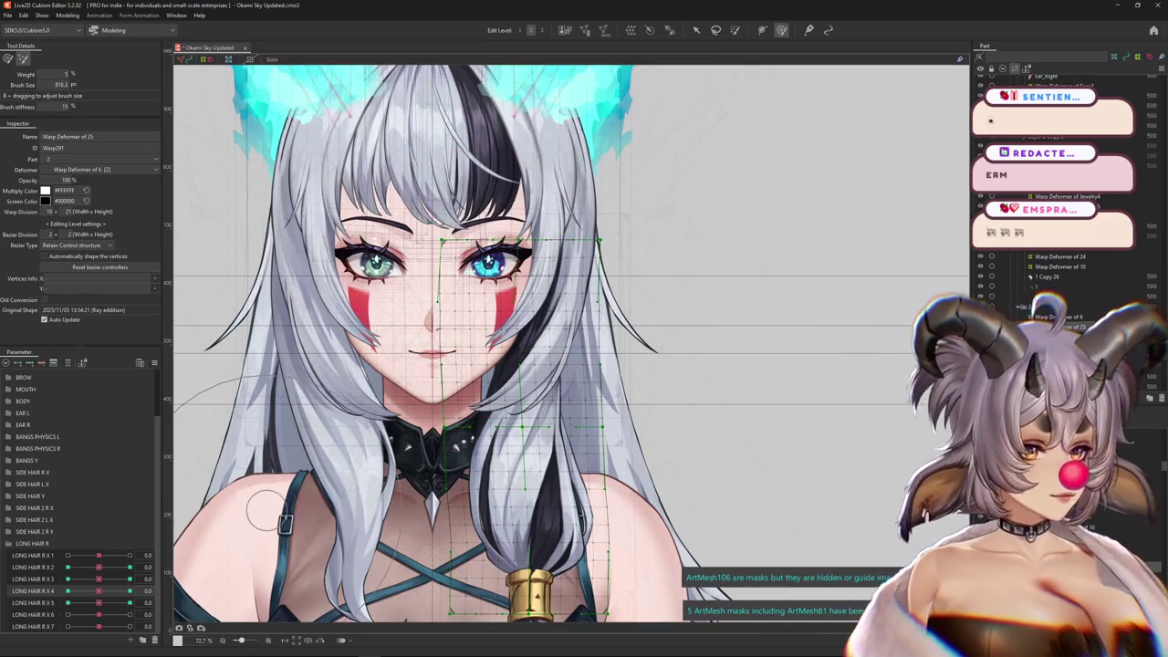
key("ctrl+h")
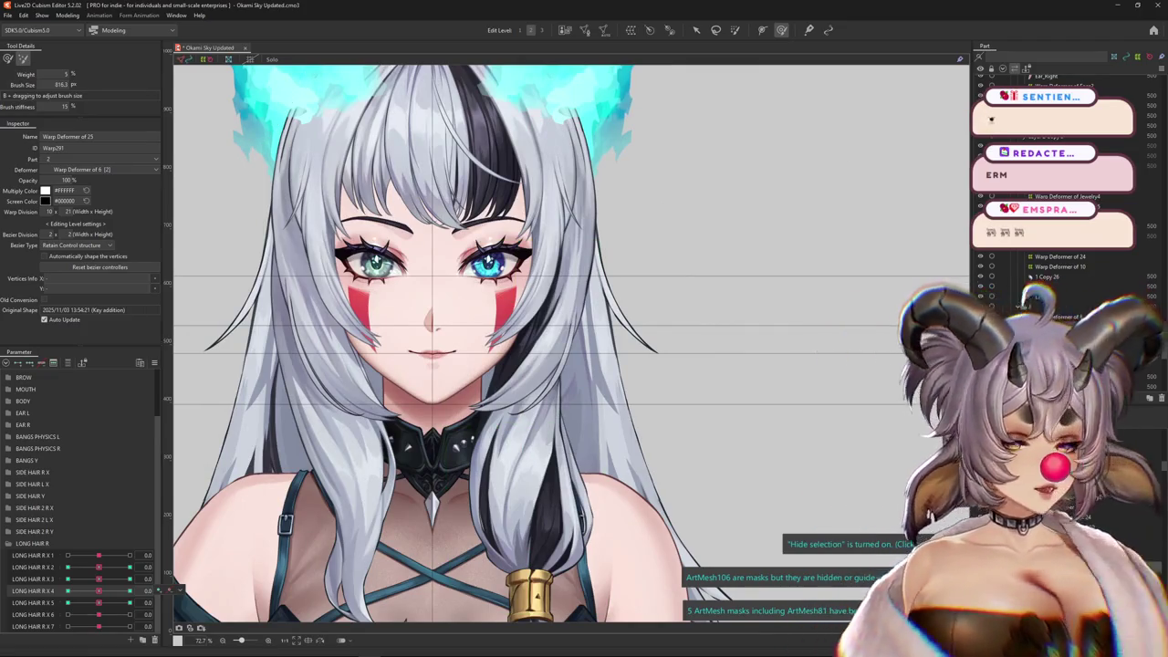
Bend the tie to match the braid at LONG HAIR R X 4 and compare both extremes
left_click_drag(195, 551, 238, 530)
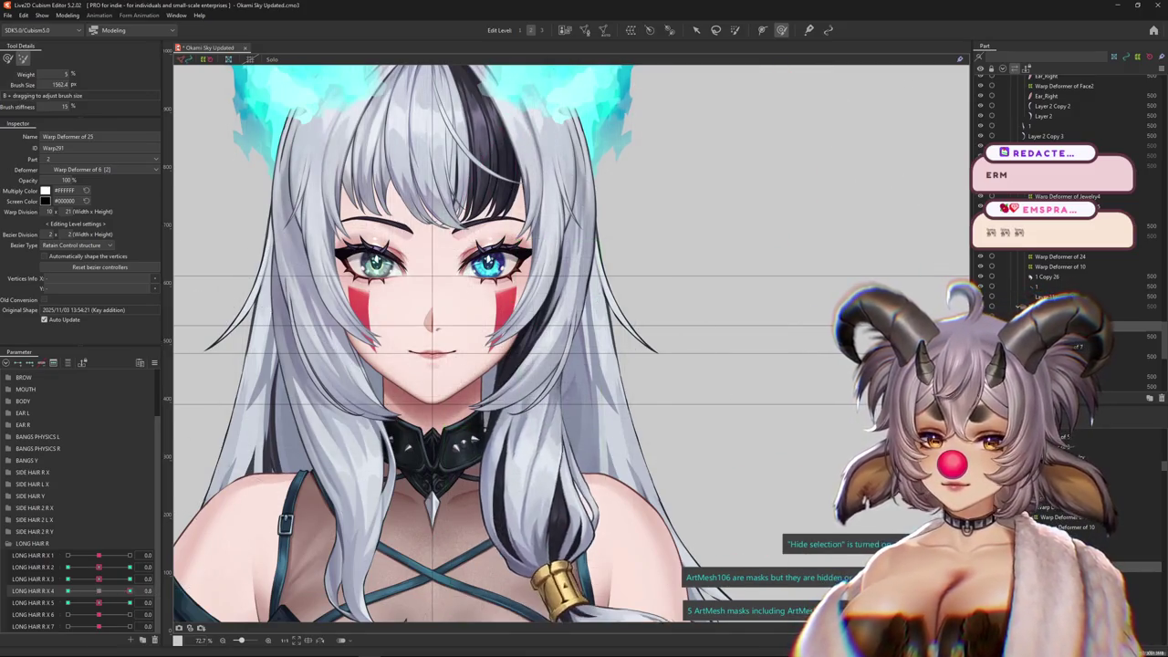
mouse_move(566, 324)
left_mouse_down()
mouse_move(584, 324)
mouse_move(542, 326)
left_mouse_up()
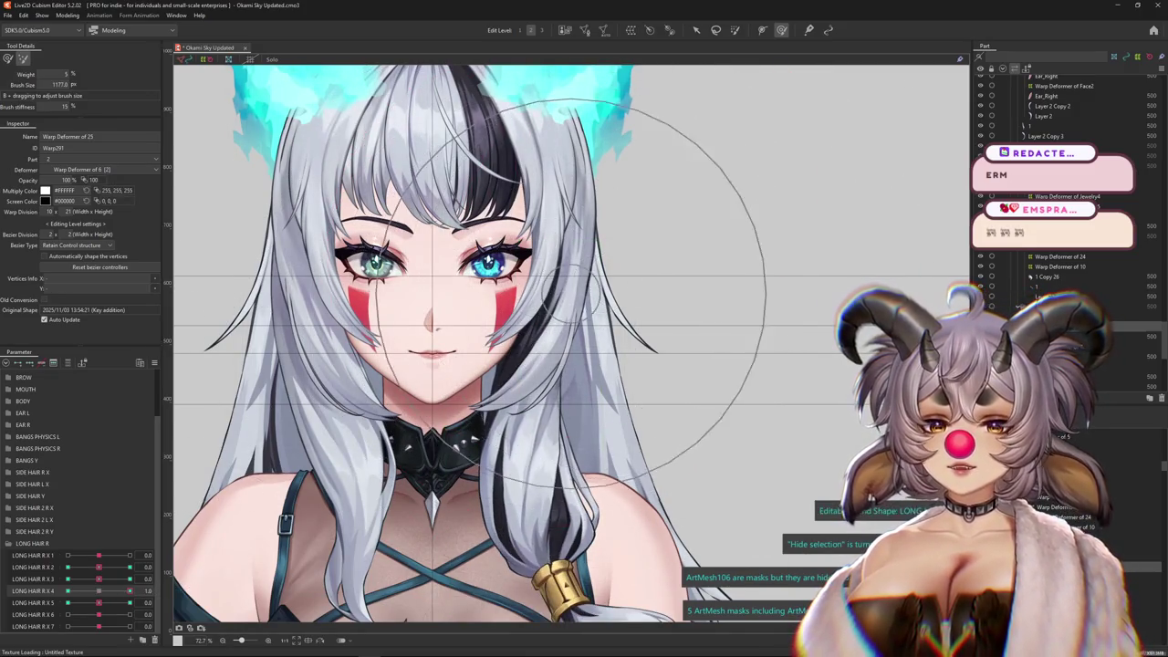
left_click_drag(548, 326, 242, 493)
left_click_drag(130, 590, 68, 590)
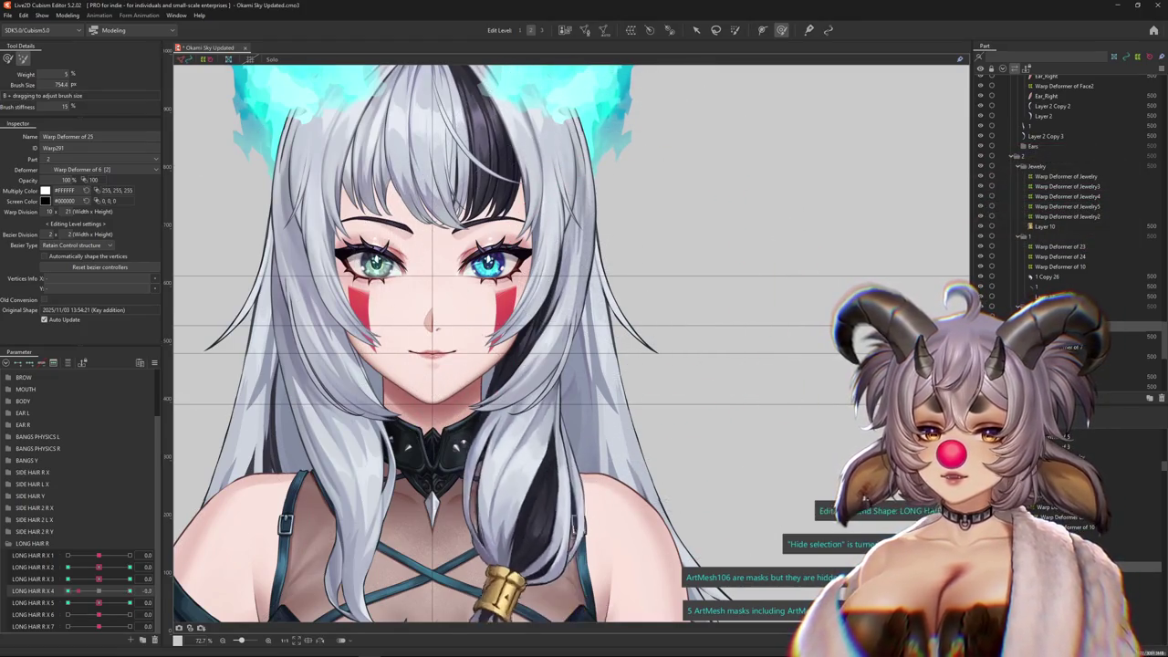
left_click_drag(548, 301, 584, 301)
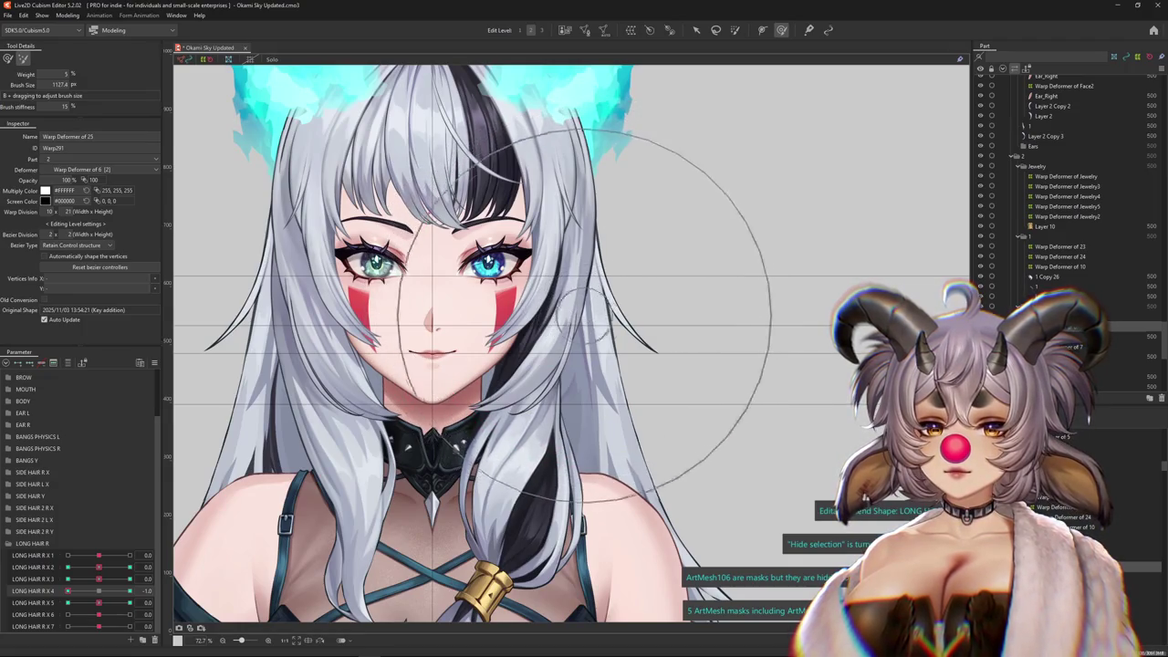
Recentre the character with a smaller brush and recheck the tie at X 4 = -1.0
left_click_drag(566, 365, 476, 370)
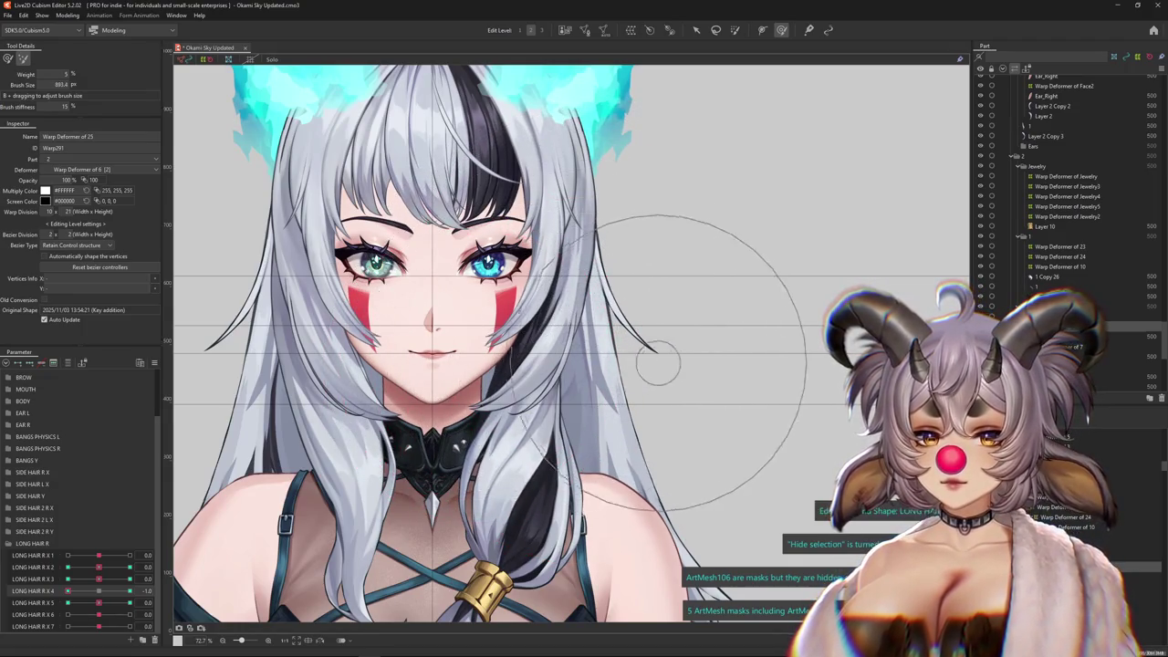
left_click_drag(670, 352, 647, 294)
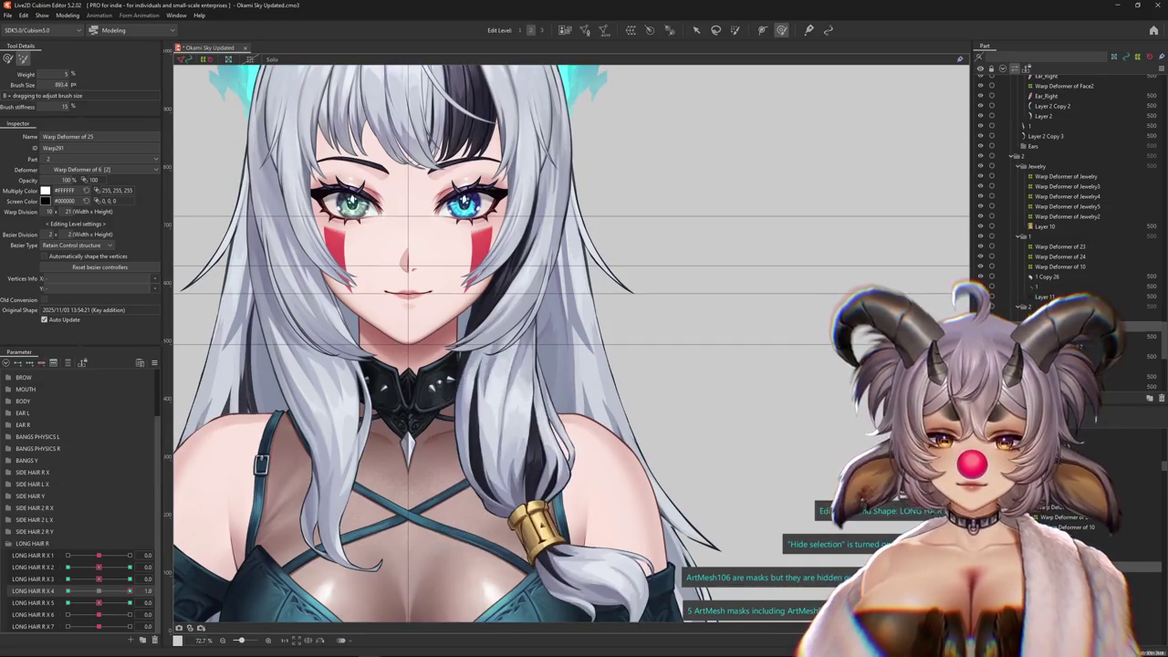
mouse_move(488, 417)
left_mouse_down()
mouse_move(546, 376)
mouse_move(199, 347)
left_mouse_up()
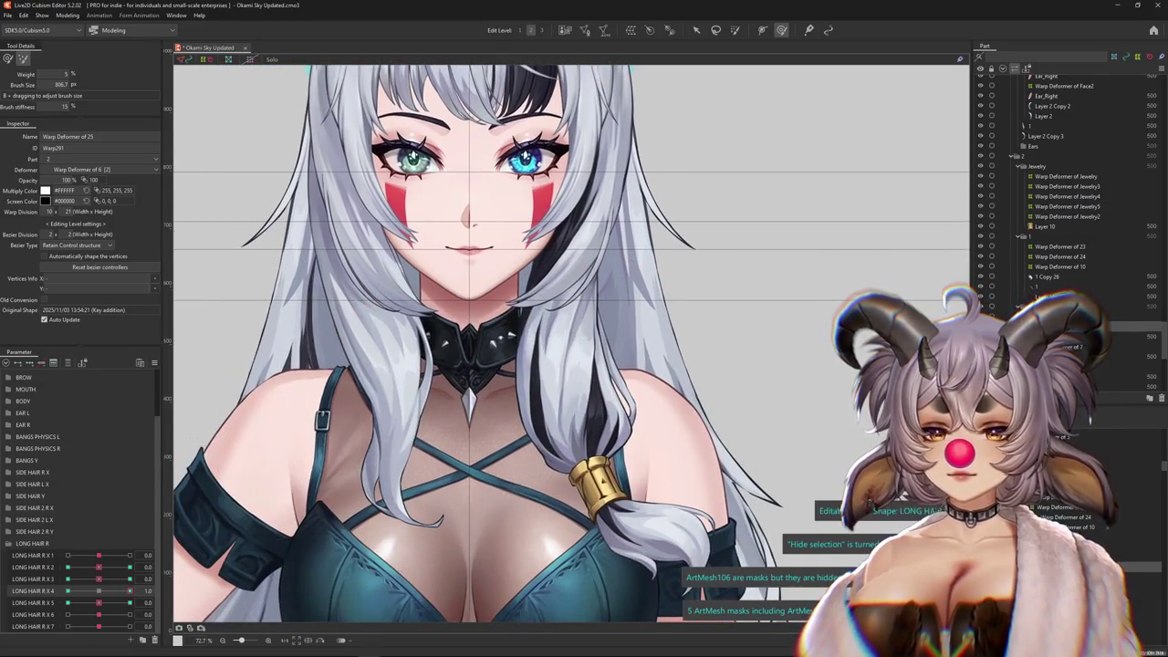
left_click_drag(502, 365, 438, 365)
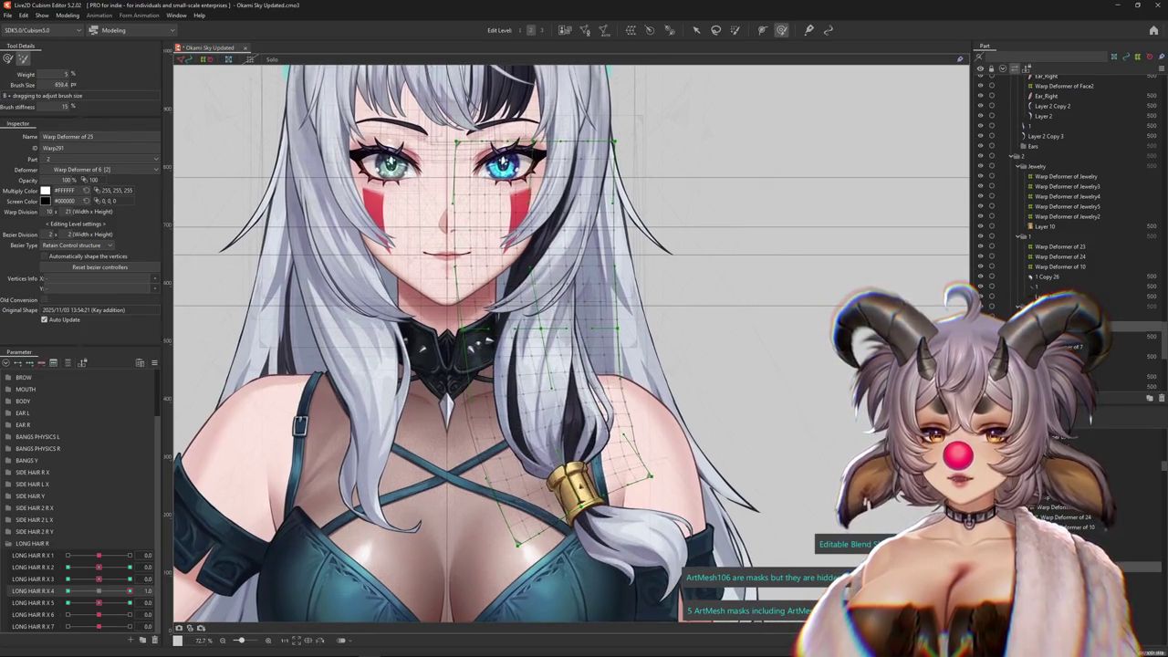
left_click_drag(130, 591, 67, 591)
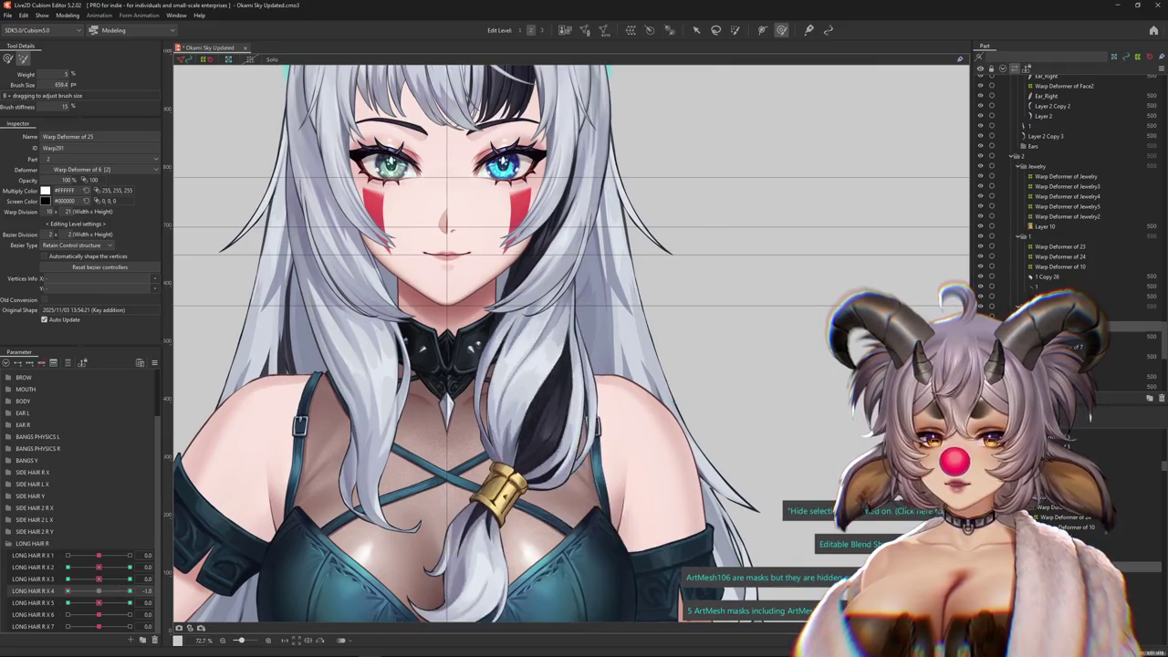
left_click(67, 16)
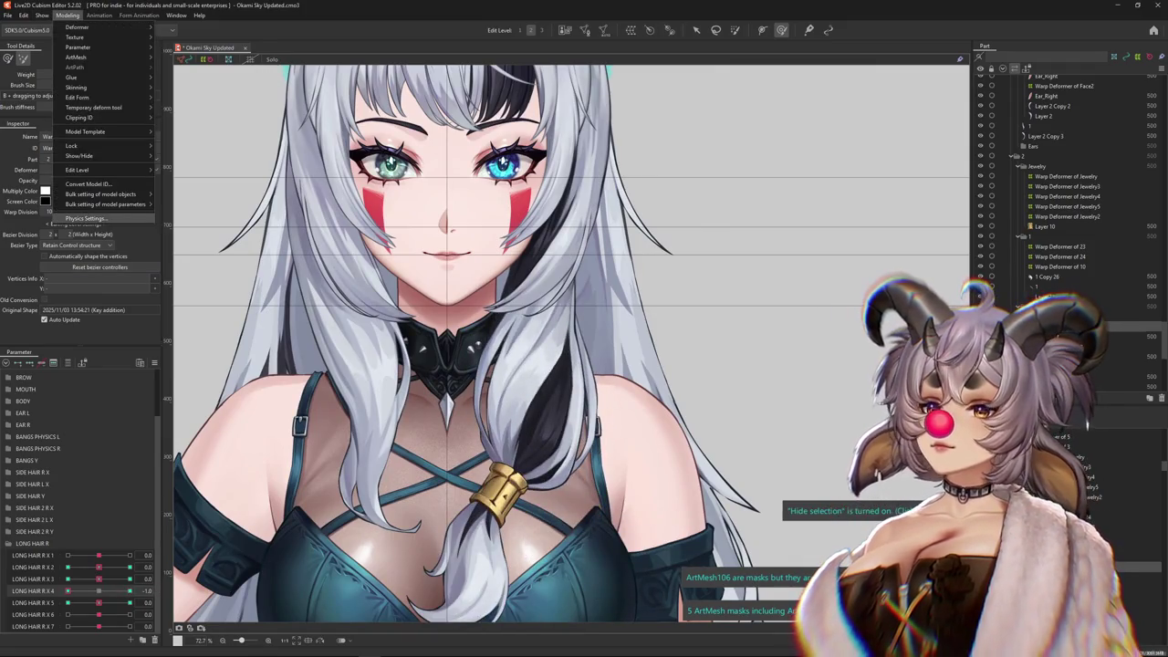
Open Physics Settings and rescale the LONG HAIR R X output magnifications to fit the parameter range
left_click(85, 218)
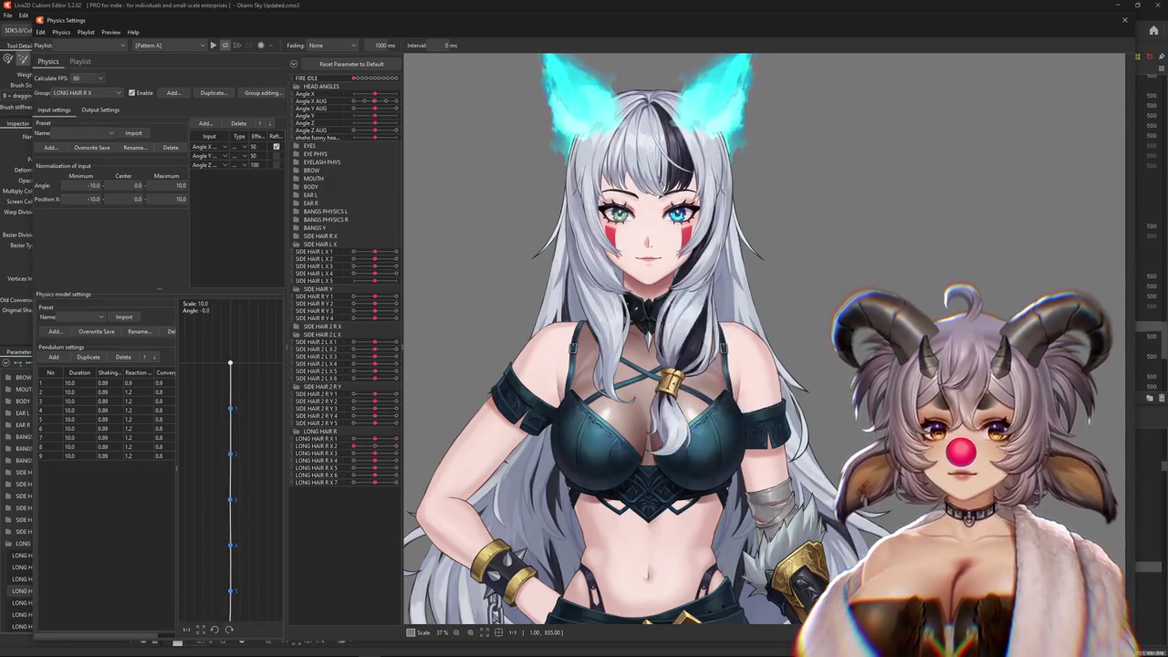
left_click(100, 110)
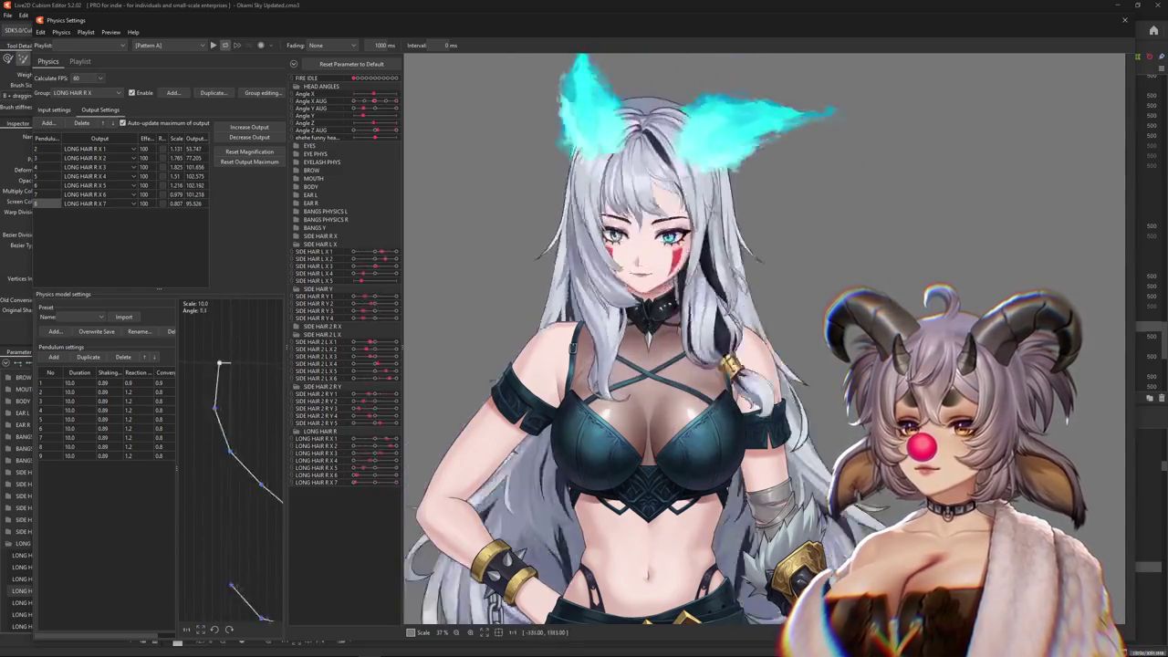
left_click(249, 151)
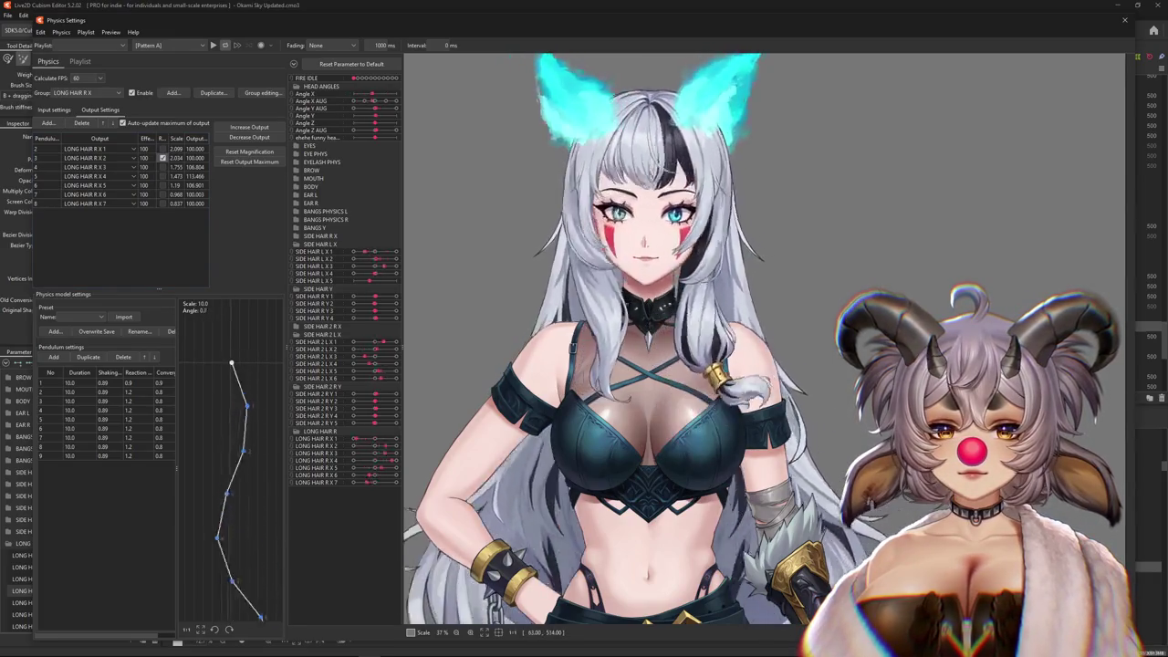
scroll(749, 311, "up", 3)
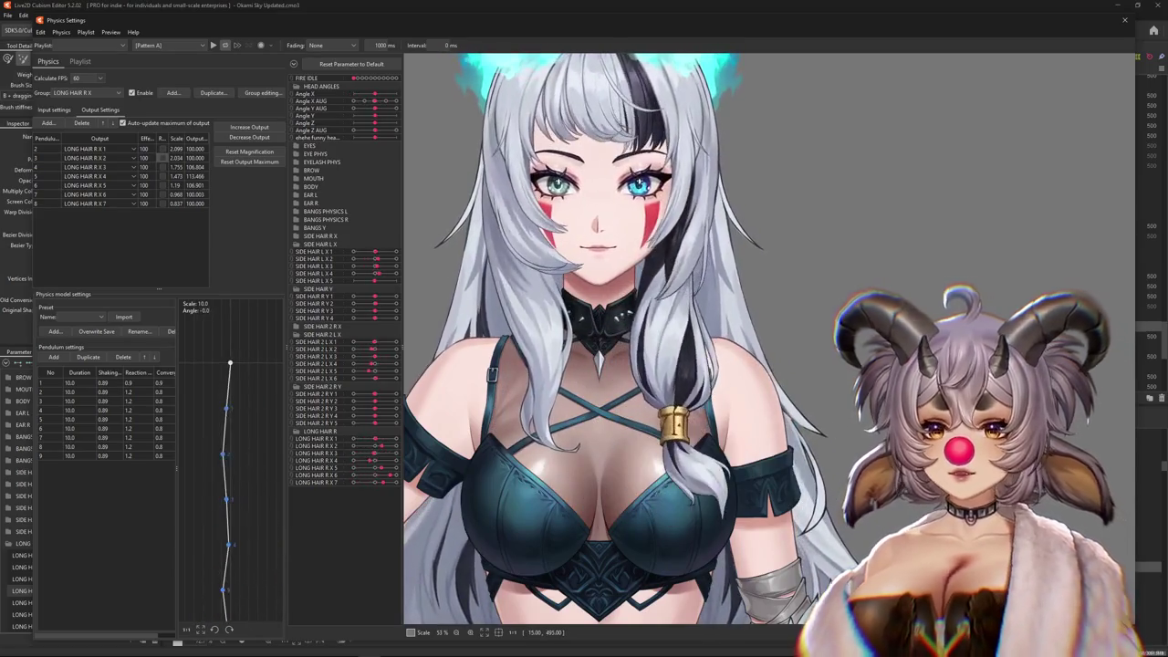
left_click(54, 110)
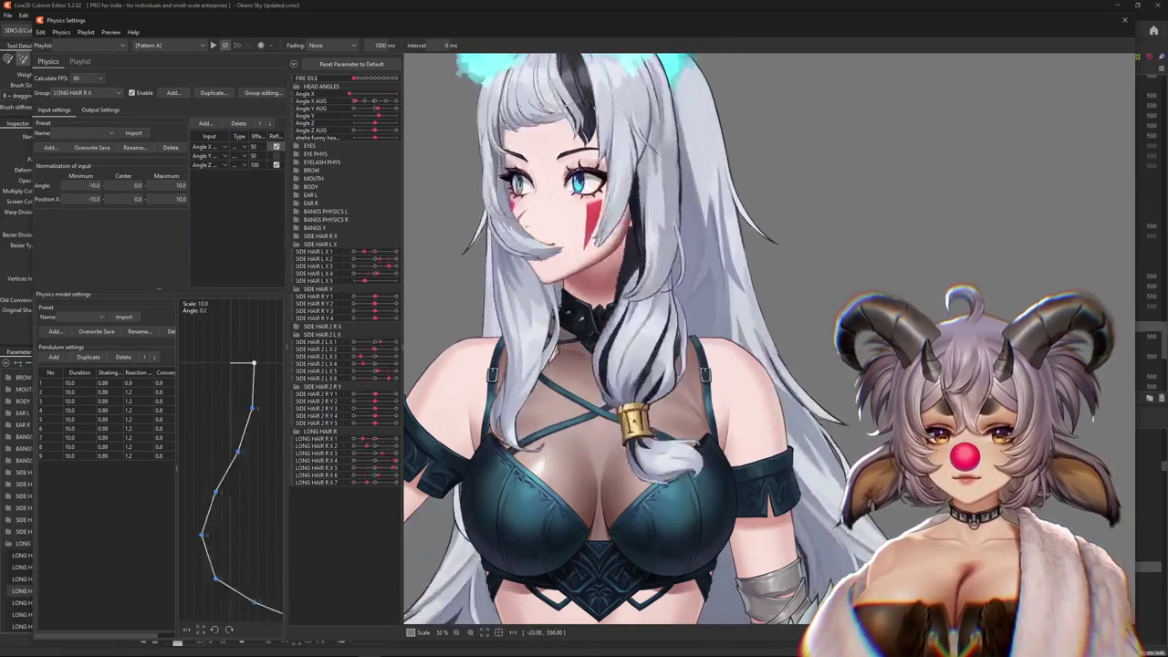
Return to the LONG HAIR R X outputs list and watch the ponytail swing in the physics preview
left_click(100, 109)
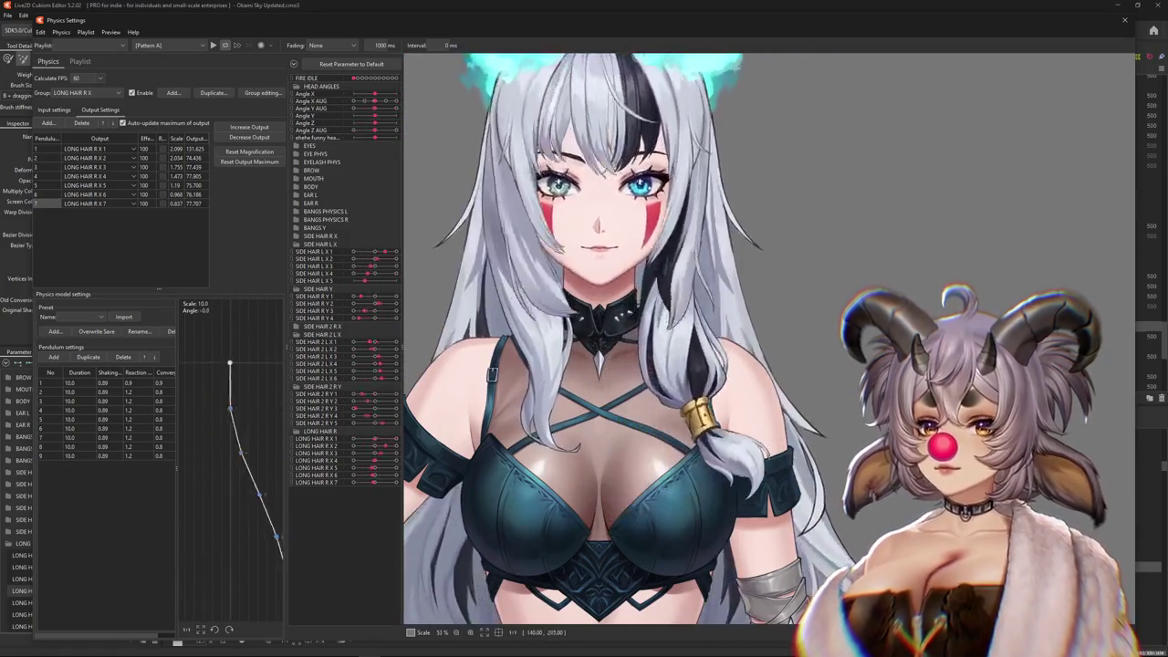
scroll(769, 337, "down", 2)
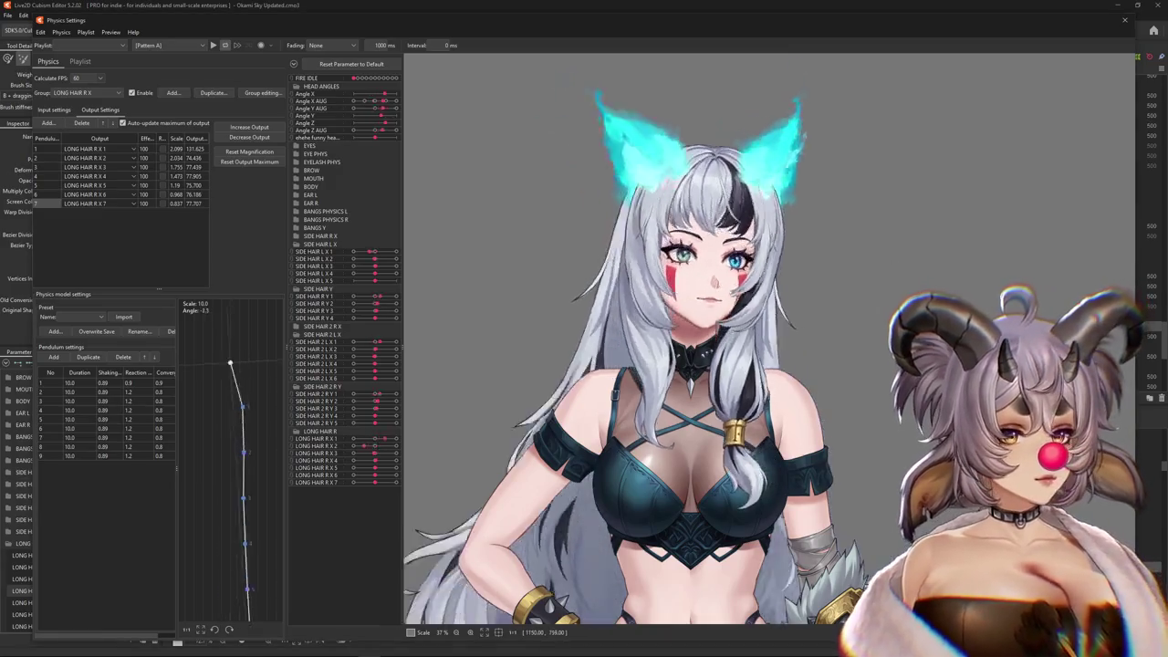
Raise the LONG HAIR R X output magnification to 1.509, then close Physics Settings
left_click(249, 126)
key("Return")
left_click(261, 127)
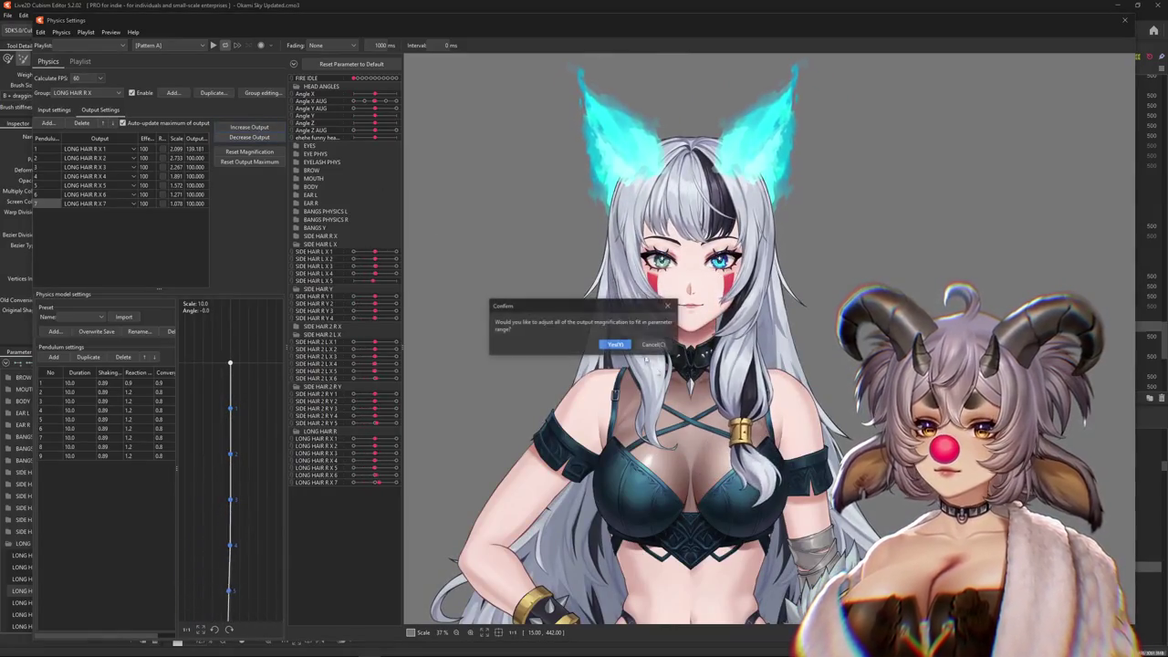
left_click(615, 341)
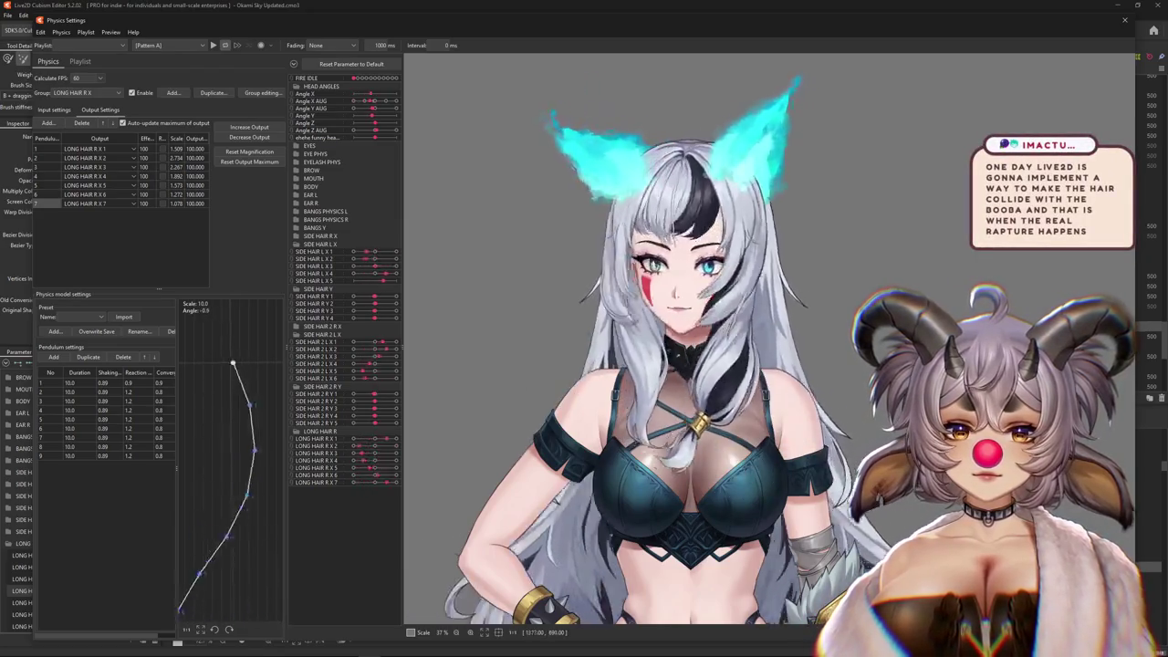
left_click(81, 122)
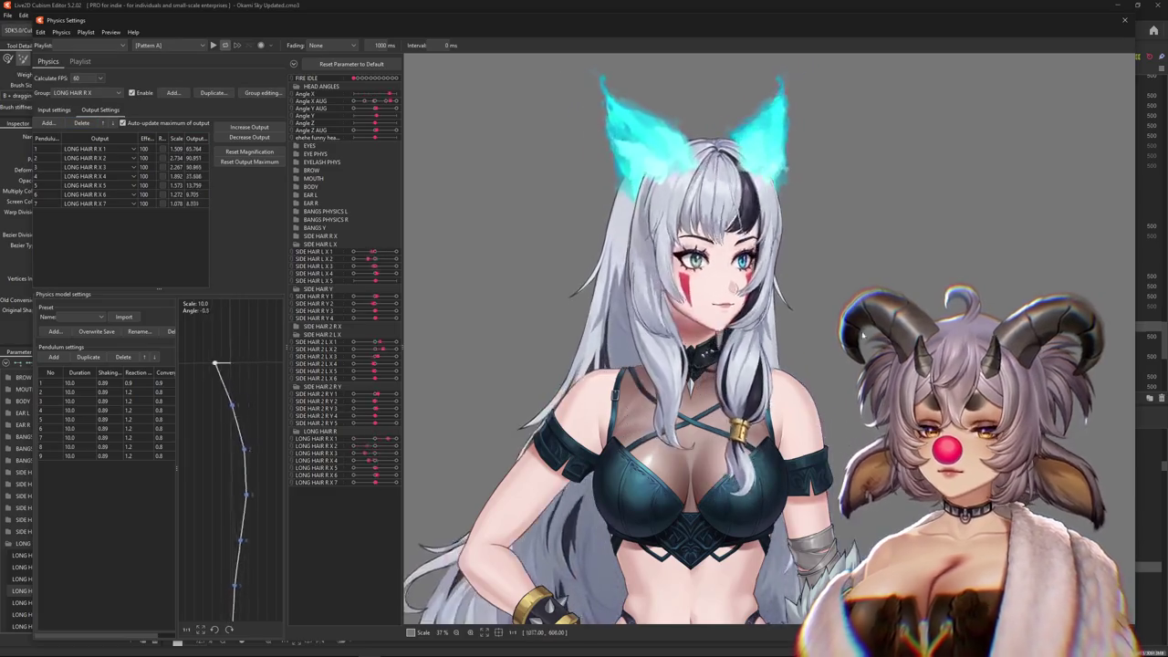
left_click(1121, 18)
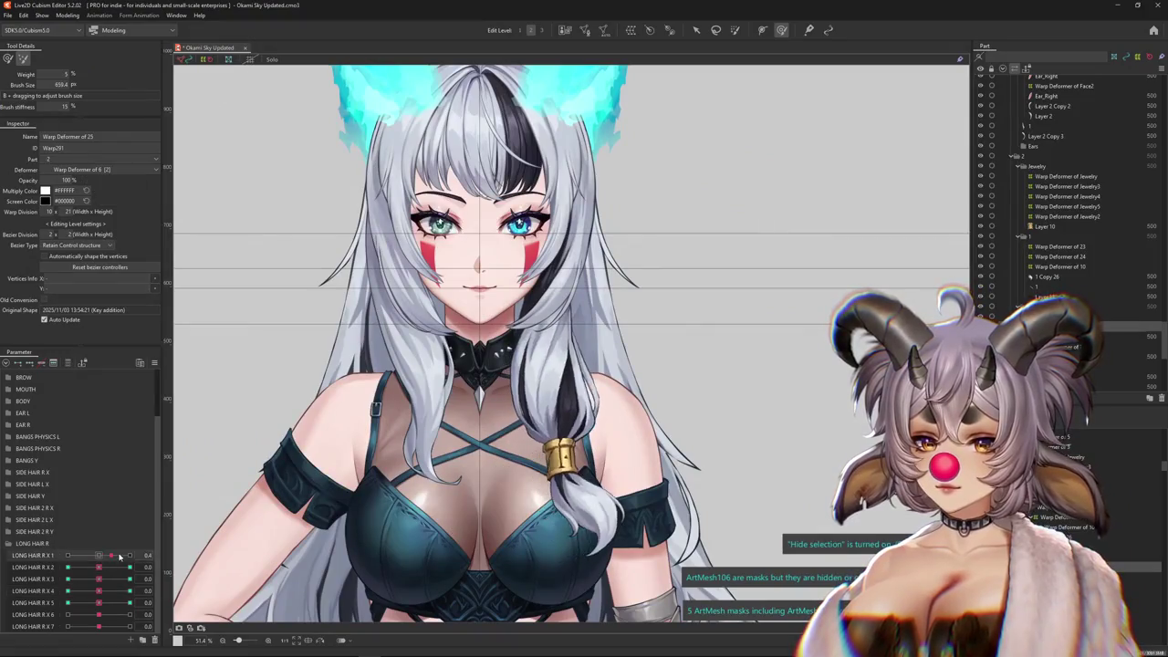
With LONG HAIR R X 1 at 1.0, brush the Jewelry warp so the gold tie sits on the braid
left_click_drag(98, 594, 105, 593)
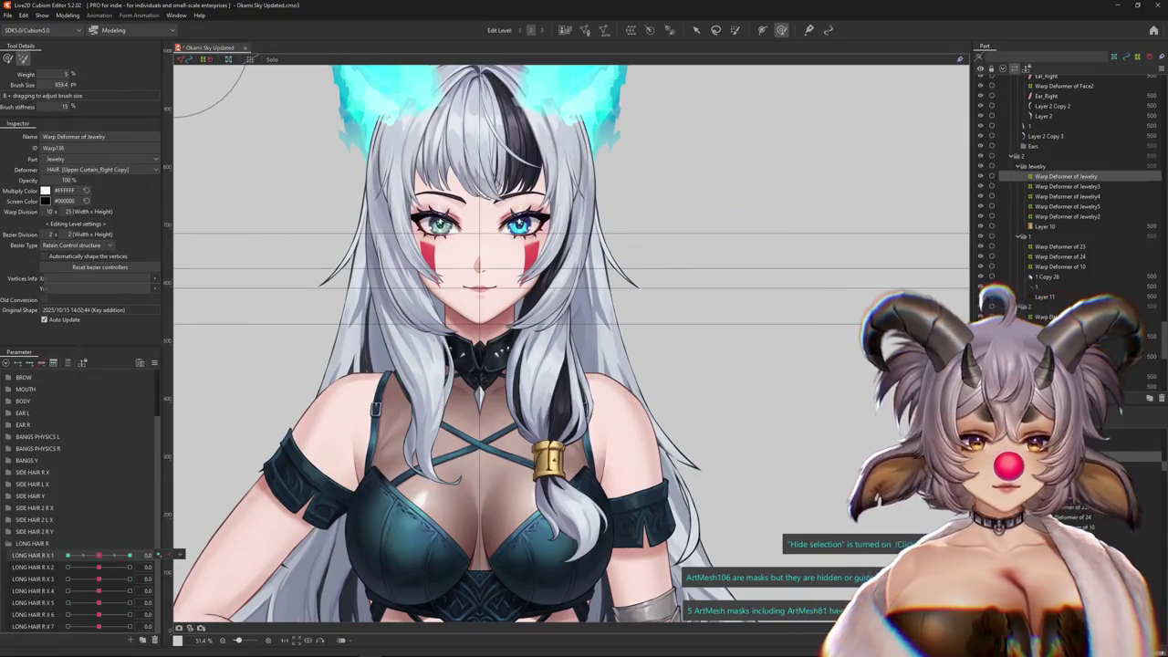
left_click_drag(118, 558, 129, 555)
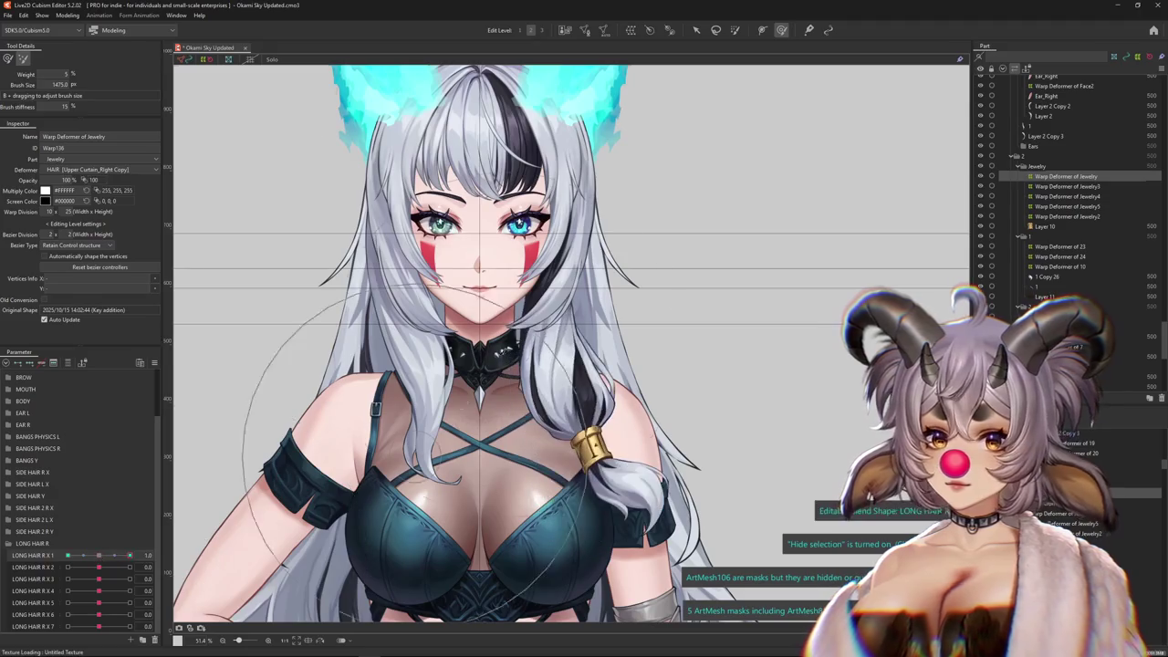
left_click_drag(561, 450, 627, 347)
left_click(7, 58)
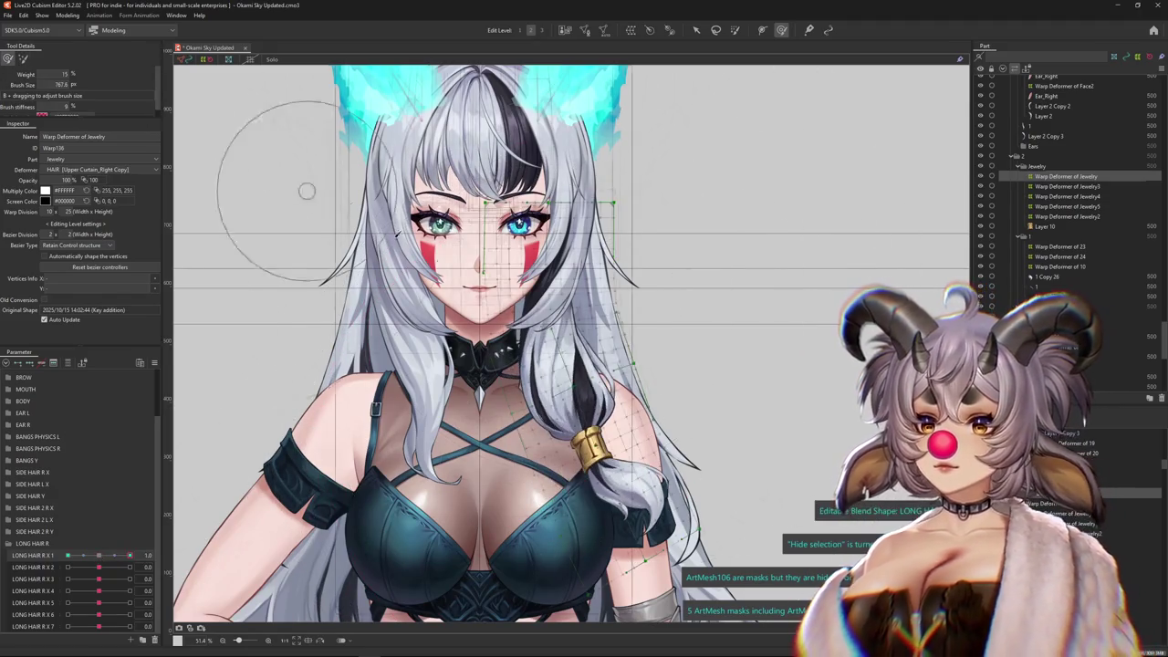
left_click_drag(607, 542, 639, 529)
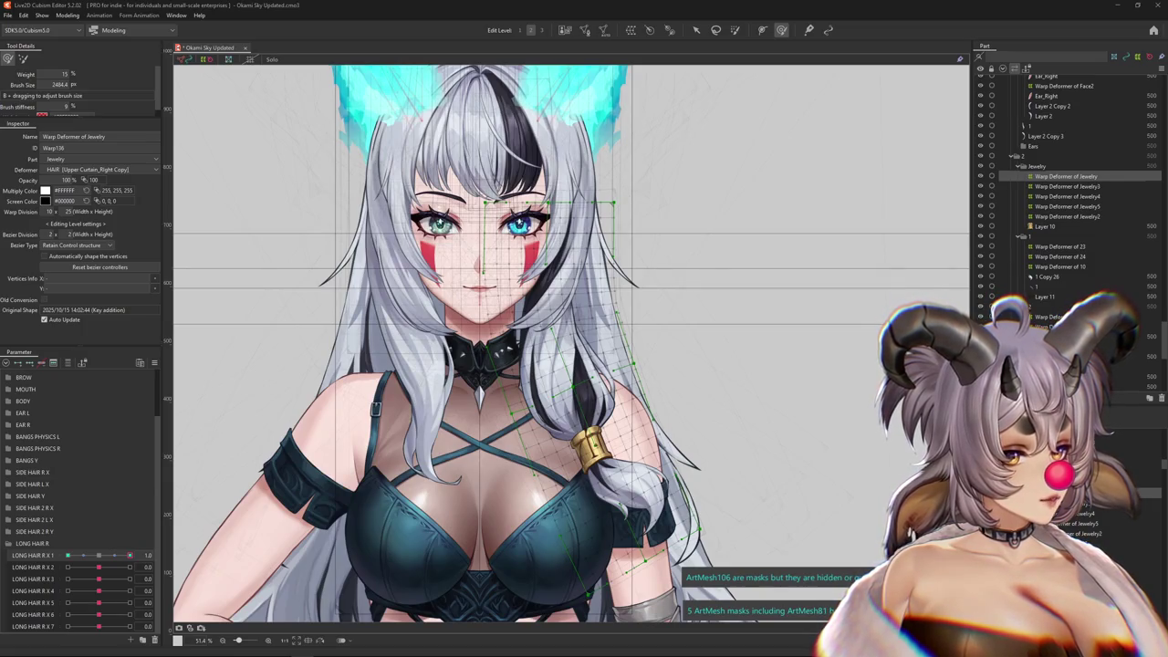
scroll(607, 336, "down", 2)
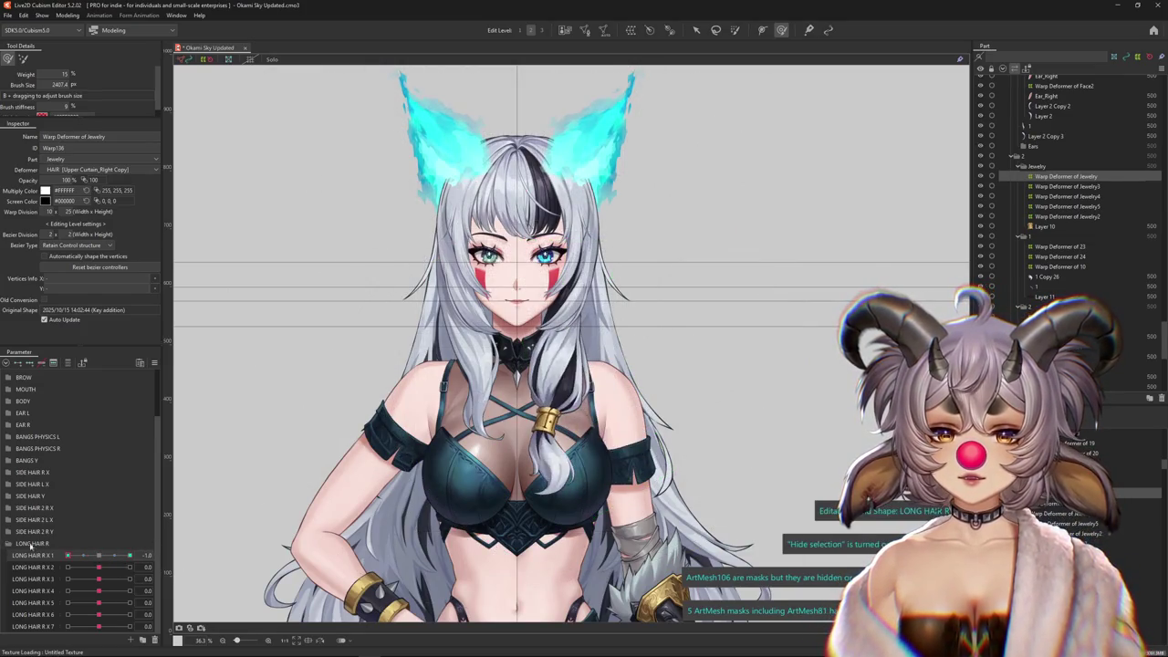
left_click(484, 497)
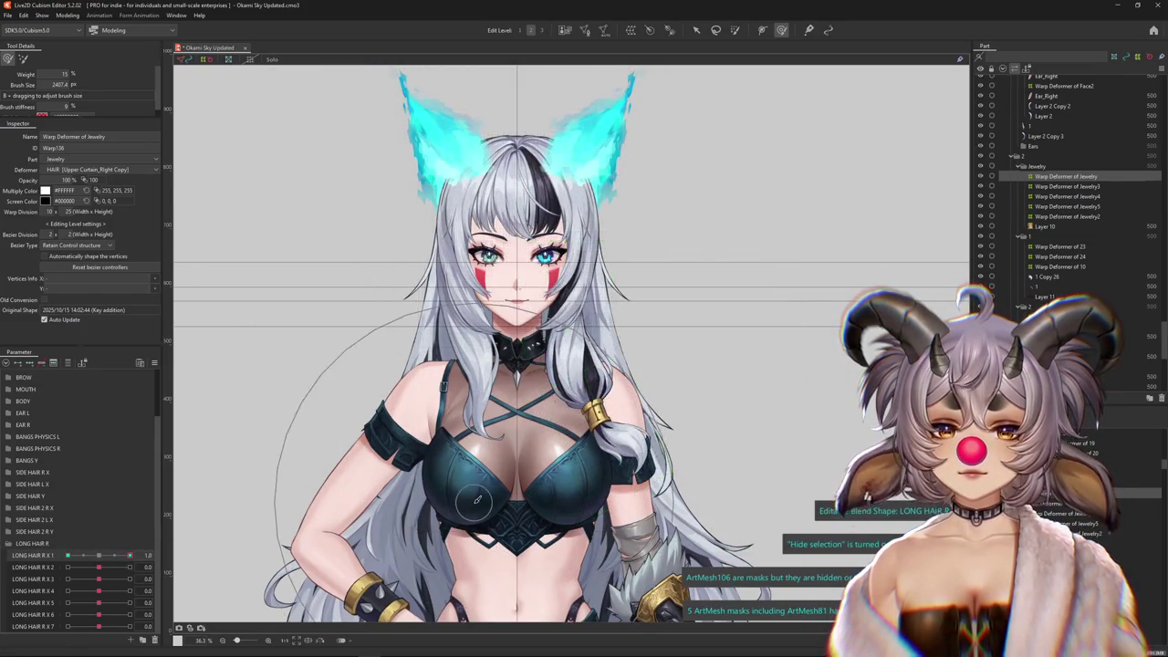
left_click_drag(484, 497, 300, 431)
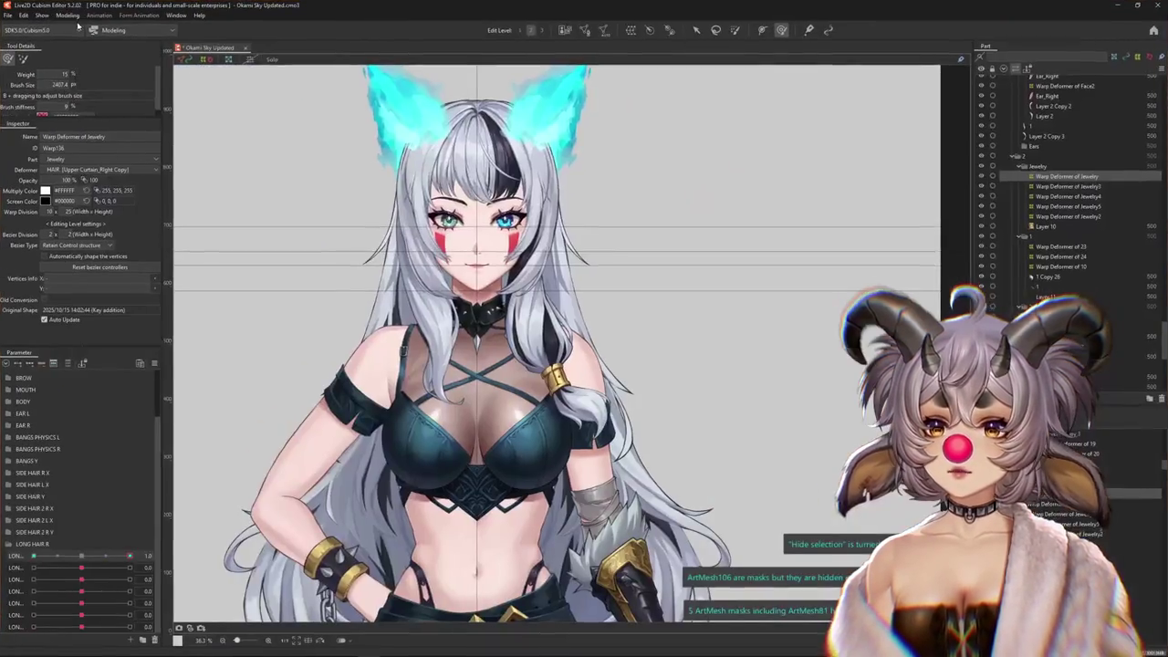
left_click(70, 15)
left_click(91, 218)
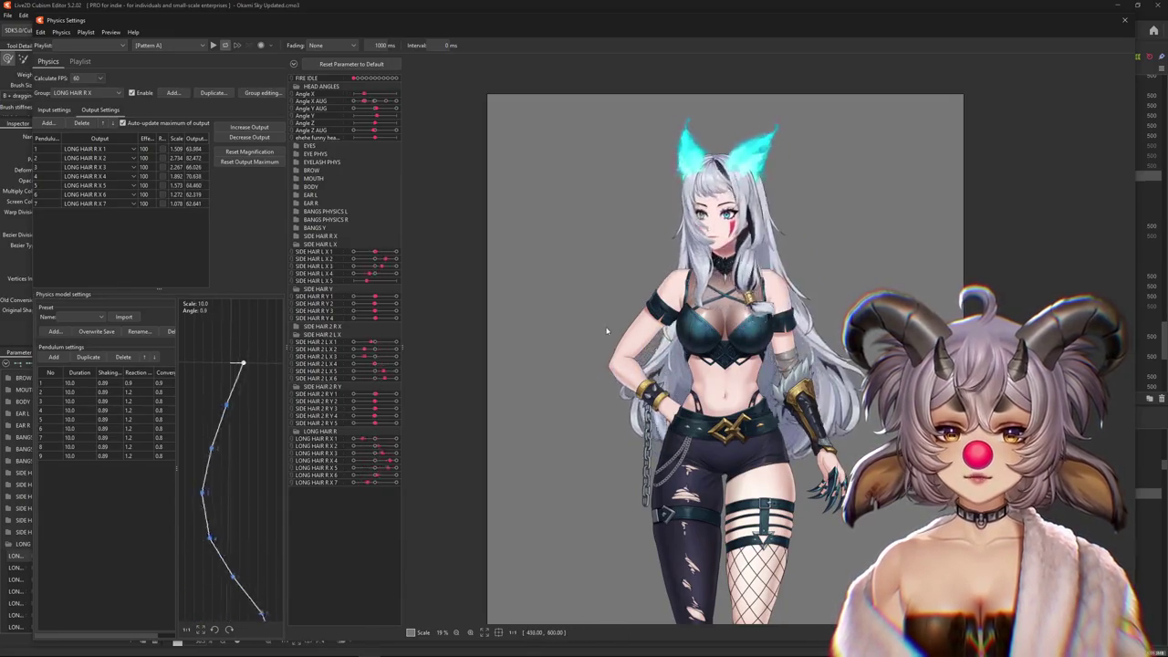
scroll(707, 196, "up", 2)
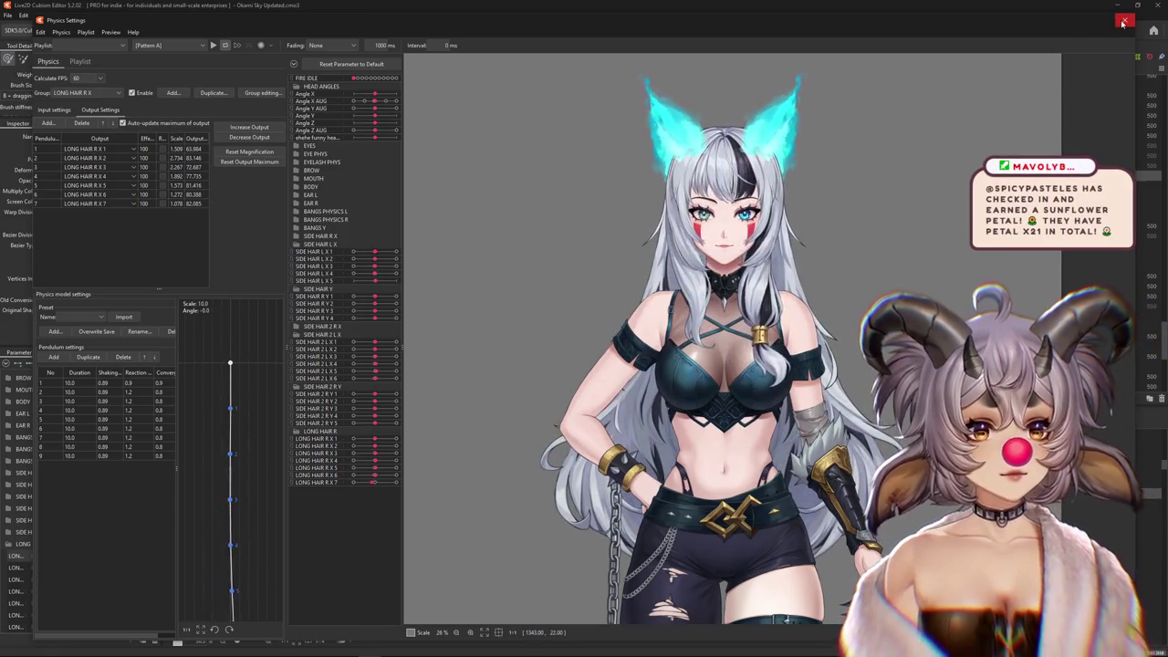
key("Escape")
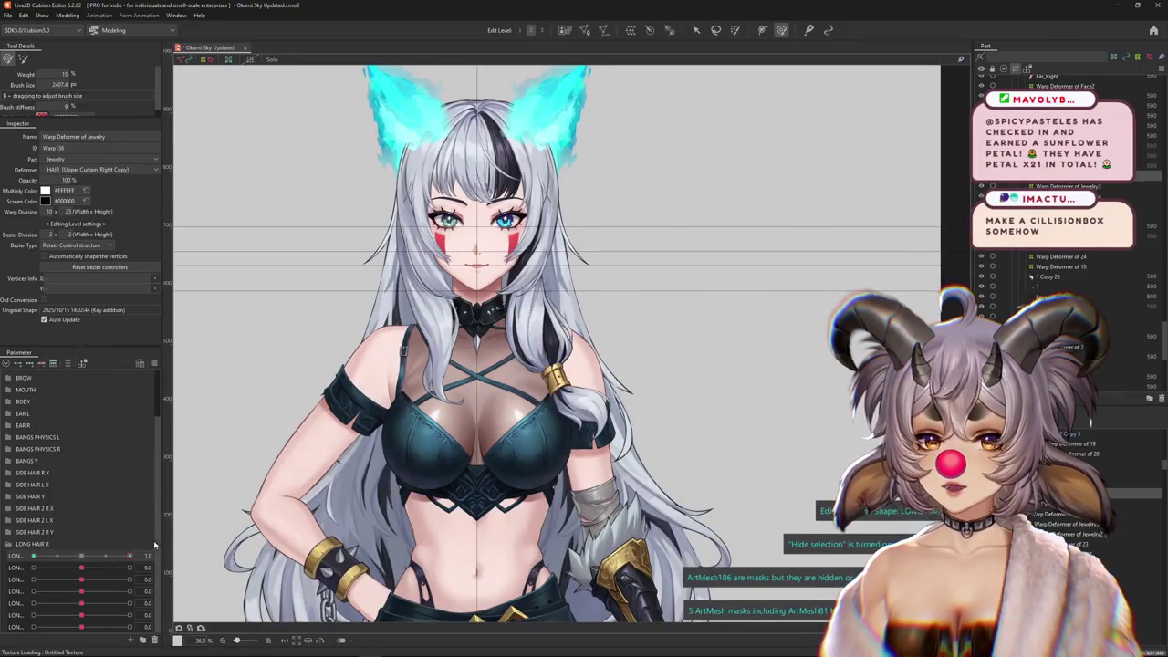
Reset the first and second LONG HAIR parameters to 0.0
mouse_move(130, 555)
left_mouse_down()
mouse_move(76, 559)
mouse_move(123, 568)
left_mouse_up()
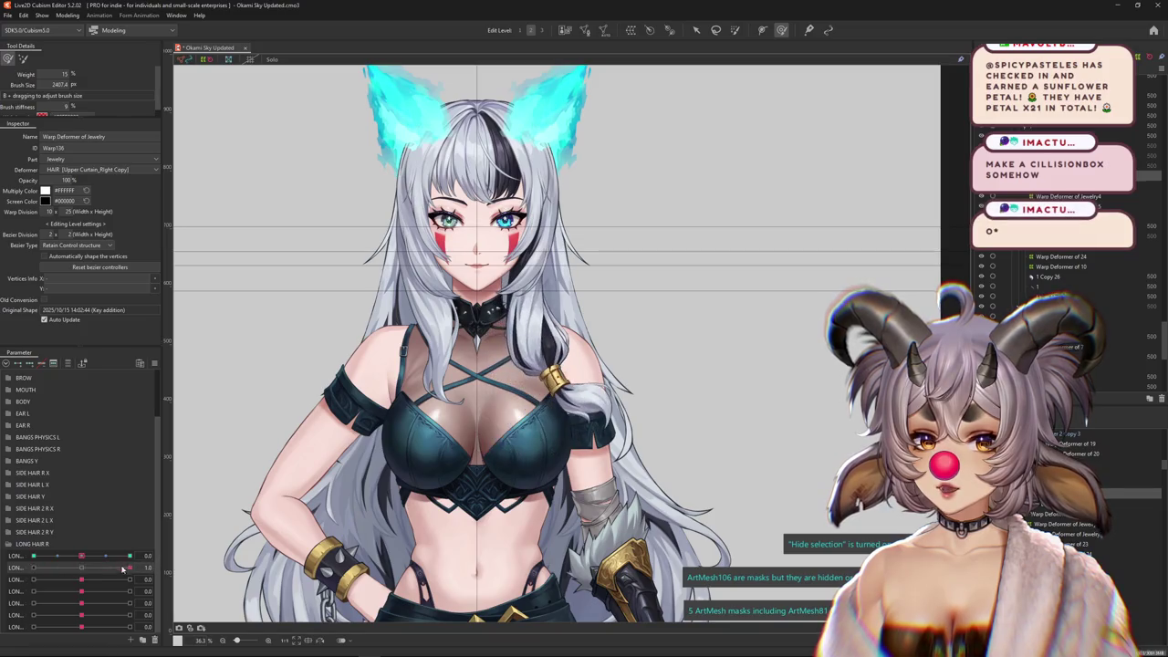
left_click(79, 567)
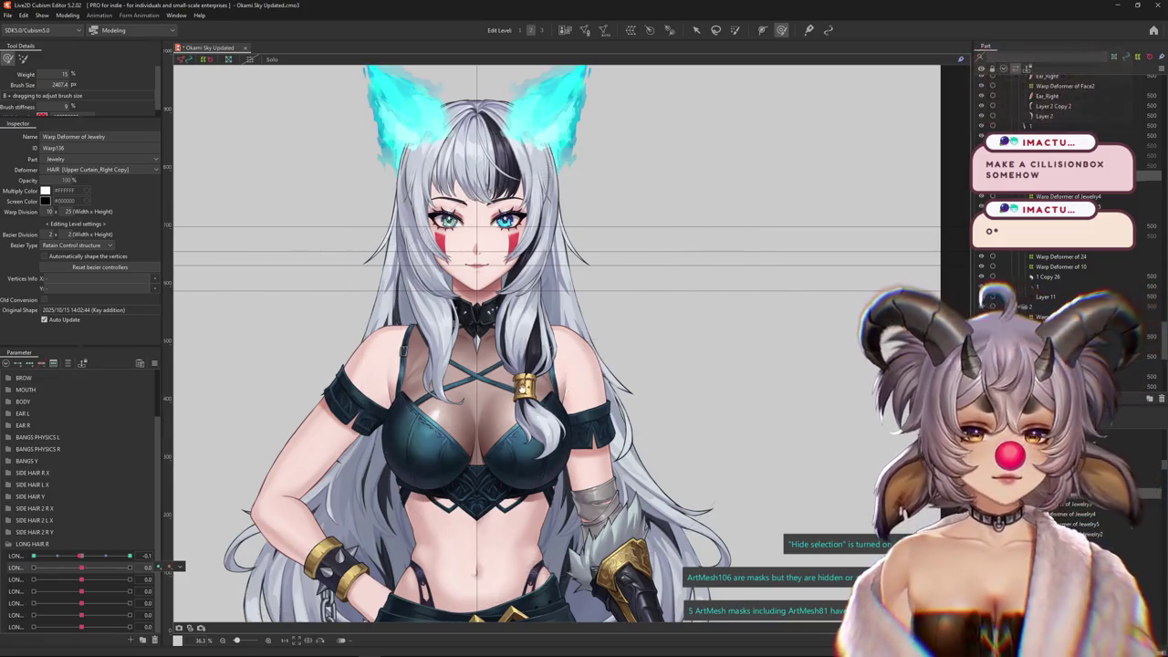
left_click(81, 563)
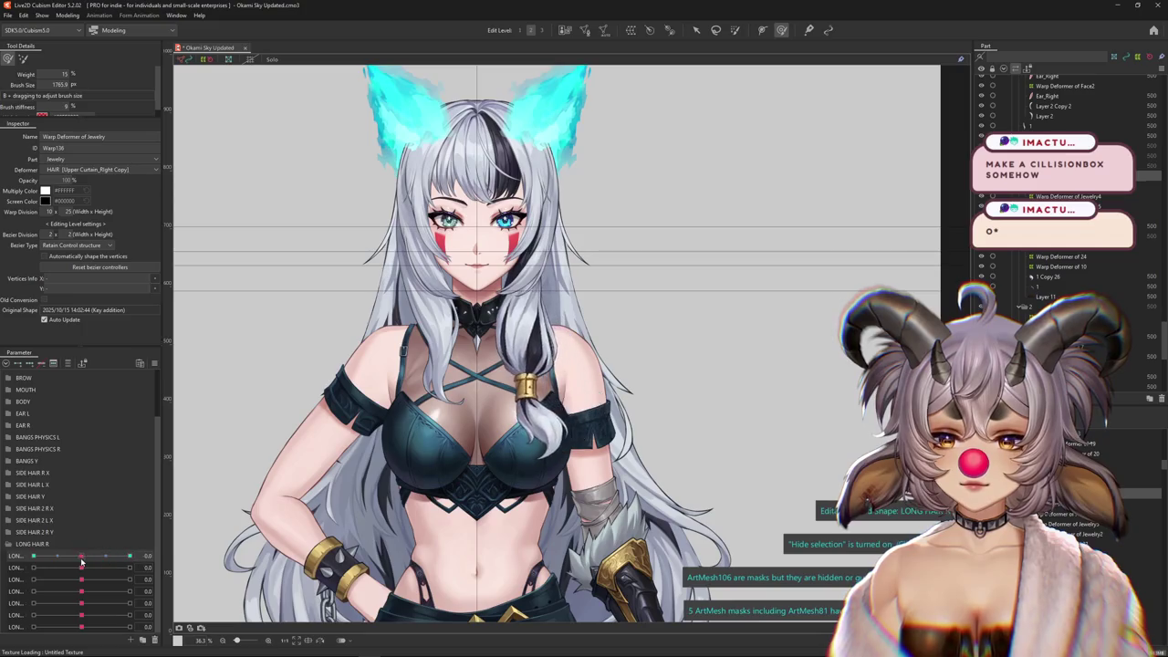
Resize the Deform Brush and reshape the jewelry warp along the braid
left_click_drag(566, 456, 598, 461)
key("ctrl+h")
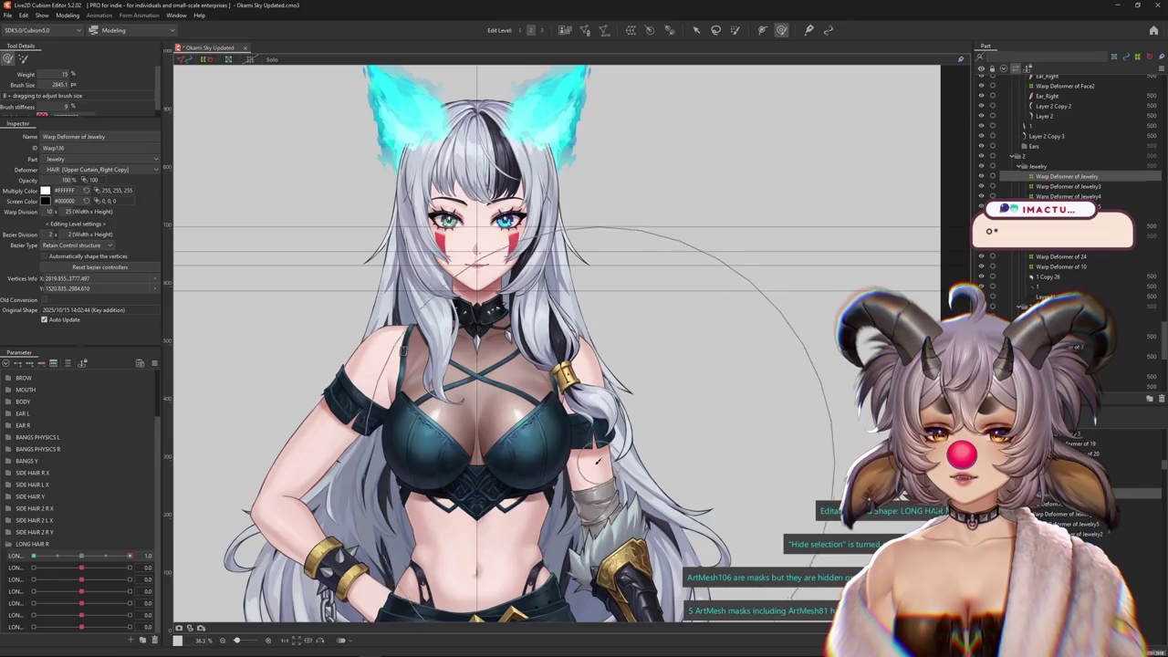
left_click_drag(561, 365, 547, 365)
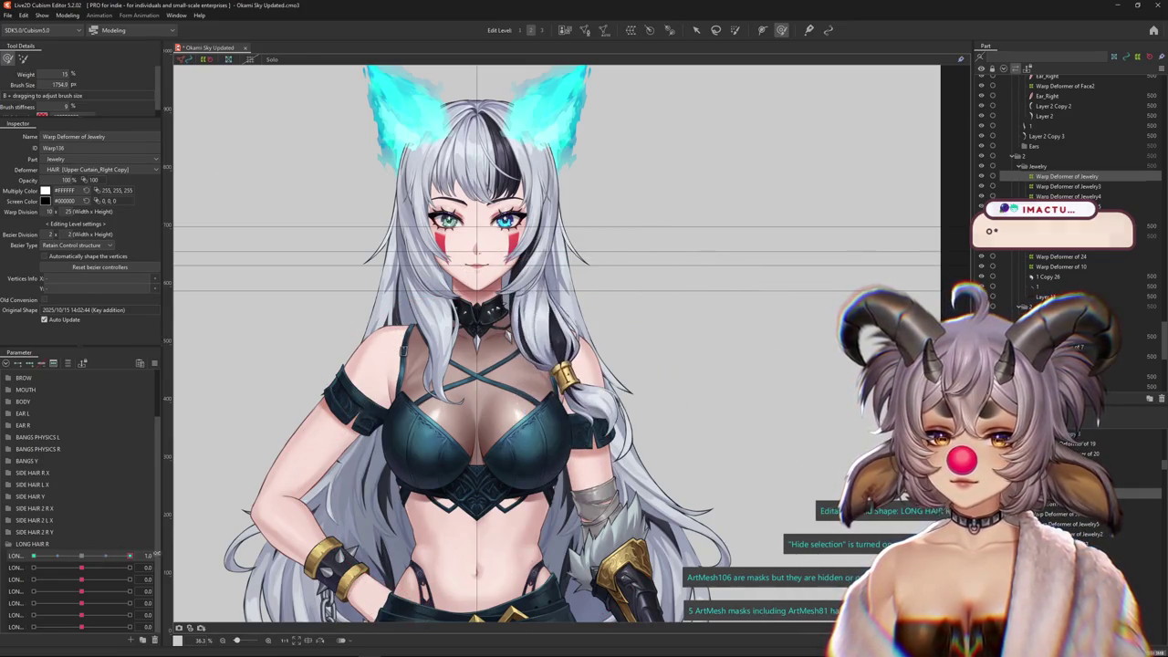
left_click_drag(696, 465, 632, 439)
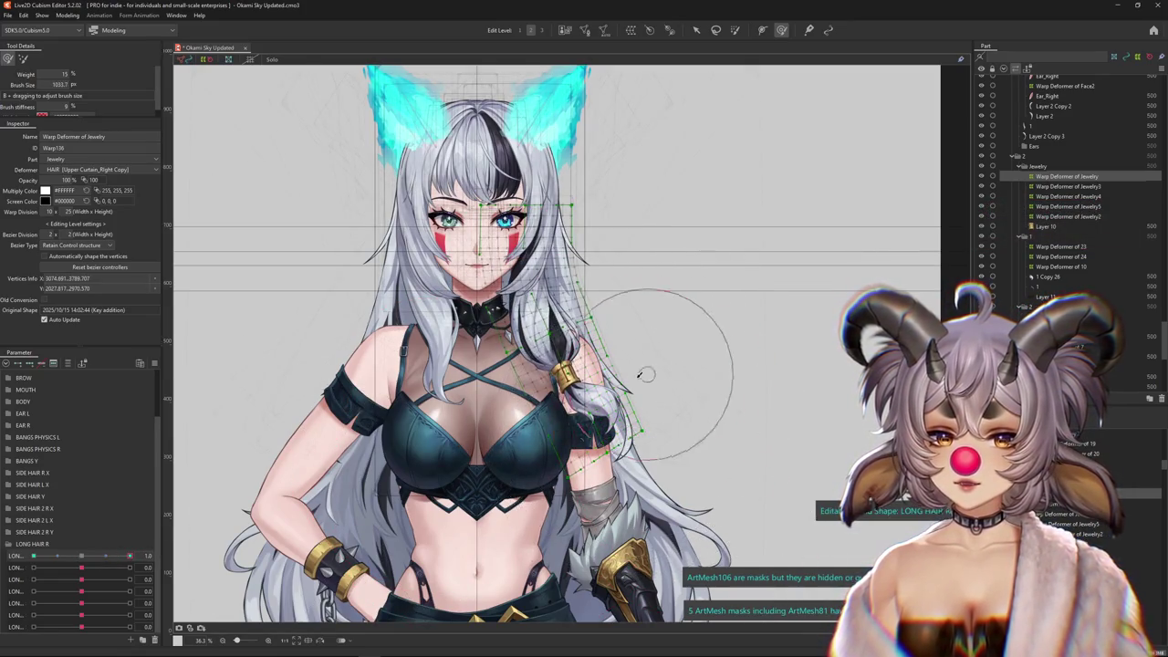
key("ctrl+h")
left_click_drag(609, 352, 607, 333)
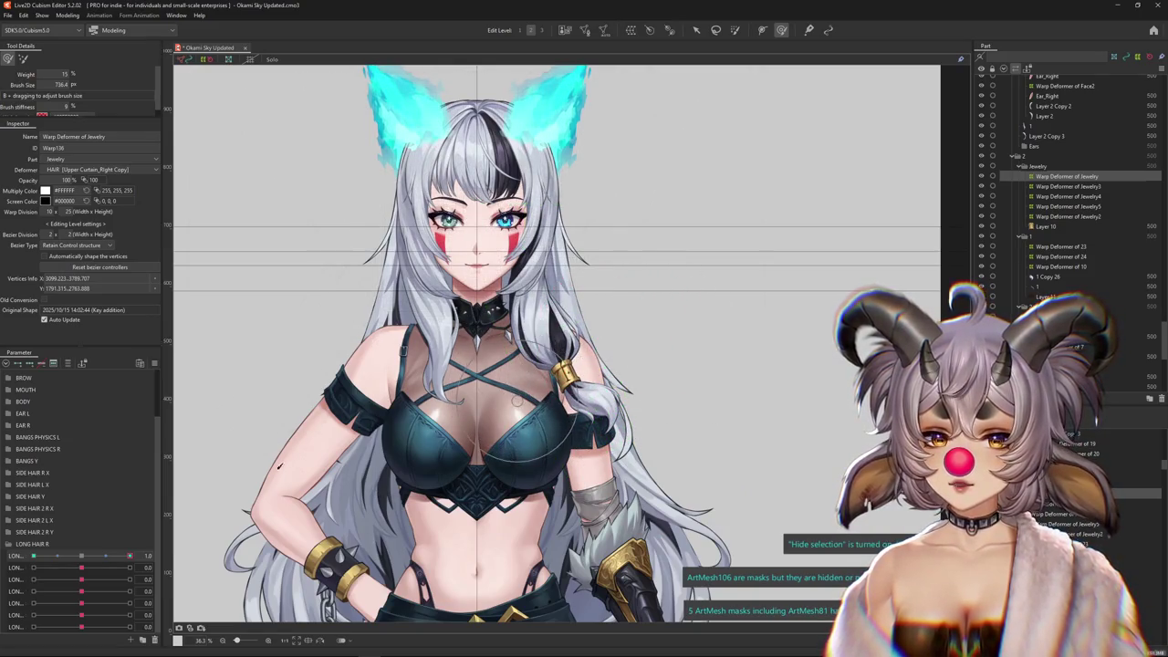
Swing LONG HAIR R X 1 to -1.0 and brush the jewelry warp toward the chest
left_click_drag(129, 555, 33, 555)
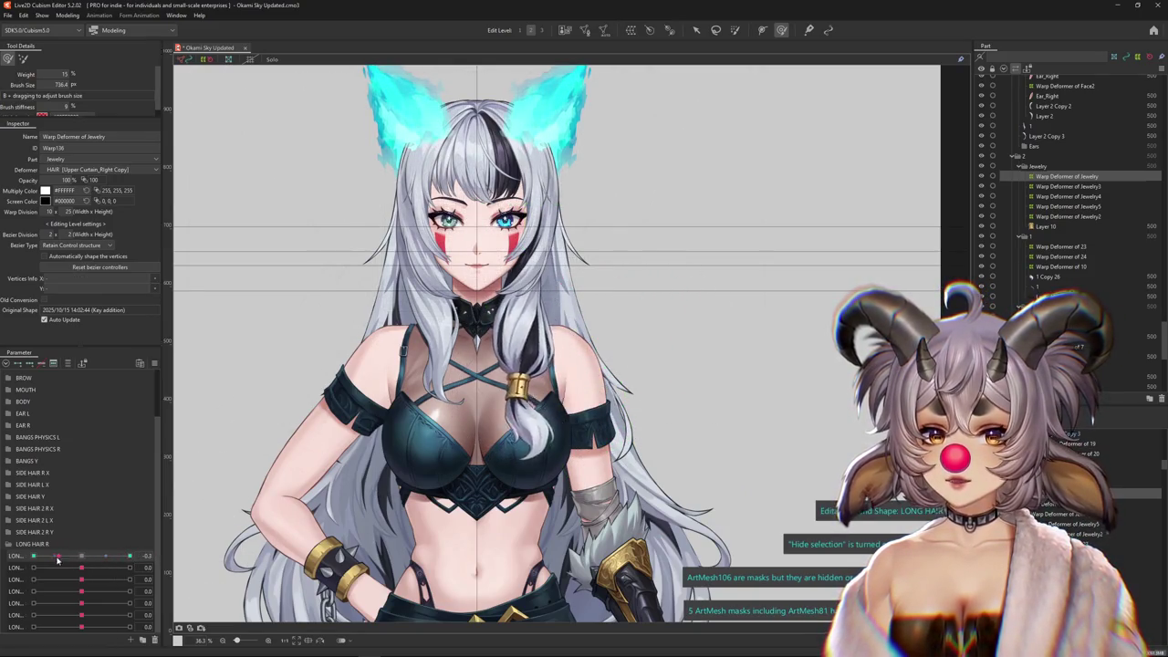
left_click_drag(632, 420, 508, 333)
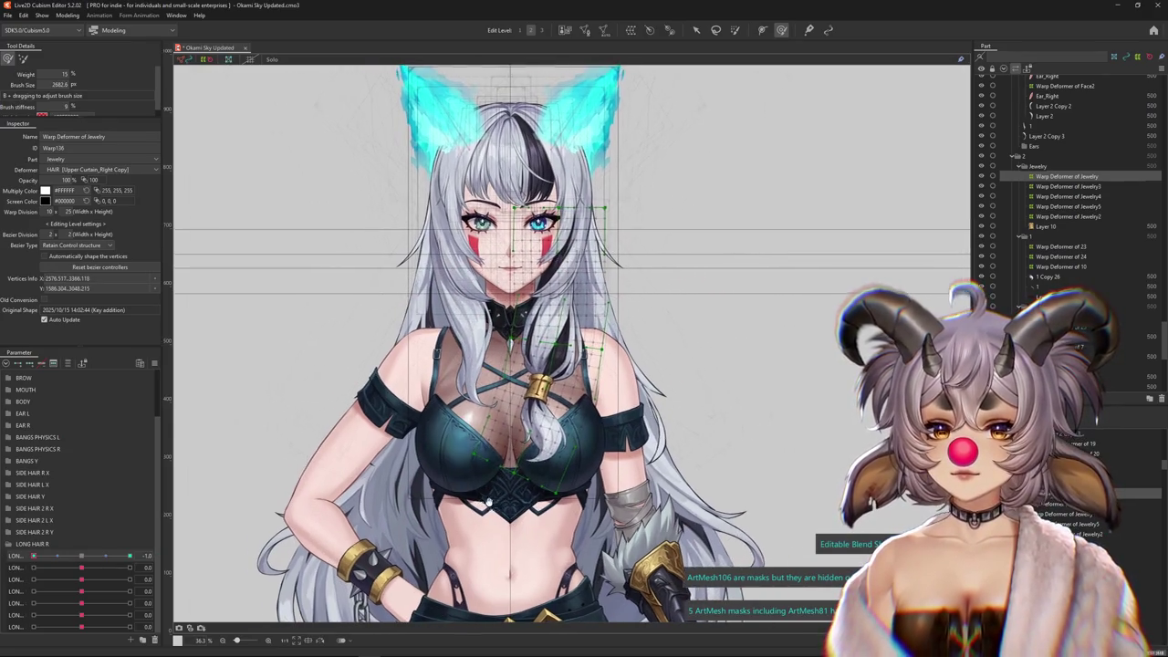
left_click(695, 30)
left_click(625, 459)
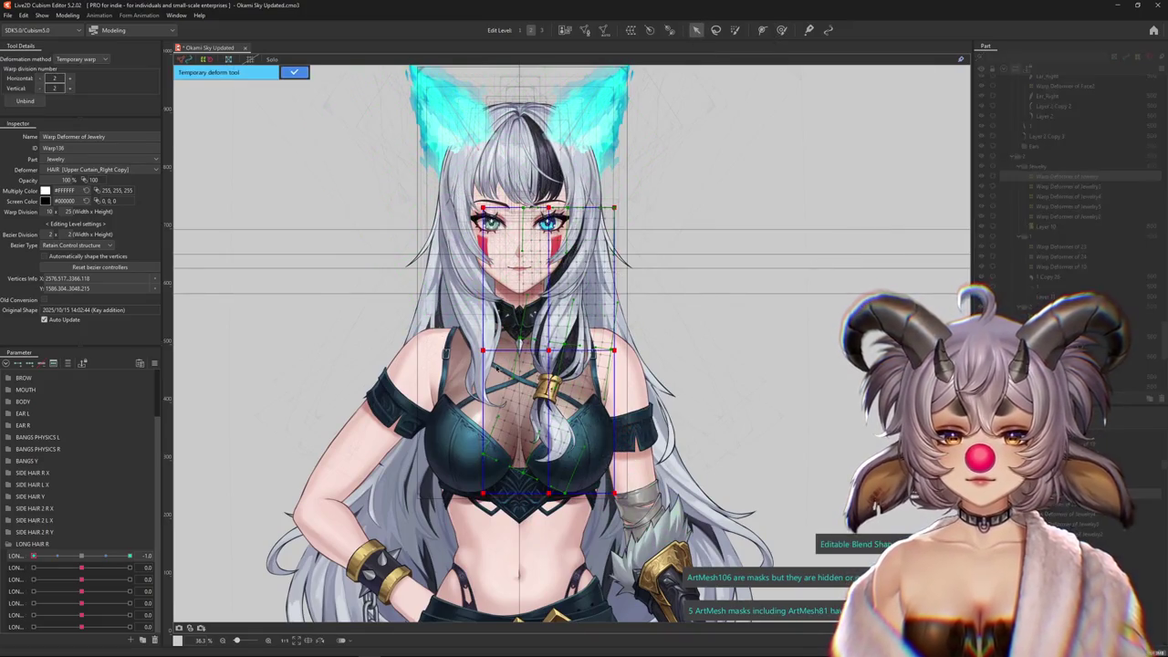
Curve the jewelry warp along the braid with a Temporary path deformation and apply it
left_click(86, 60)
left_click(83, 126)
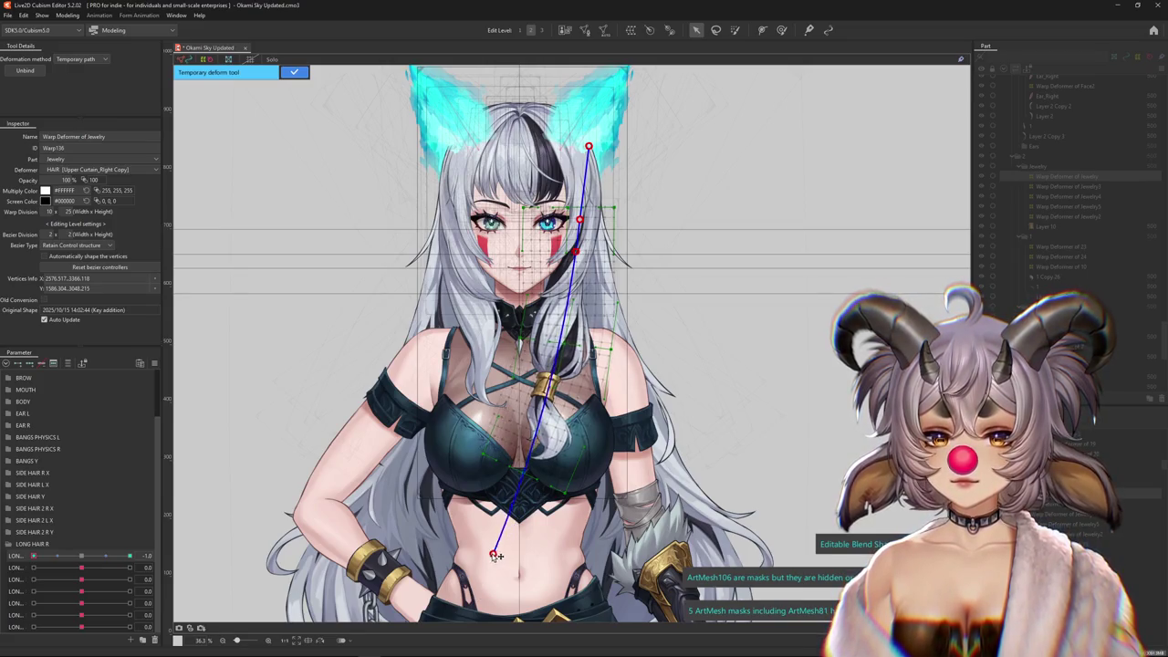
left_click(294, 71)
At LONG HAIR R X 1 = 1.0, refine the jewelry warp with a smaller Deform Brush
left_click_drag(32, 555, 130, 556)
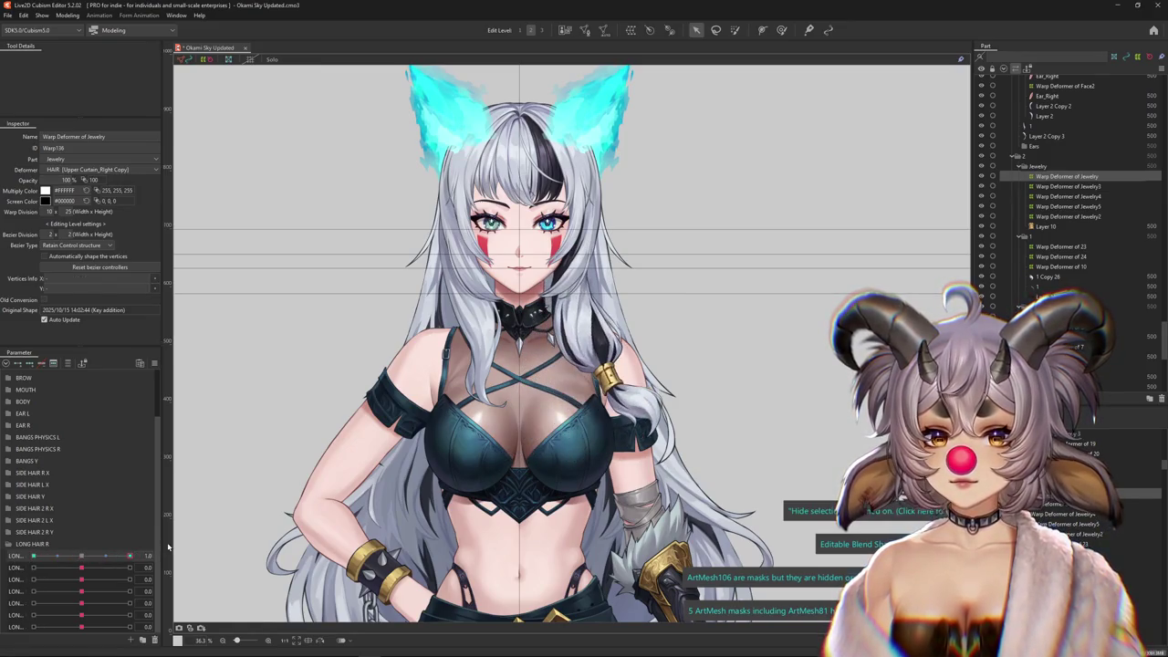
key("b")
left_click_drag(663, 162, 630, 436)
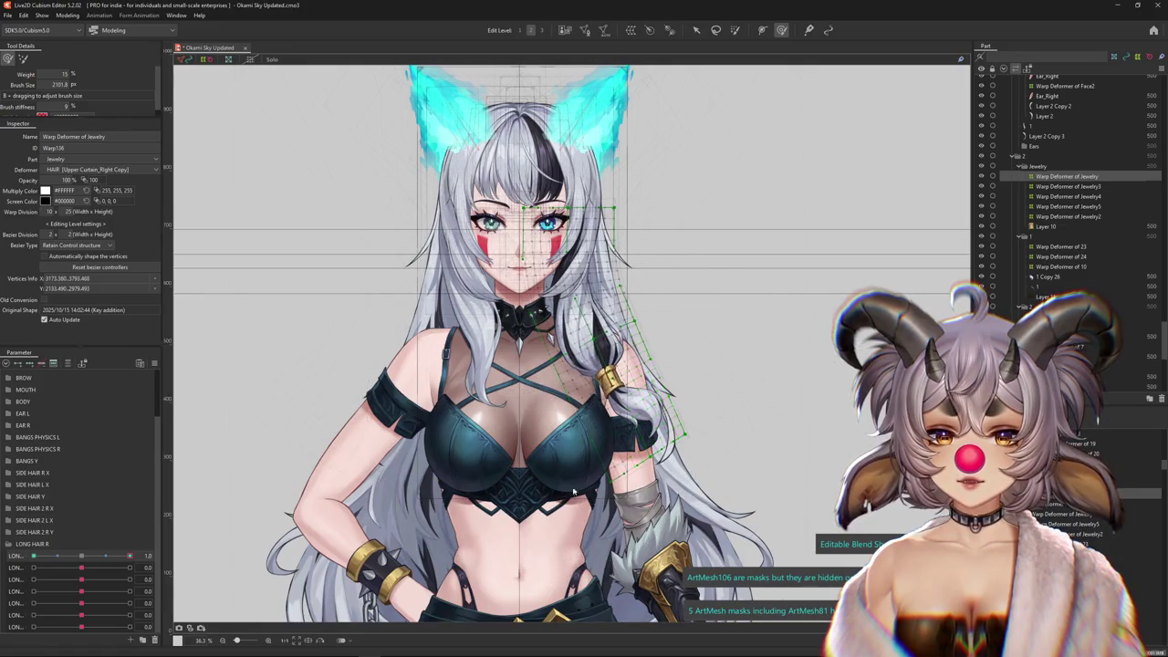
key("ctrl+h")
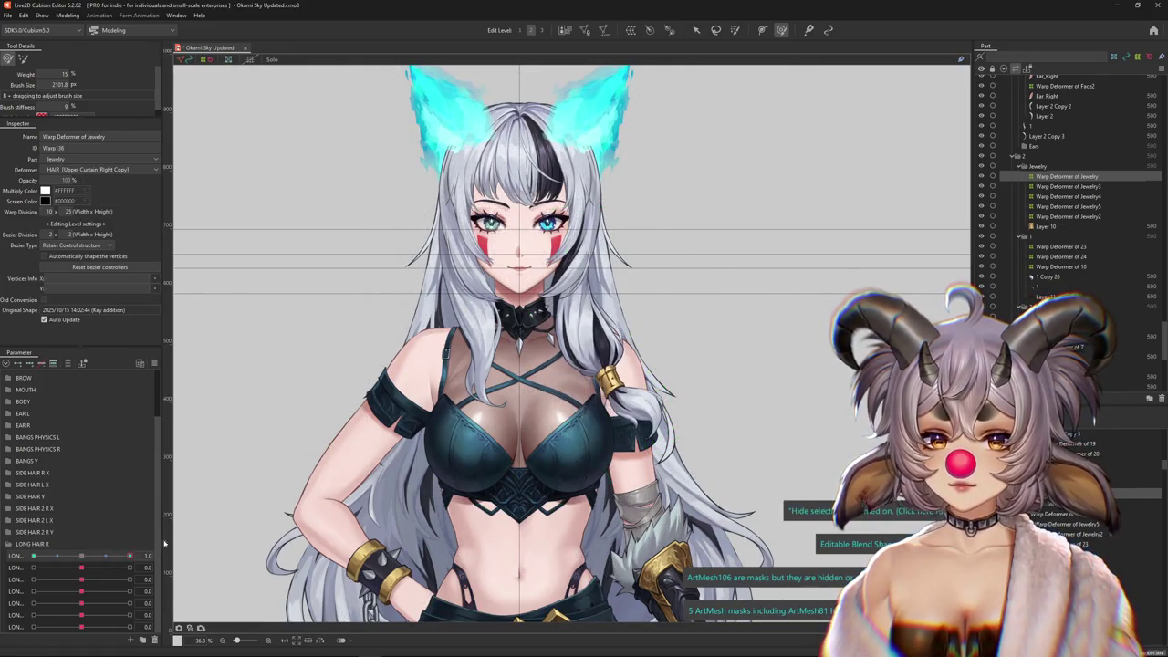
left_click(575, 445)
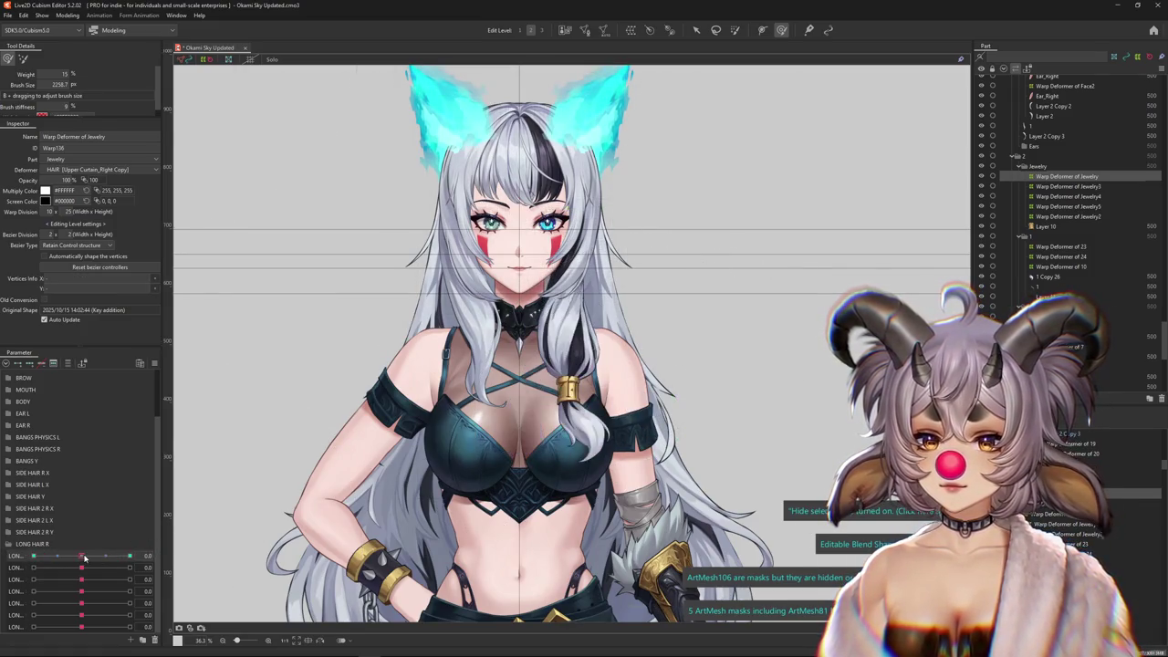
left_click_drag(492, 327, 500, 377)
key("g")
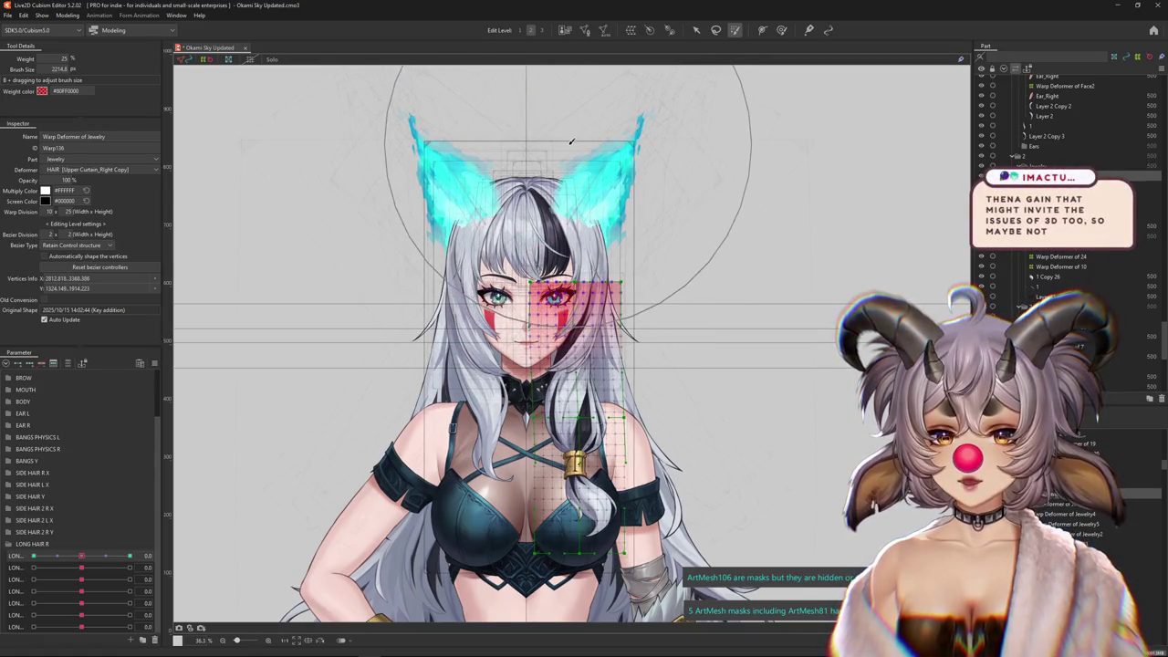
Touch up the jewelry warp at LONG HAIR R X 1 = 1.0, hide the selection, and open Physics Settings
left_click(129, 554)
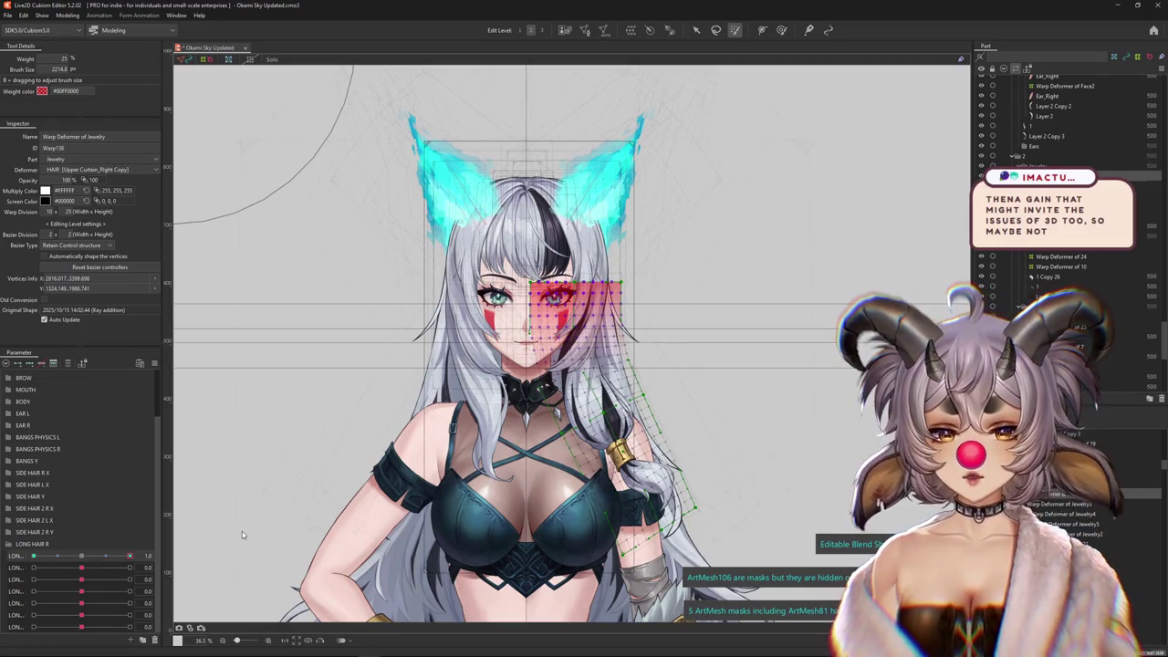
left_click_drag(242, 535, 245, 527)
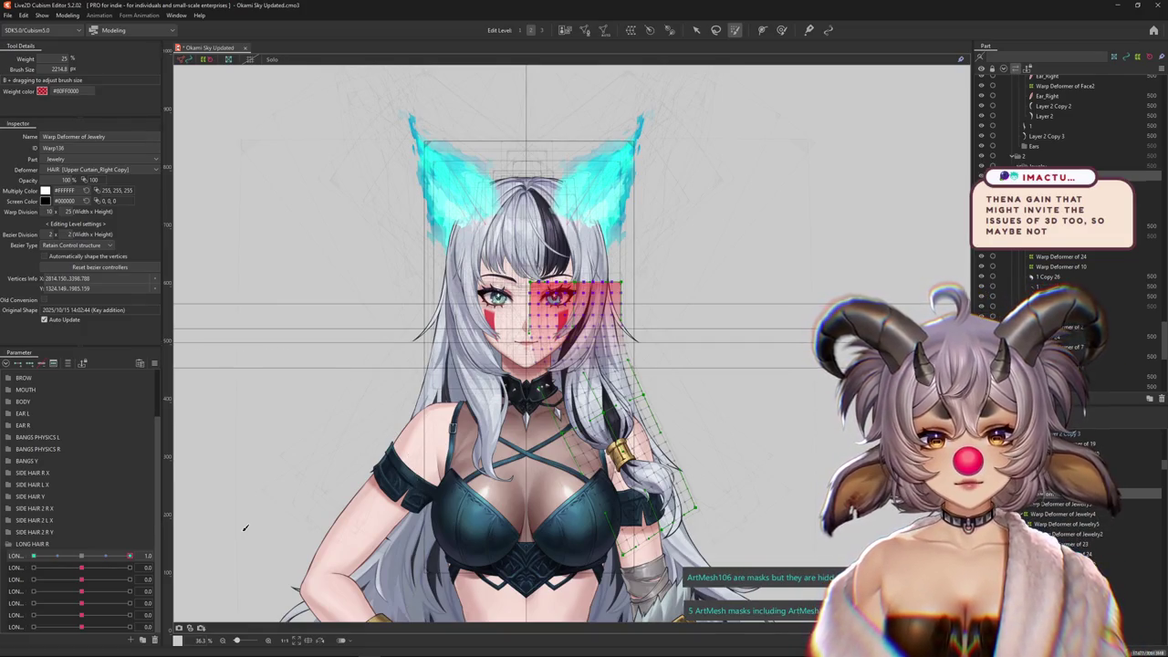
key("ctrl+h")
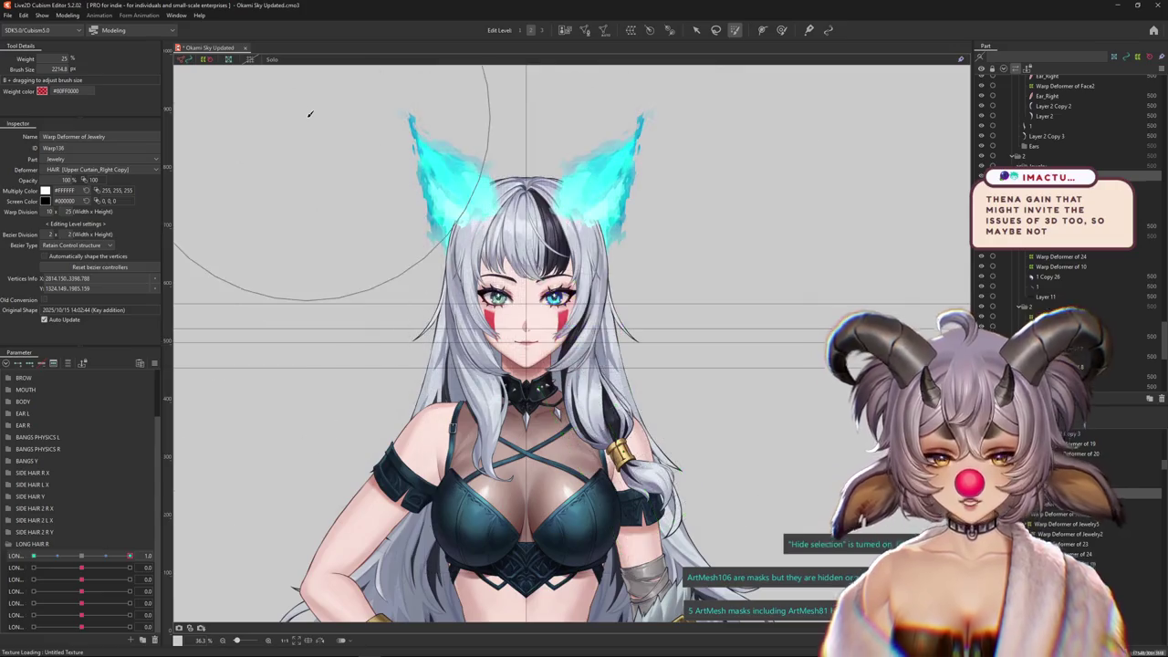
left_click(68, 15)
left_click(85, 220)
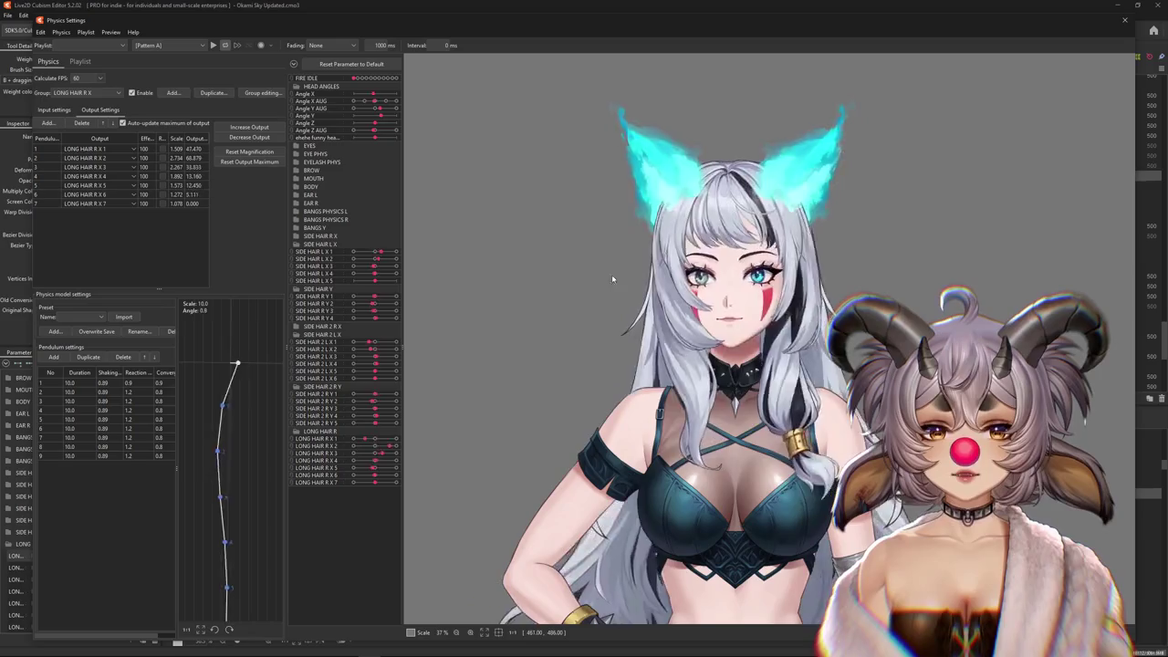
Swing and tilt the head in the Physics Settings preview to watch the hair move
left_click_drag(855, 450, 810, 331)
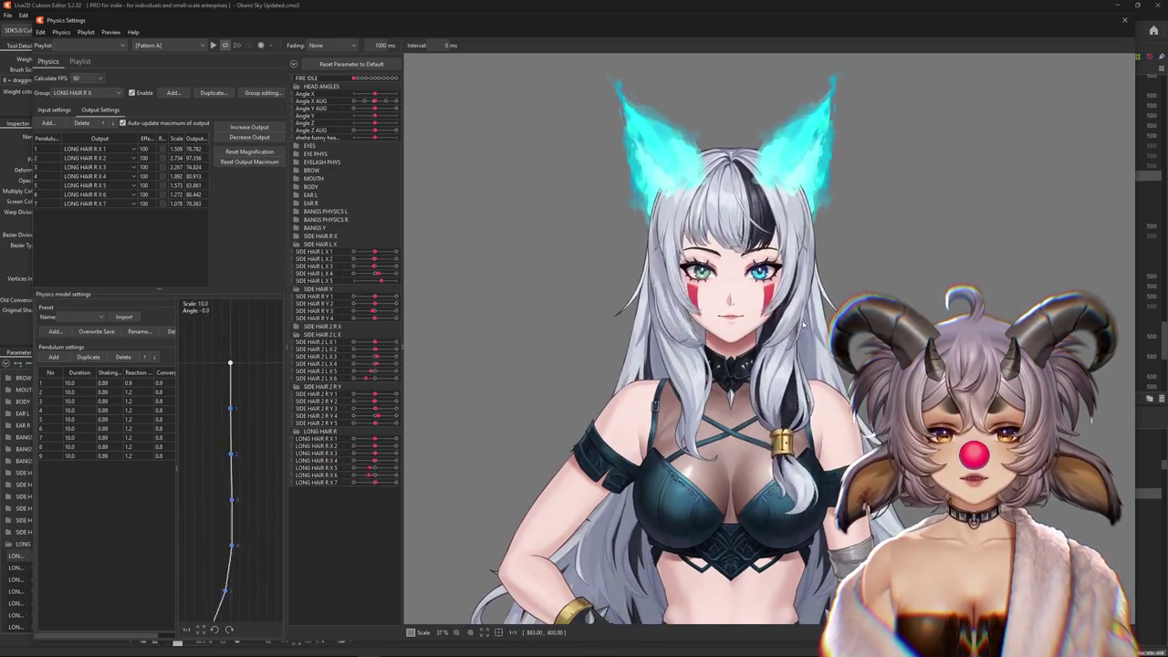
left_click_drag(810, 332, 1050, 327)
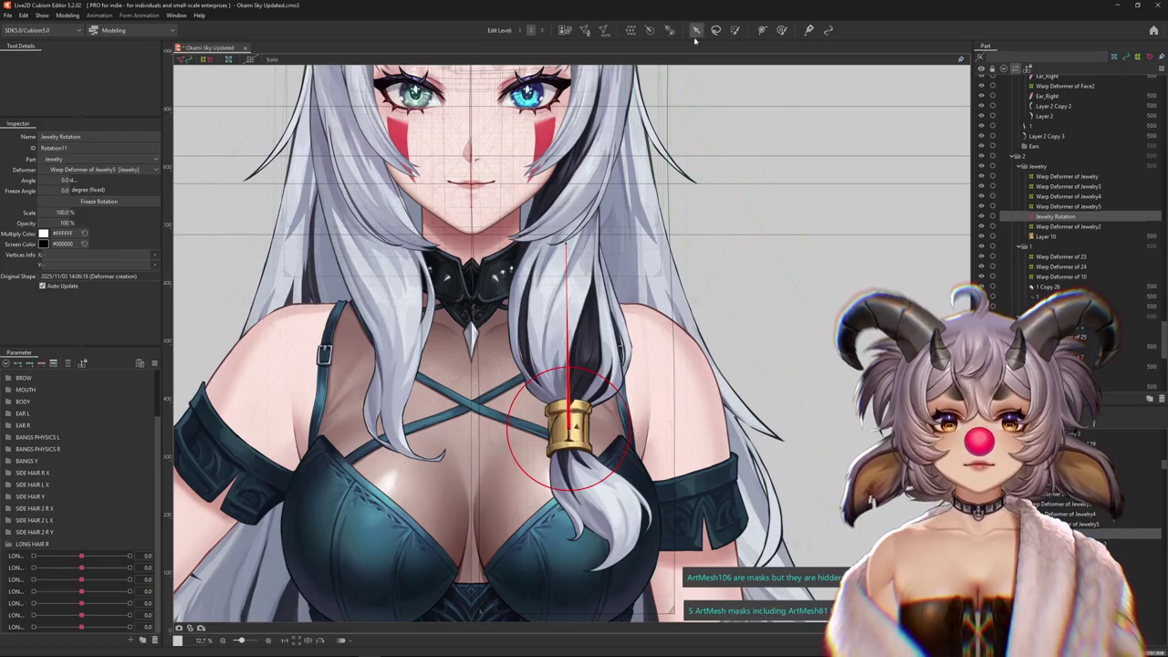
Shrink the Jewelry Rotation deformer around the hair tie and test LONG HAIR R X 1
left_click_drag(633, 429, 581, 362)
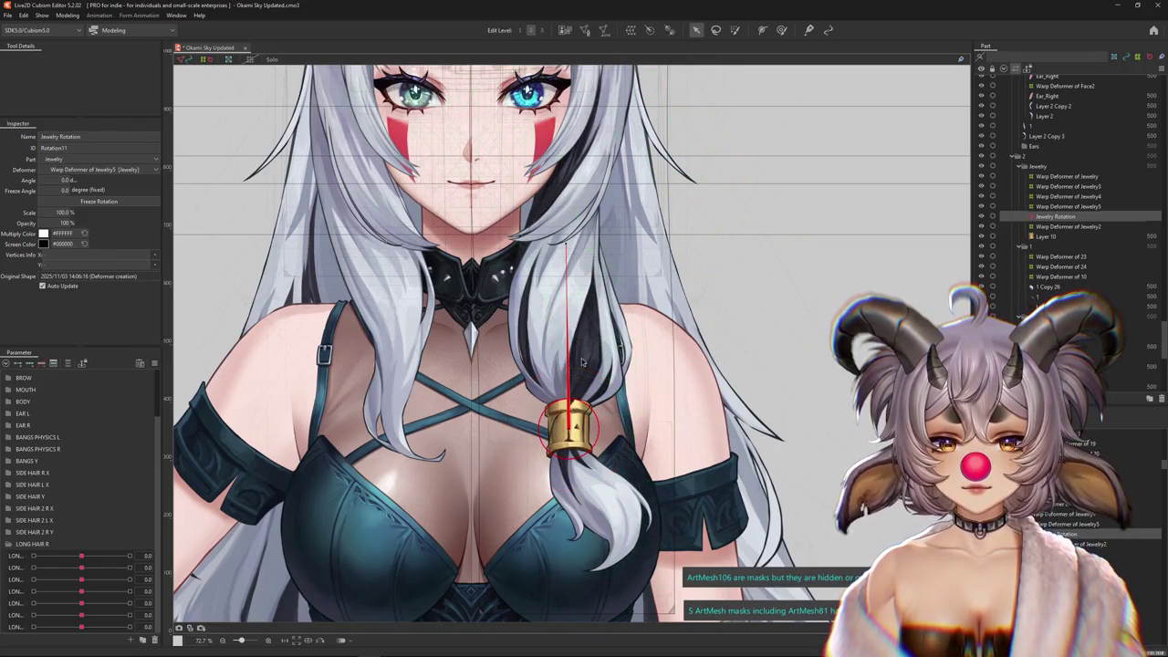
left_click(66, 16)
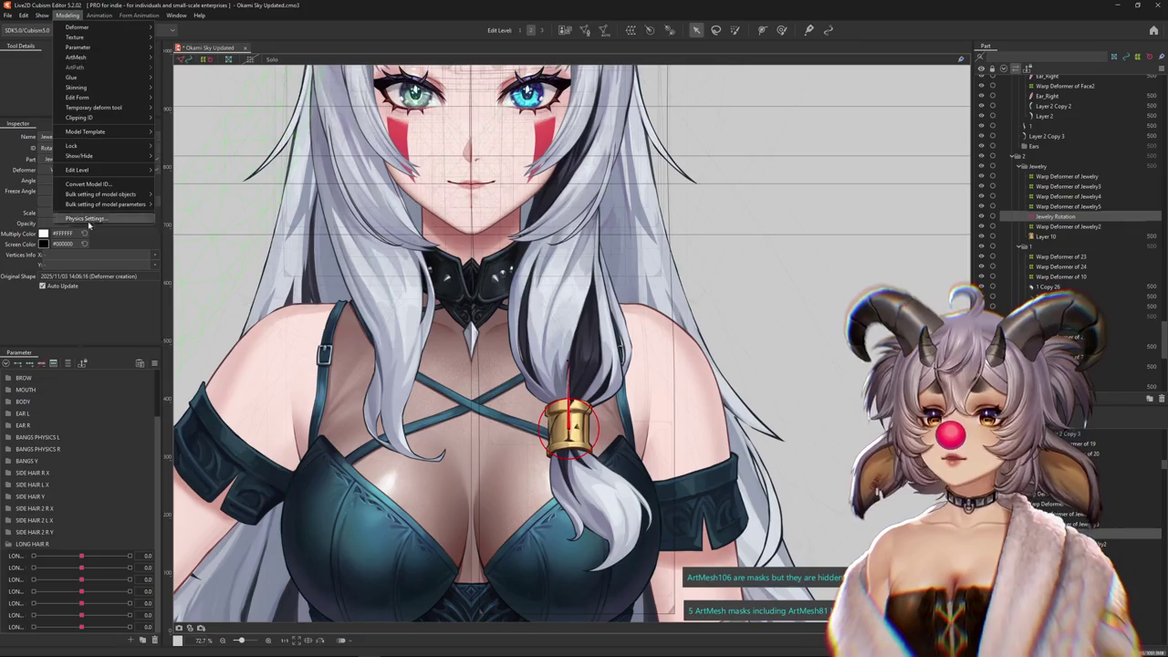
left_click(85, 218)
scroll(639, 338, "up", 5)
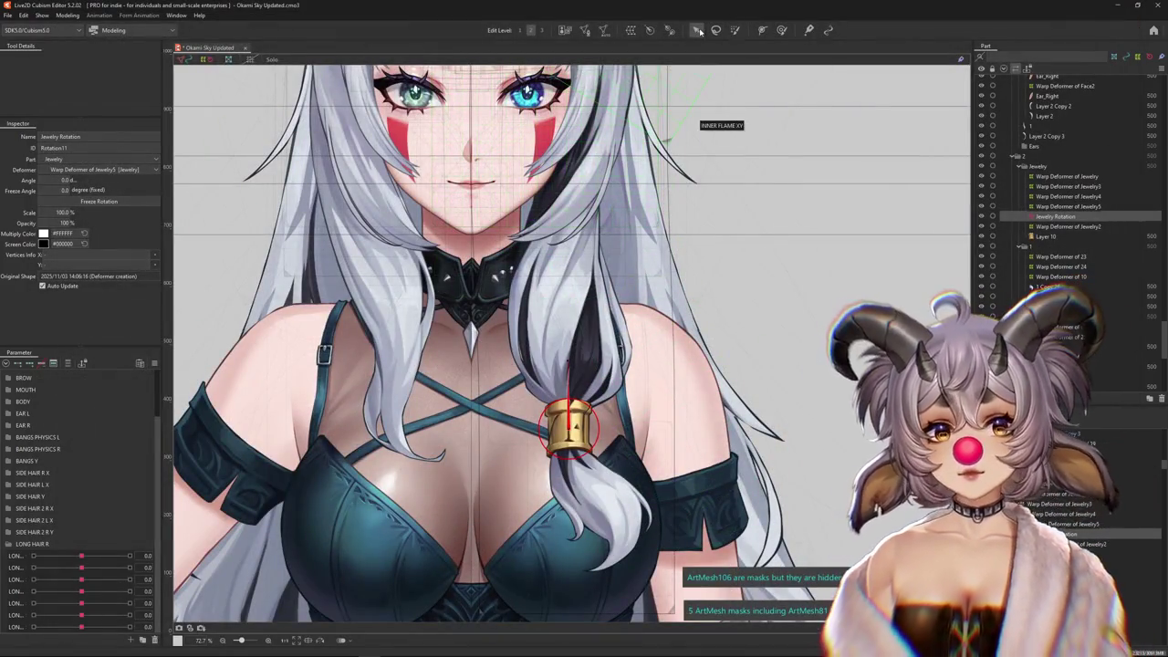
key("ctrl+h")
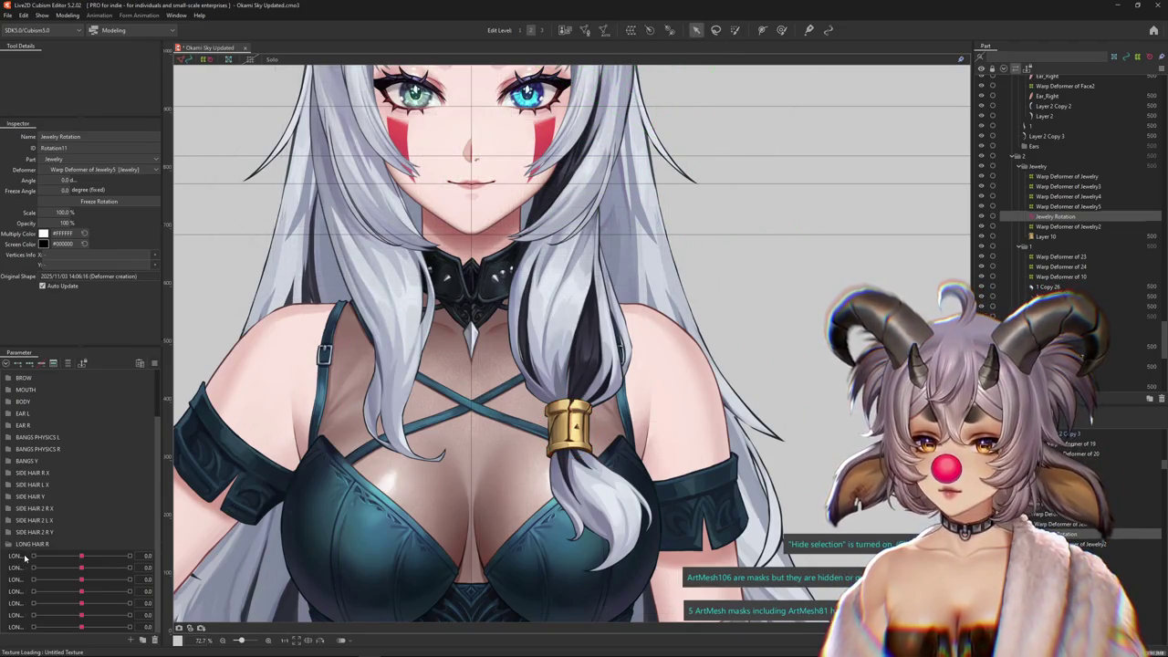
left_click_drag(101, 556, 108, 566)
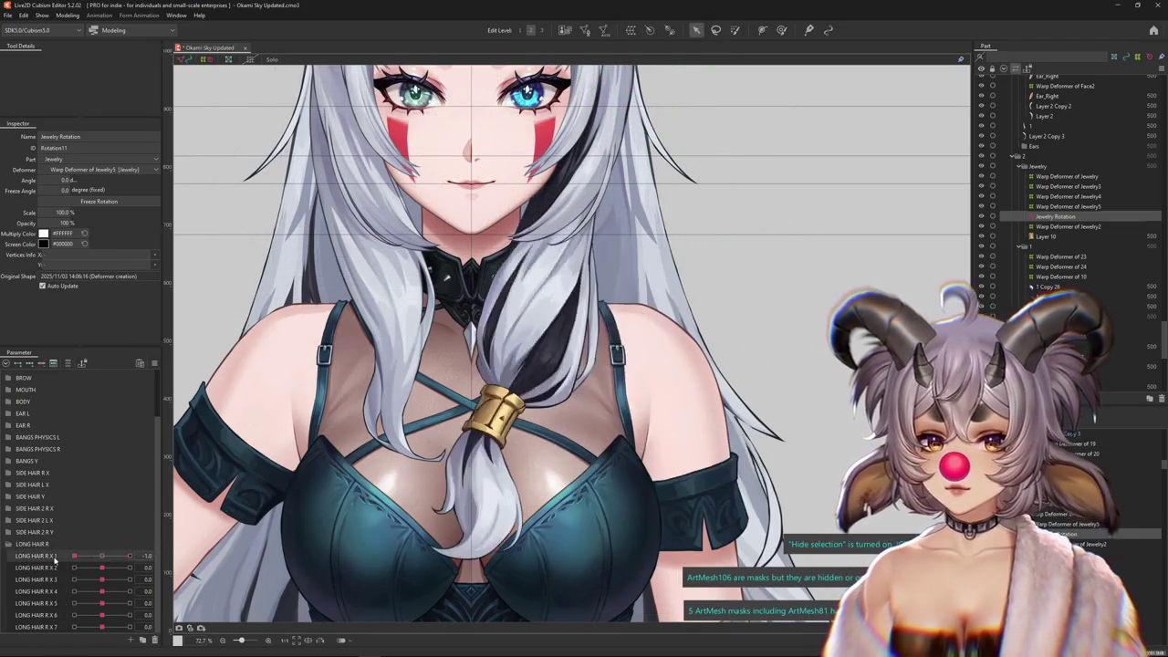
left_click(95, 569)
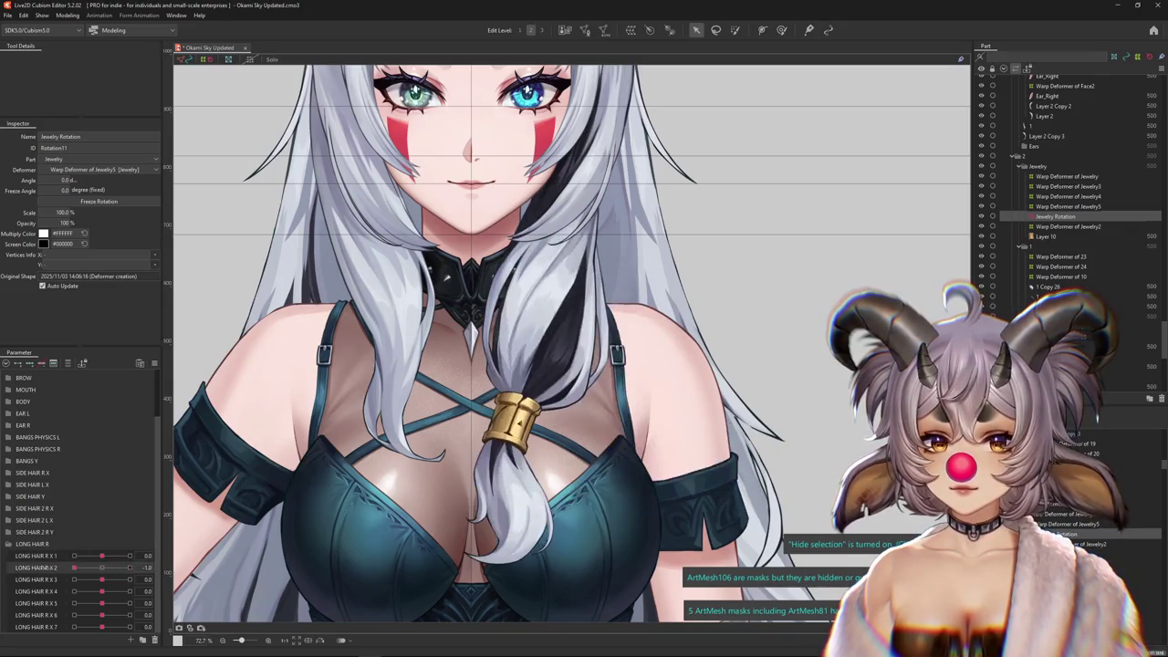
Key LONG HAIR R X 3, tilting the hair tie 5.4° at -1.0 and -4.4° at 1.0
left_click(101, 580)
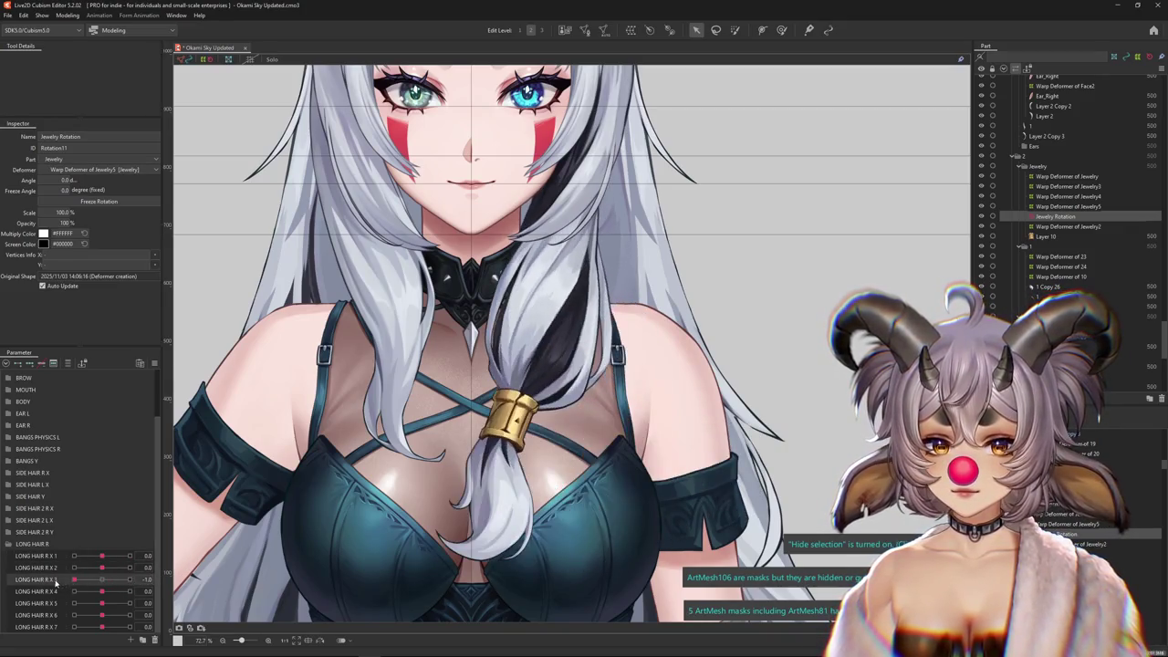
left_click_drag(101, 580, 50, 587)
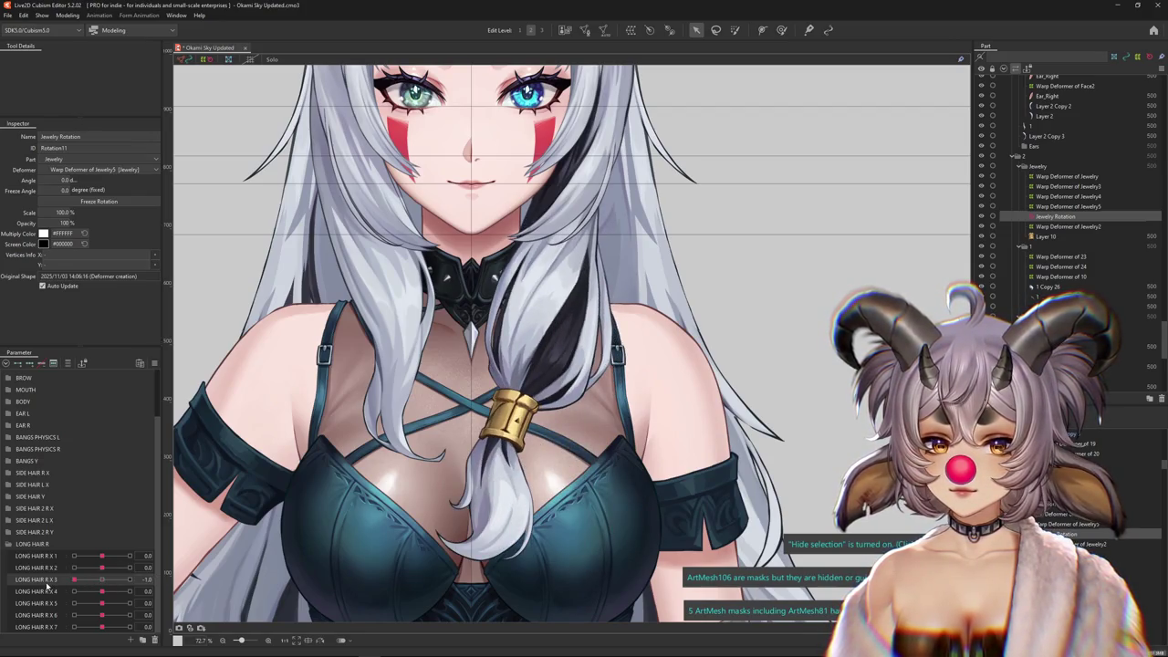
left_click(157, 579)
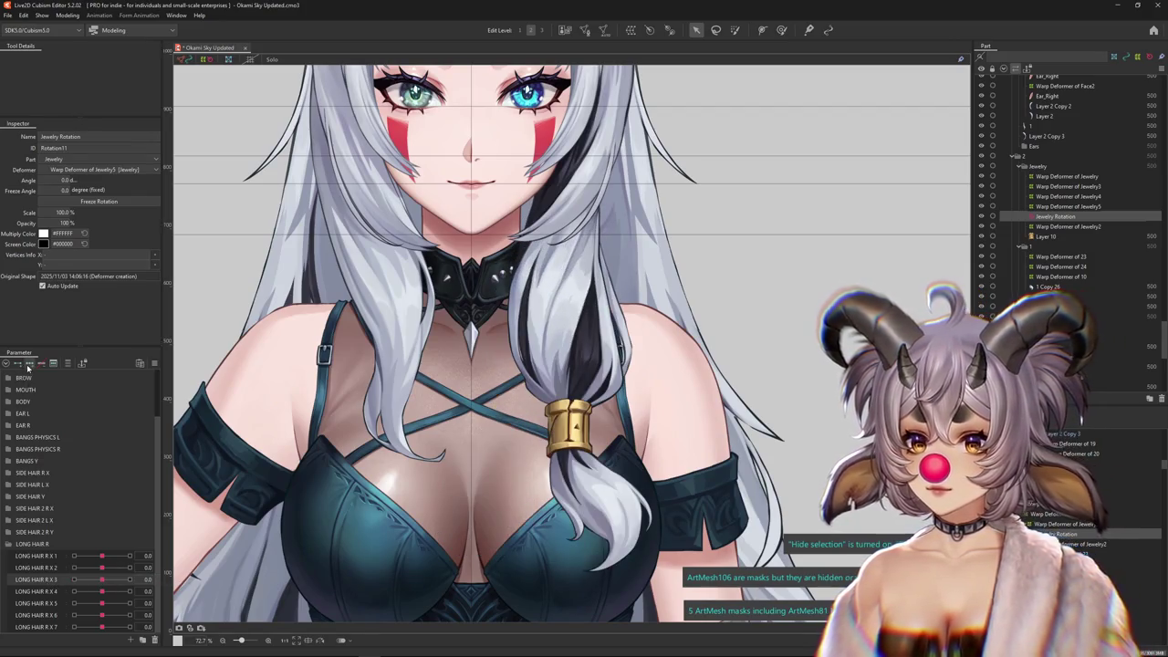
left_click_drag(516, 392, 537, 356)
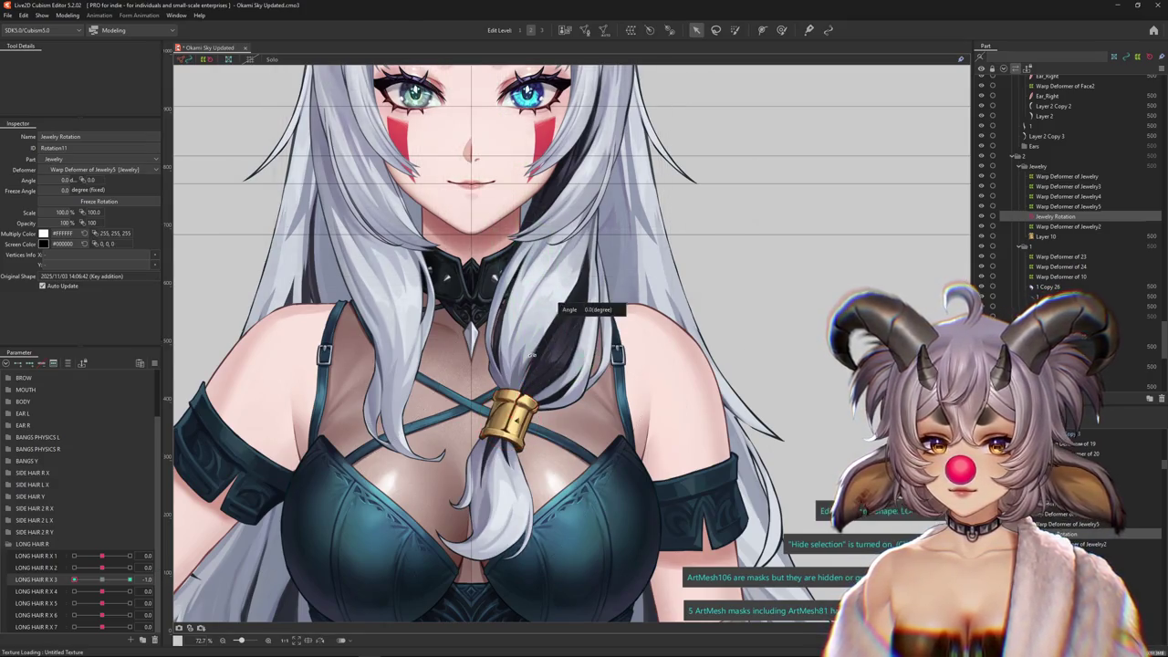
left_click_drag(74, 580, 128, 580)
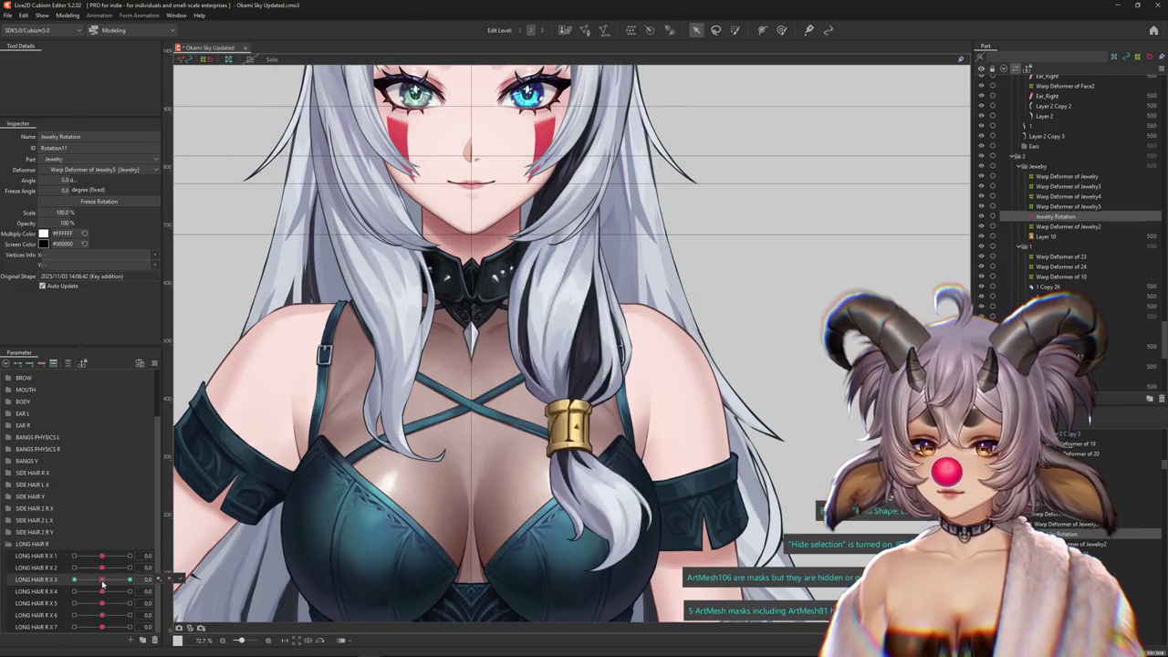
left_click_drag(603, 363, 591, 349)
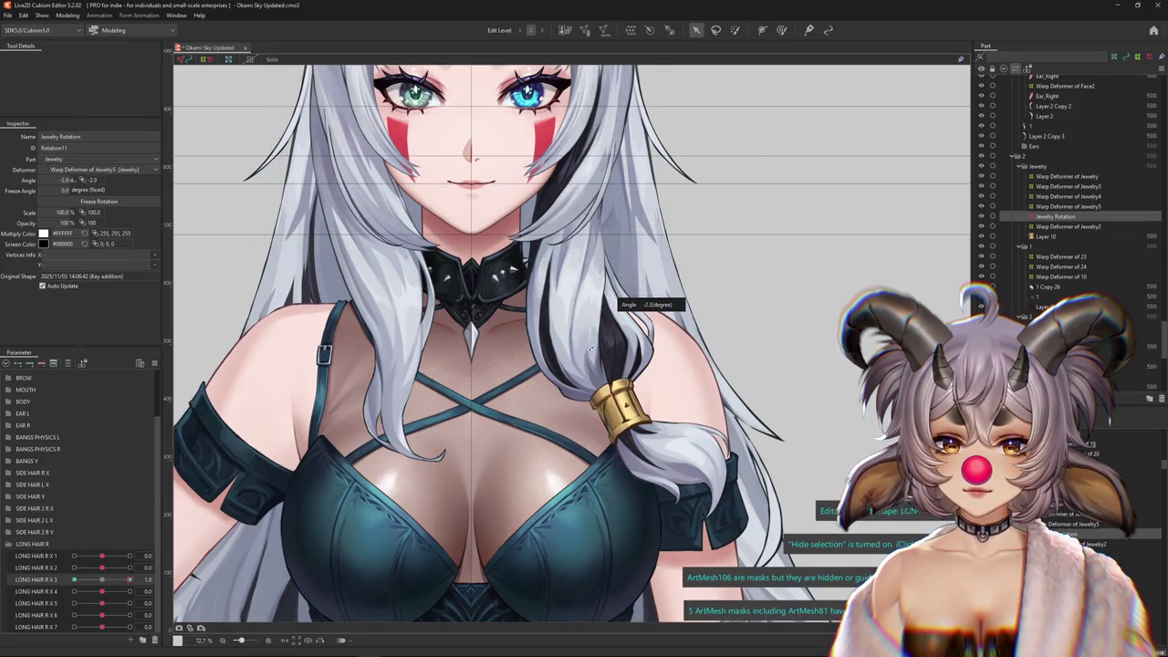
Key LONG HAIR R X 4 and rotate the hair tie at each extreme, including -3.9°
mouse_move(102, 592)
left_mouse_down()
mouse_move(155, 590)
mouse_move(57, 598)
mouse_move(101, 592)
left_mouse_up()
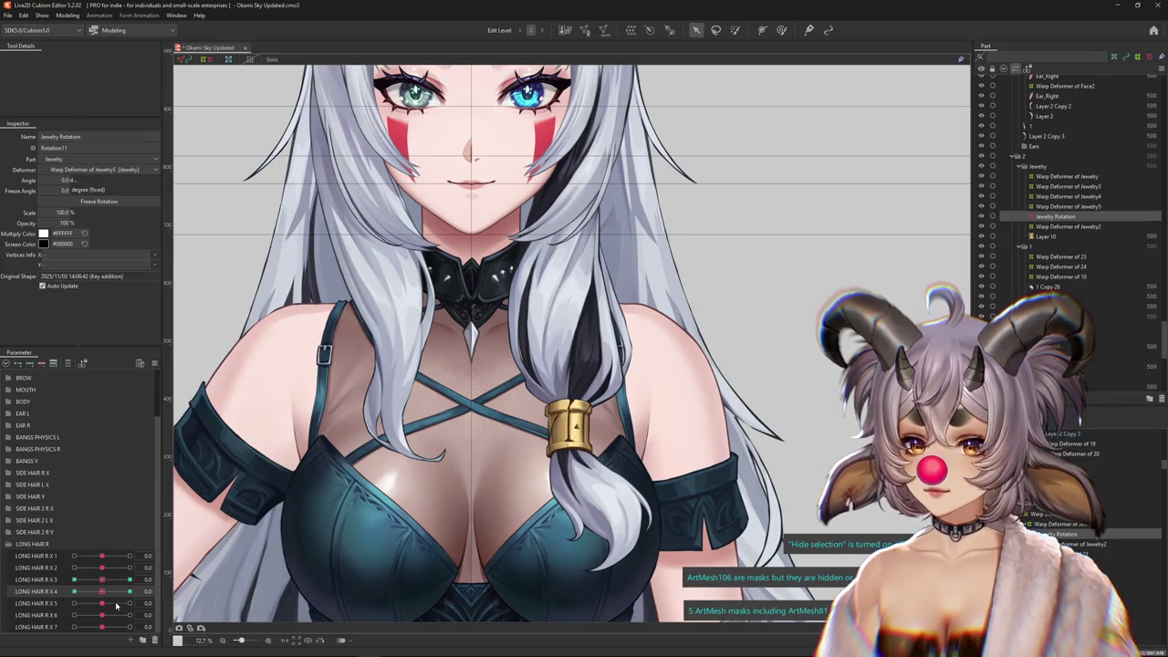
left_click(74, 592)
left_click_drag(567, 366, 558, 372)
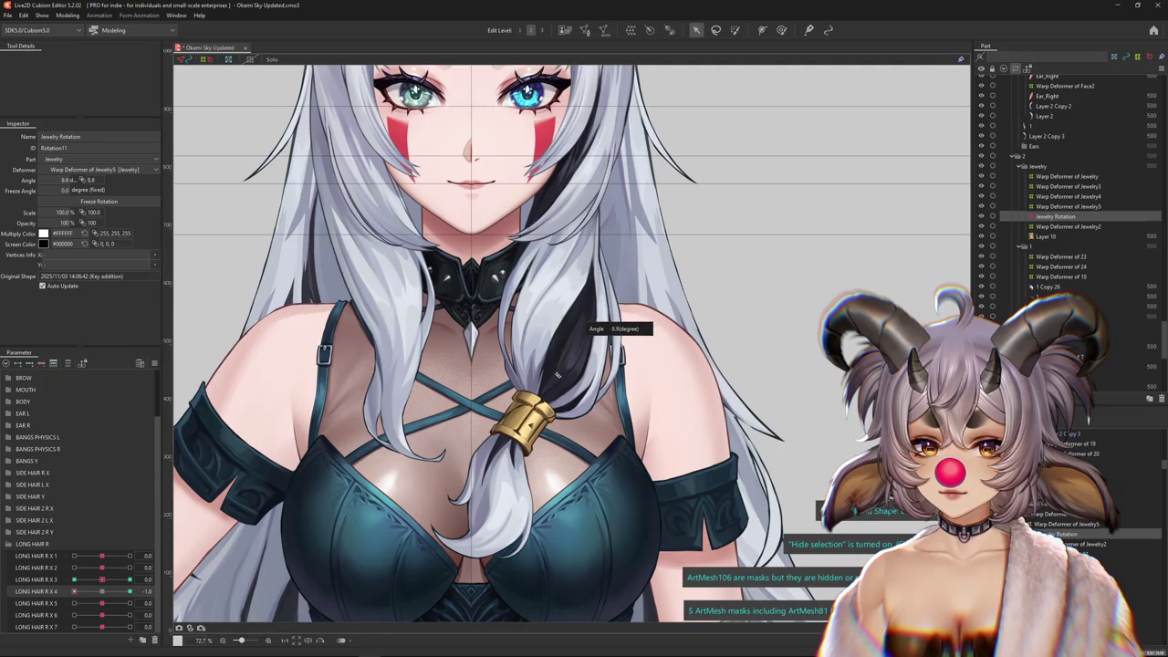
left_click_drag(74, 591, 148, 590)
left_click(592, 369)
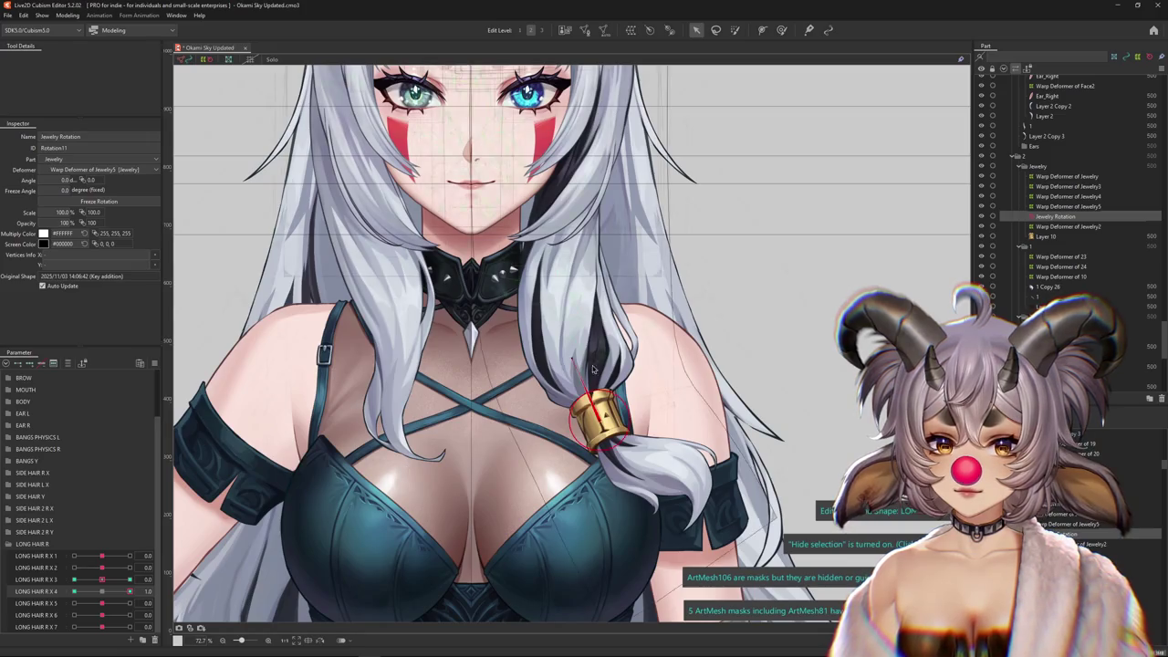
left_click_drag(593, 369, 550, 380)
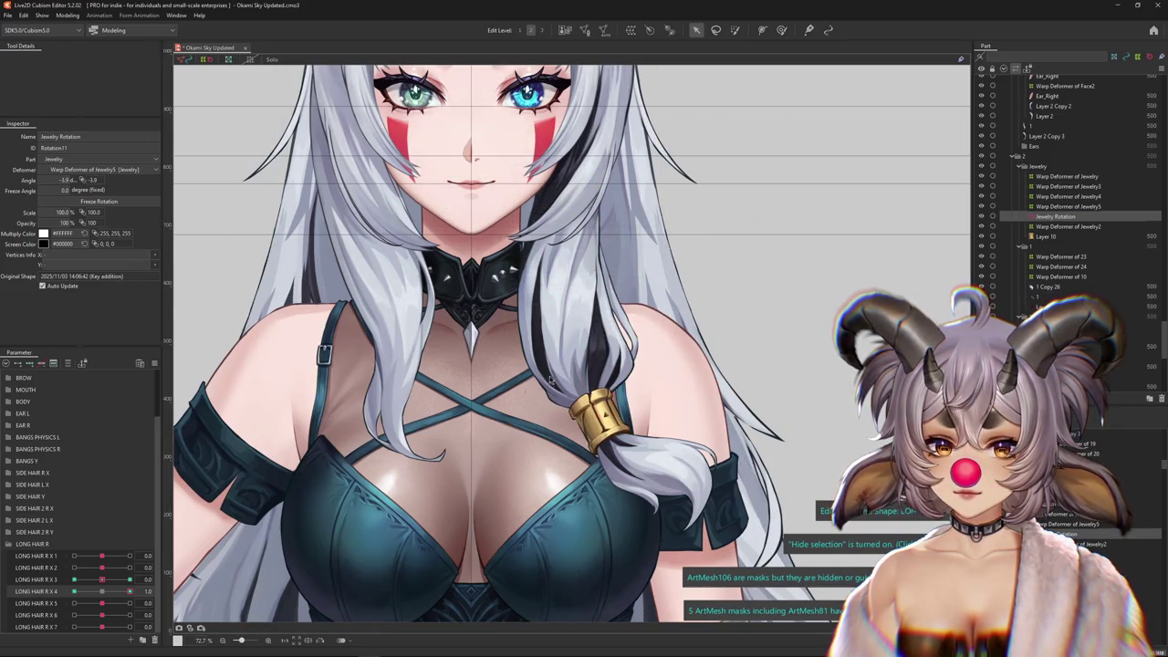
mouse_move(129, 591)
left_mouse_down()
mouse_move(52, 604)
mouse_move(102, 603)
mouse_move(63, 619)
mouse_move(101, 615)
left_mouse_up()
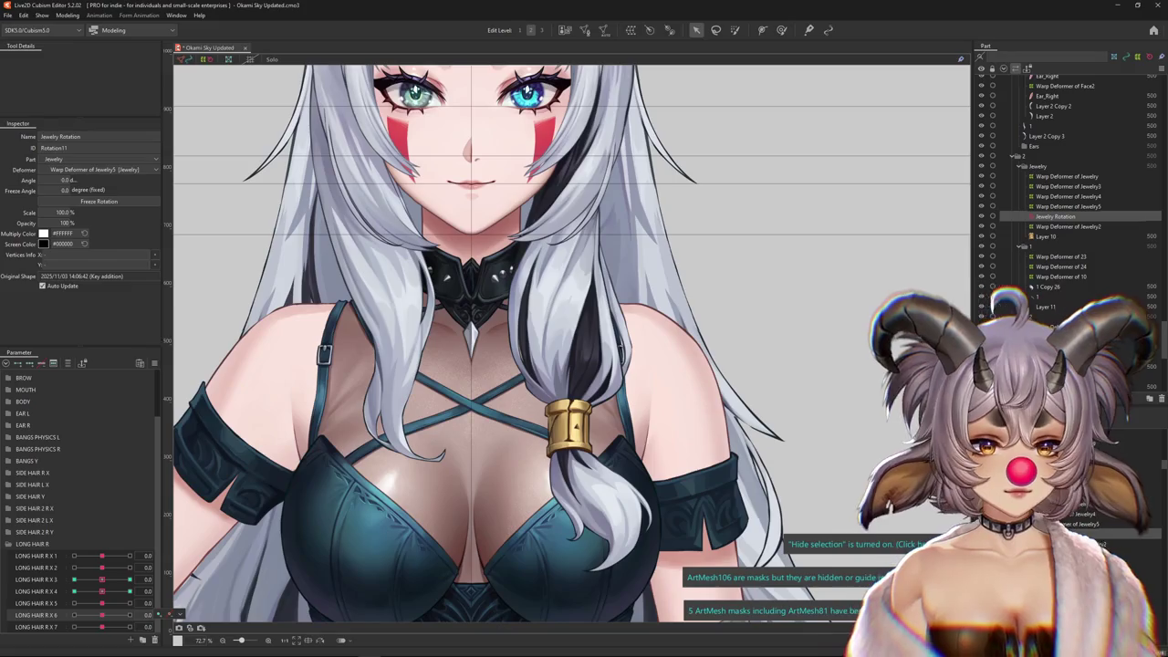
left_click(558, 424)
right_click(571, 381)
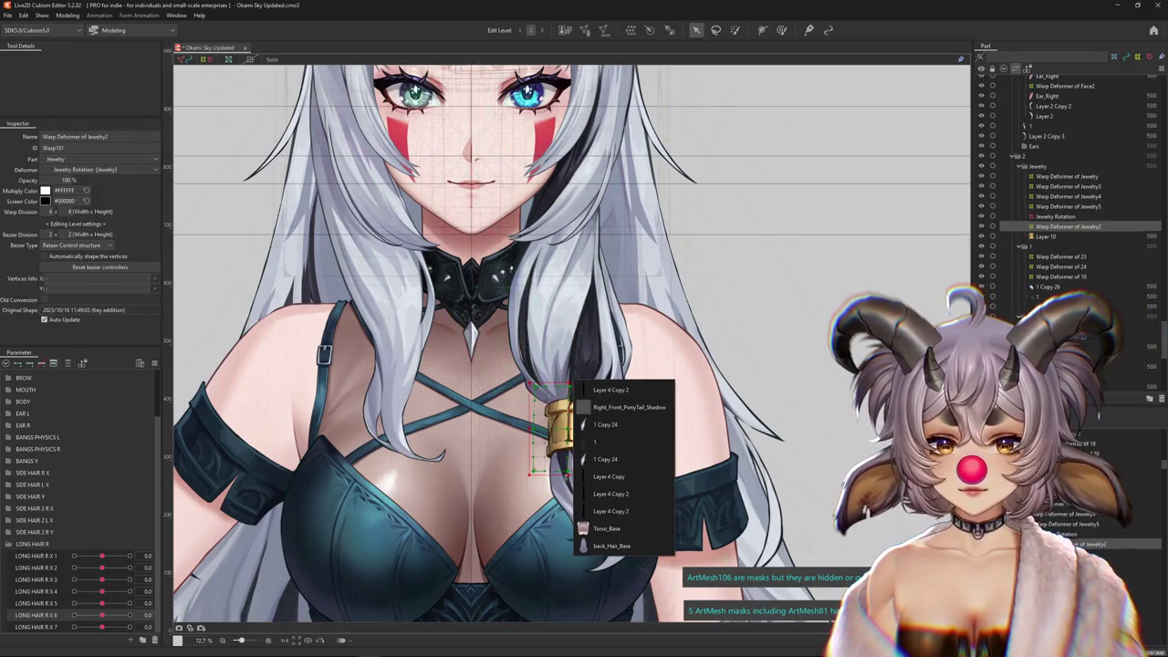
Select braid mesh 1 Copy 26 and the ponytail's Warp Deformer of 23 with the Deform Brush
right_click(577, 491)
left_click(621, 506)
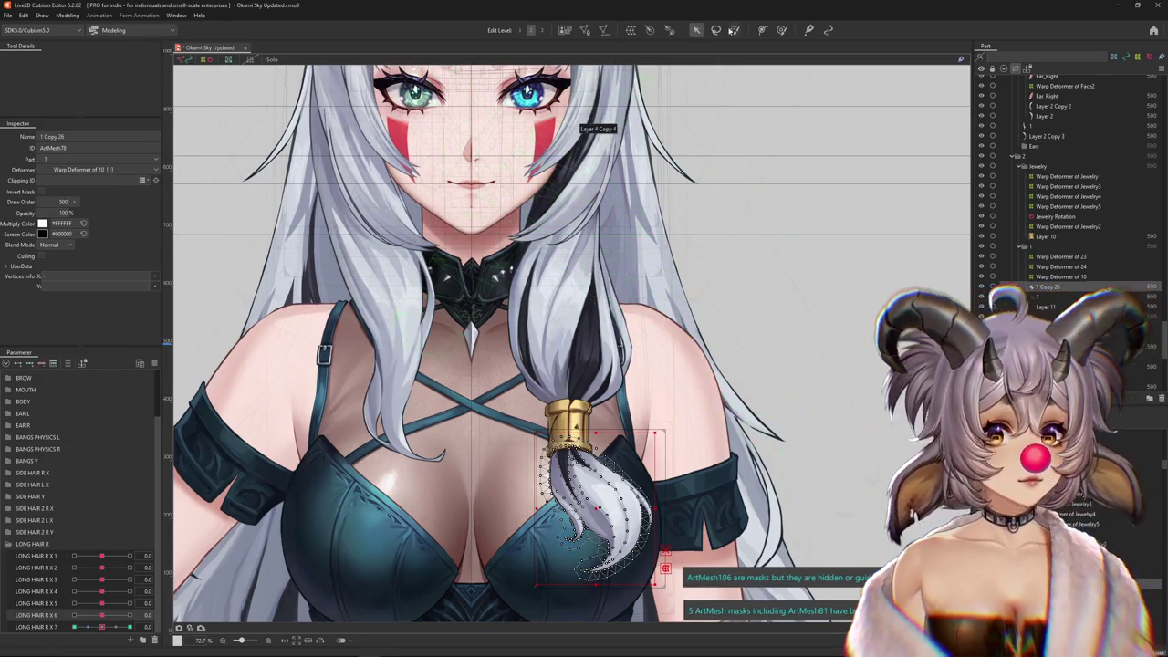
left_click(781, 30)
left_click(1060, 256)
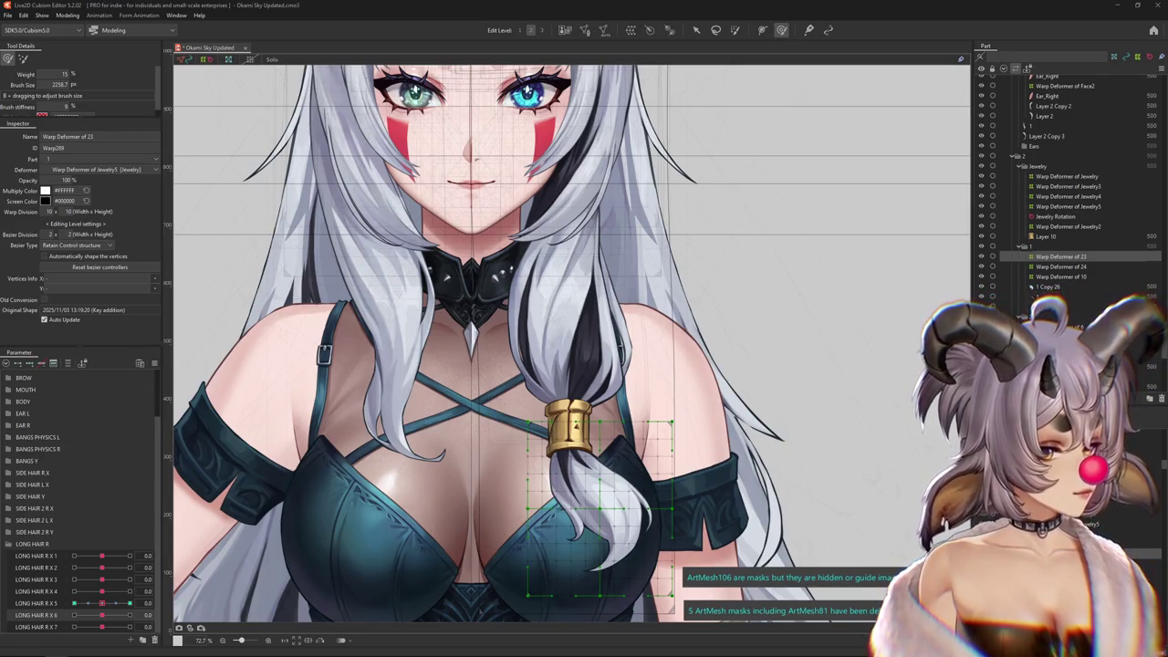
Frame the ponytail and test its bend with LONG HAIR R X 5 at 1.0 and -1.0
scroll(646, 379, "down", 2)
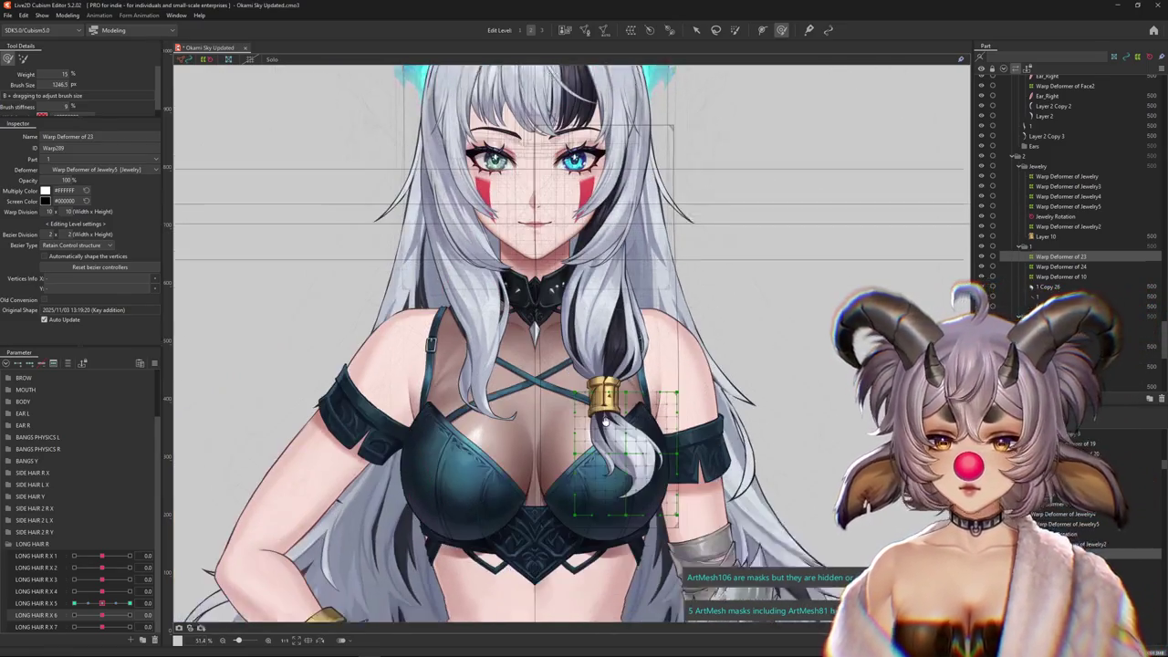
left_click_drag(584, 365, 589, 321)
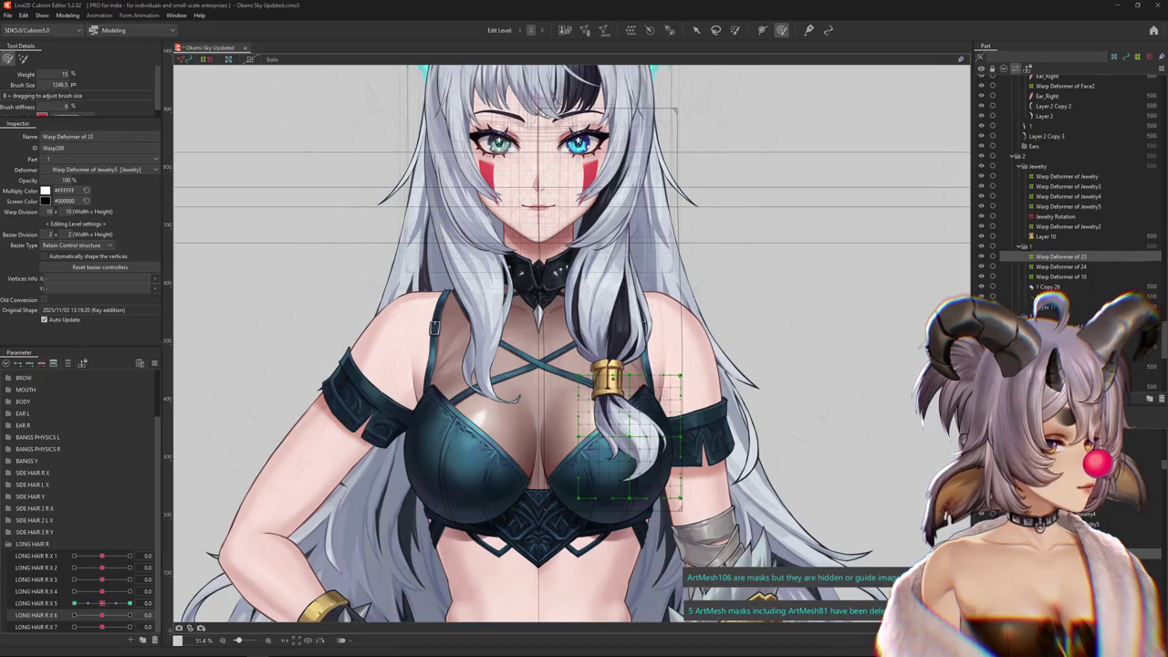
scroll(580, 460, "up", 2)
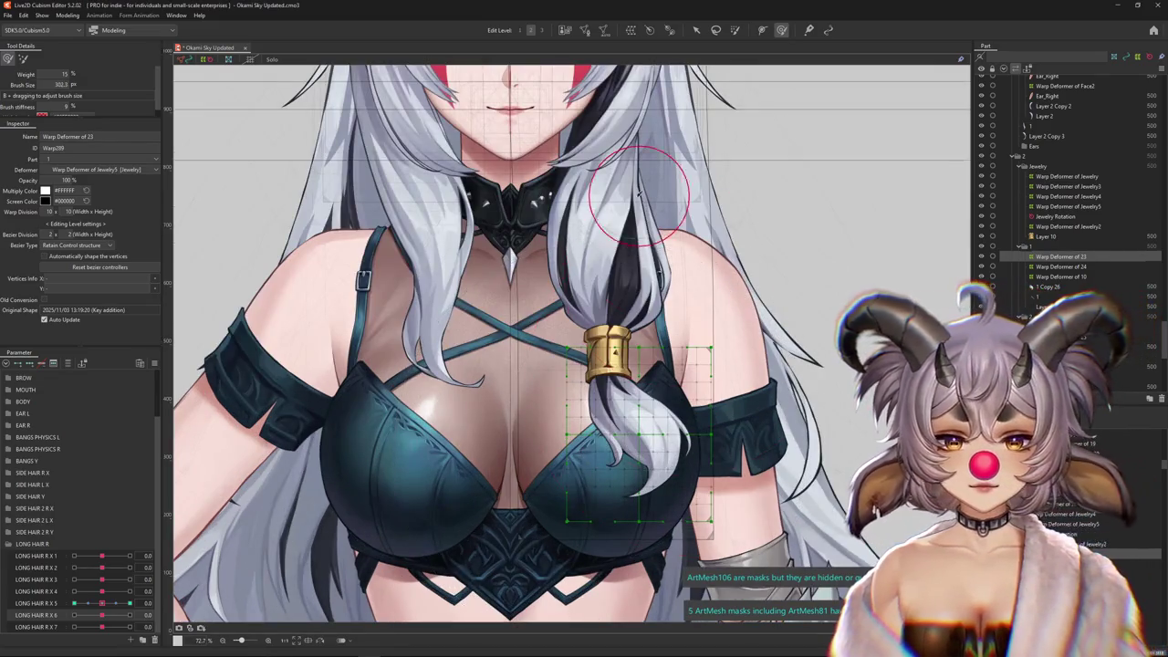
left_click_drag(429, 462, 408, 424)
left_click_drag(108, 610, 130, 604)
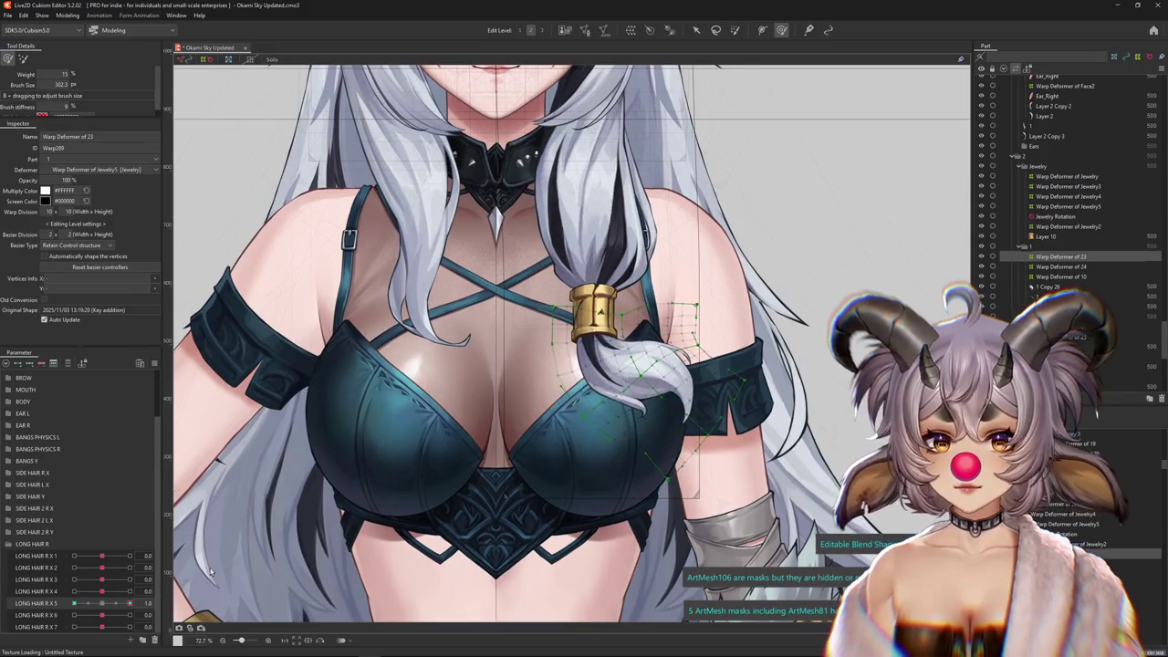
scroll(639, 301, "up", 2)
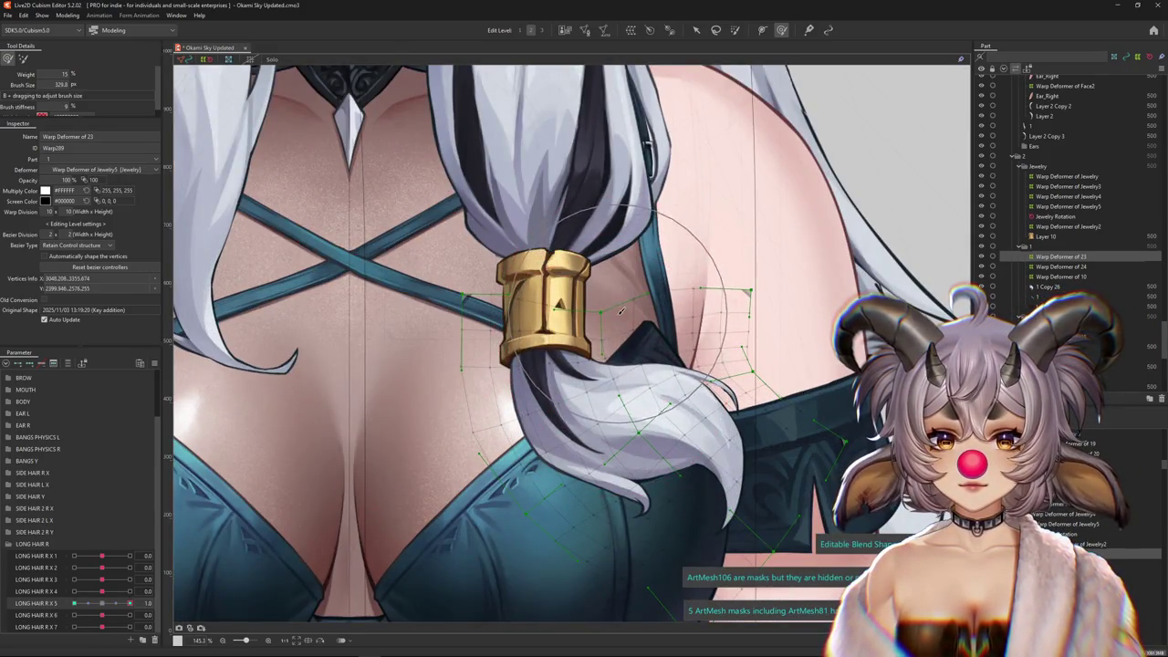
left_click(105, 605)
left_click_drag(105, 604, 74, 604)
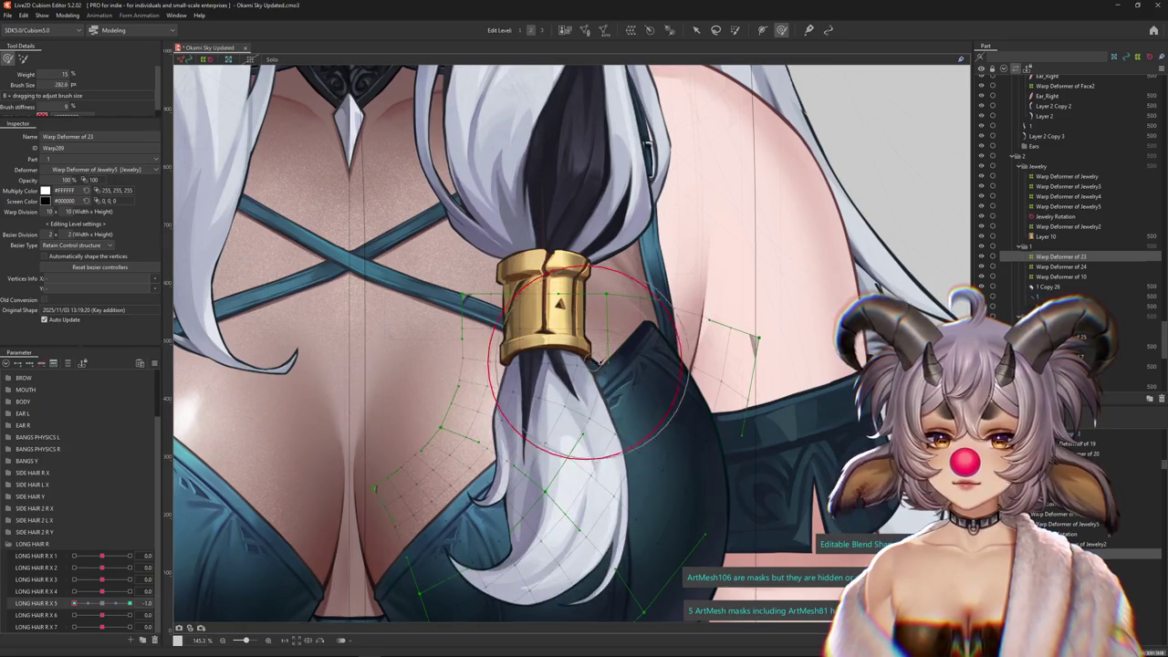
Try LONG HAIR R X 6 and X 4 at -1.0, reset them to 0, and select Warp Deformer of 23
scroll(551, 359, "down", 1)
scroll(551, 359, "down", 1)
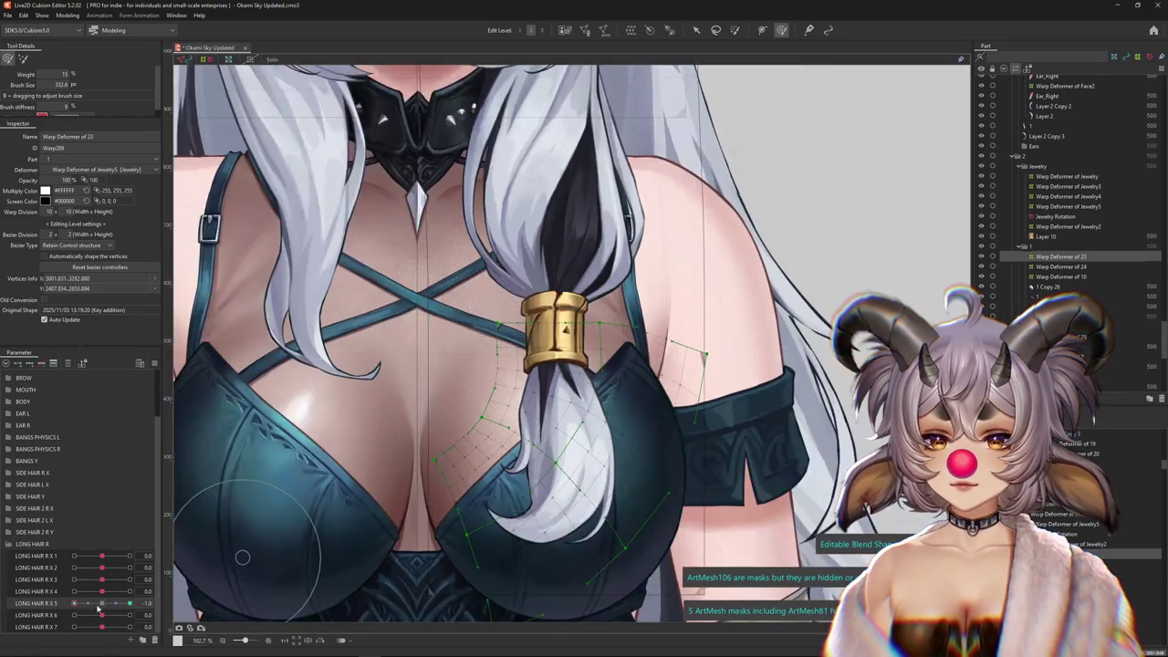
left_click(101, 603)
left_click_drag(101, 615, 41, 620)
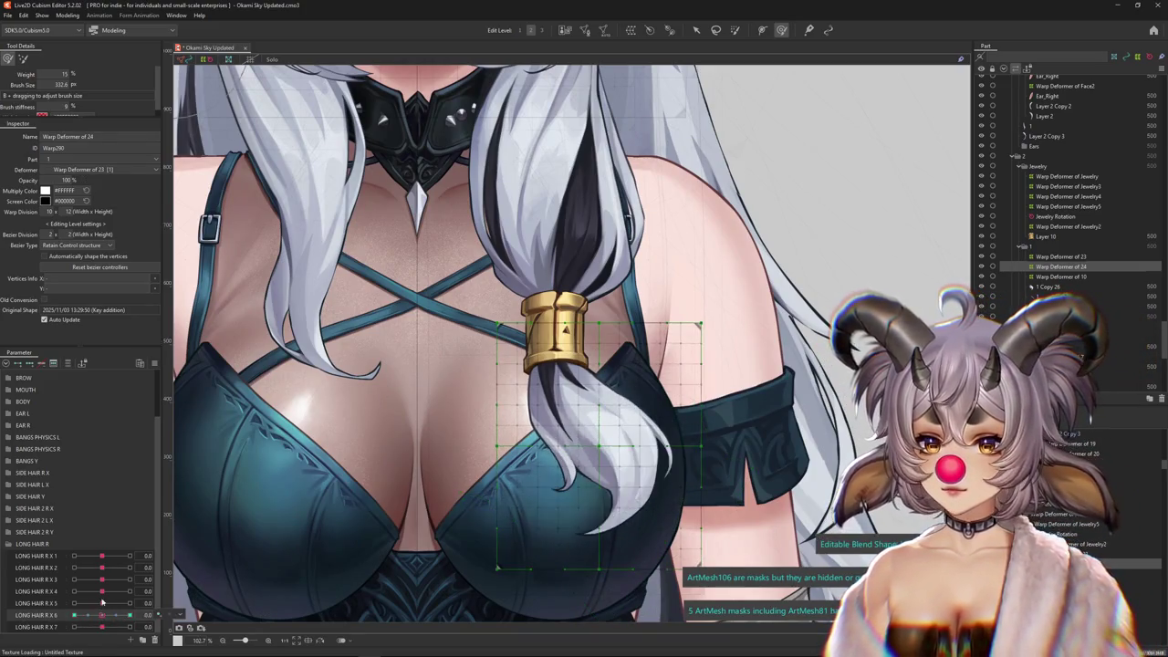
left_click(101, 615)
left_click_drag(102, 591, 54, 591)
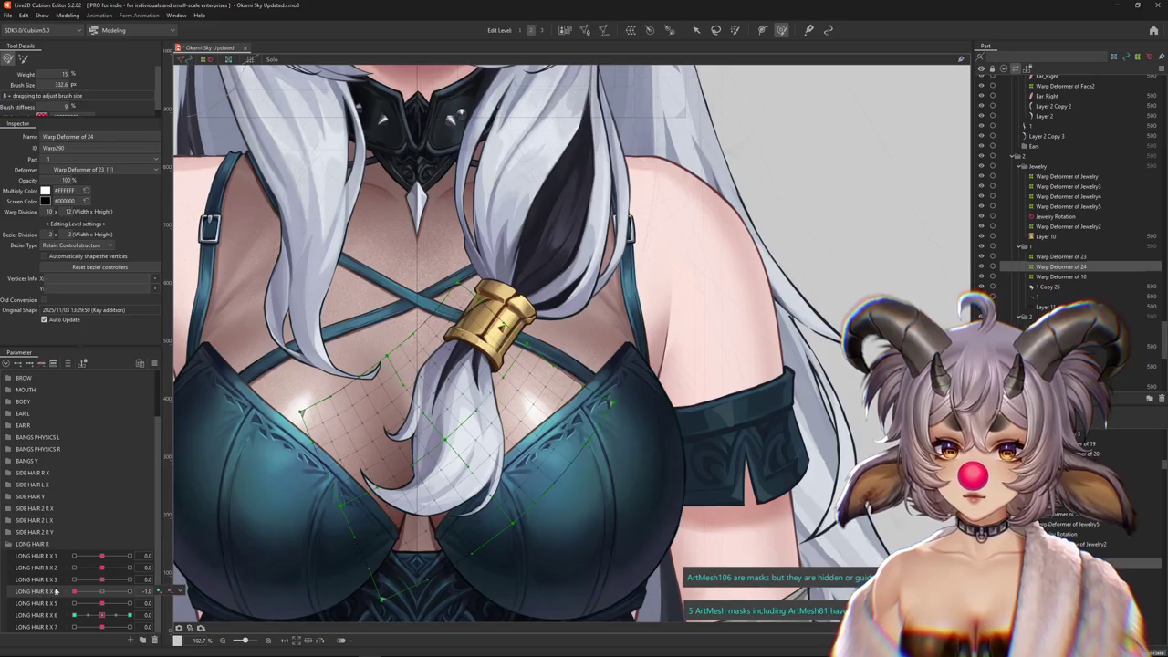
left_click(101, 591)
left_click(753, 551)
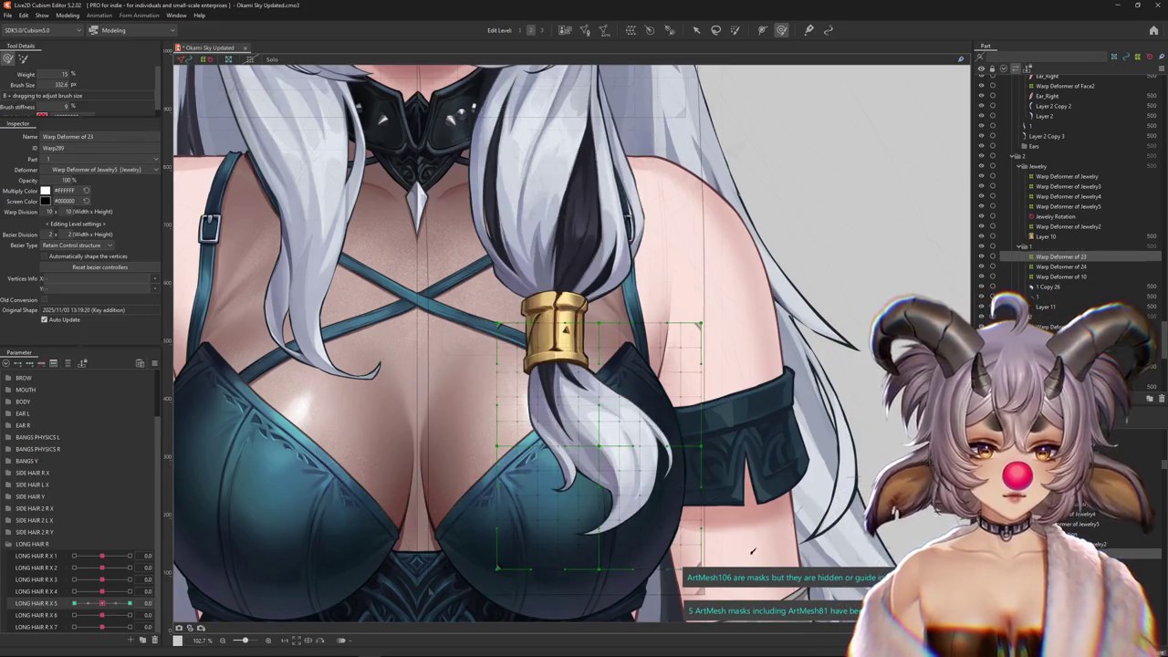
Swing LONG HAIR R X 4 and R X 3 between -1 and 1, select Jewelry Rotation, and pose LONG HAIR R X 2 at 1.0
left_click(54, 591)
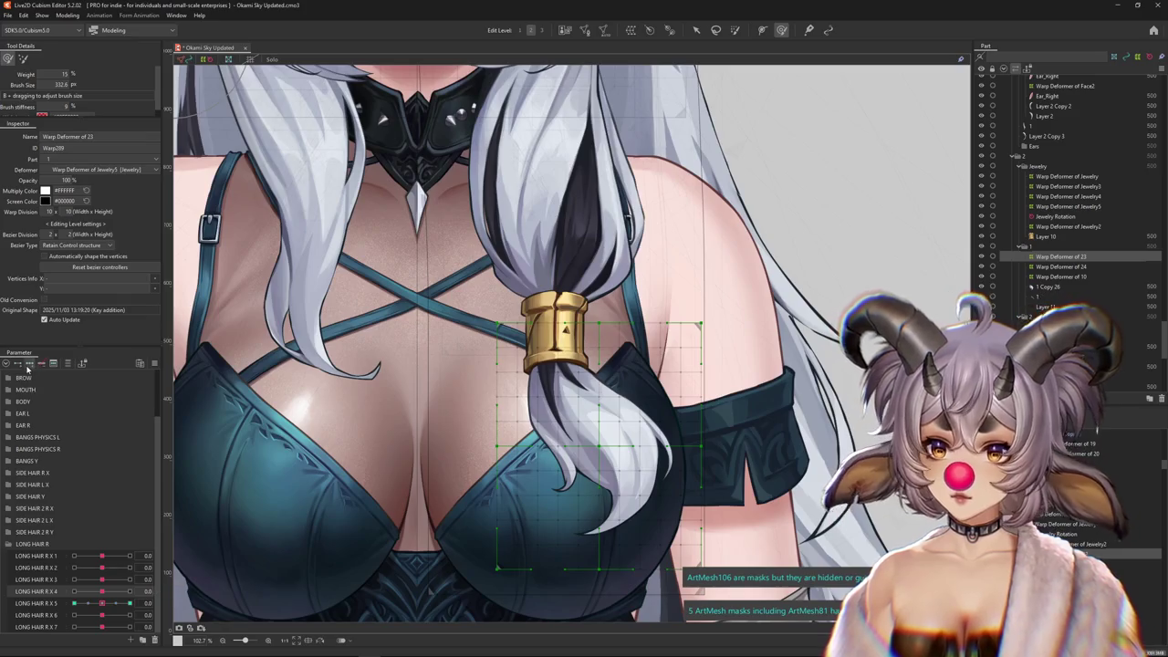
left_click_drag(105, 591, 73, 591)
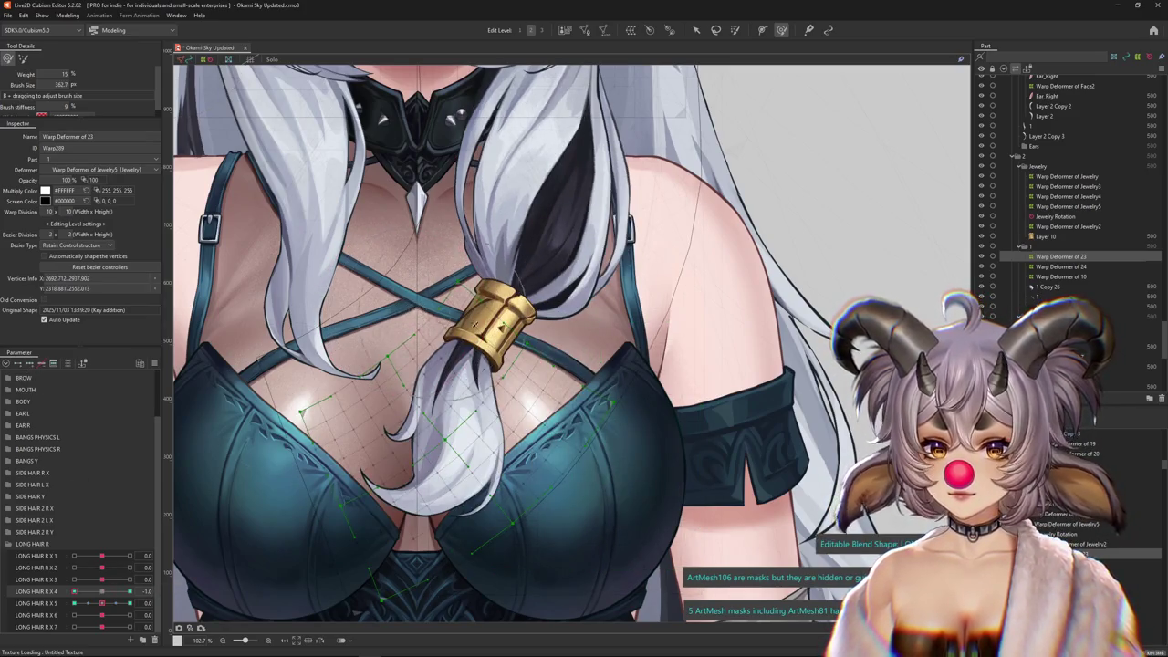
mouse_move(73, 592)
left_mouse_down()
mouse_move(130, 592)
mouse_move(104, 593)
mouse_move(146, 579)
mouse_move(101, 579)
mouse_move(129, 579)
left_mouse_up()
scroll(639, 310, "up", 1)
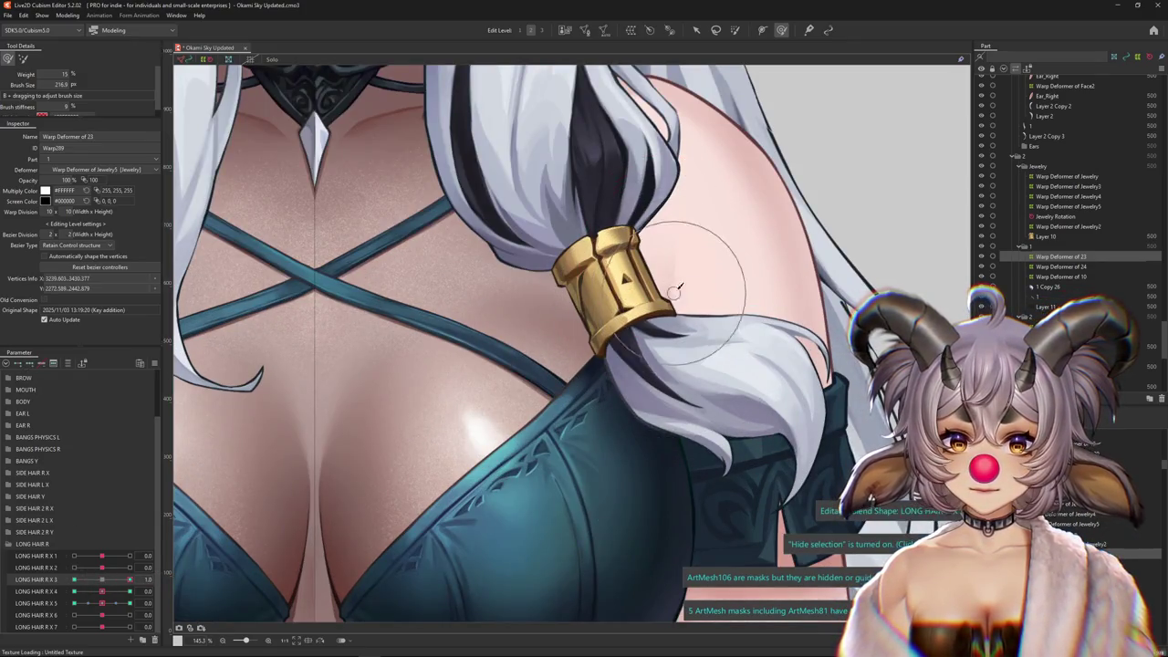
scroll(684, 302, "down", 2)
mouse_move(130, 580)
left_mouse_down()
mouse_move(74, 579)
mouse_move(151, 566)
left_mouse_up()
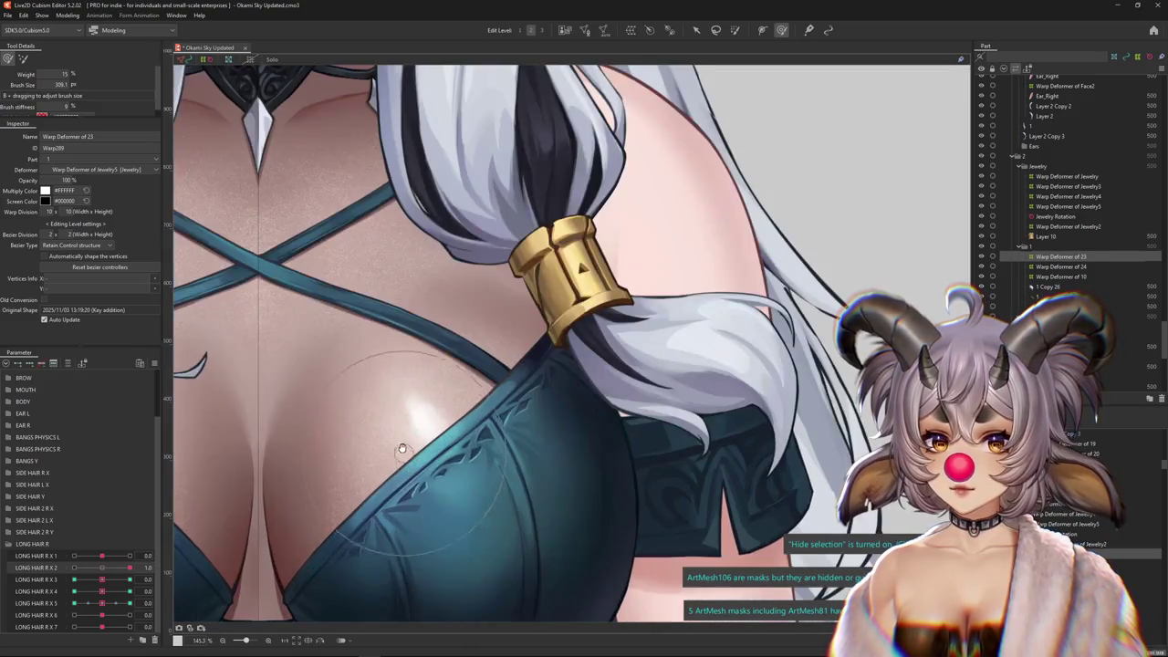
scroll(404, 448, "up", 3)
left_click(1055, 217)
left_click_drag(129, 567, 98, 568)
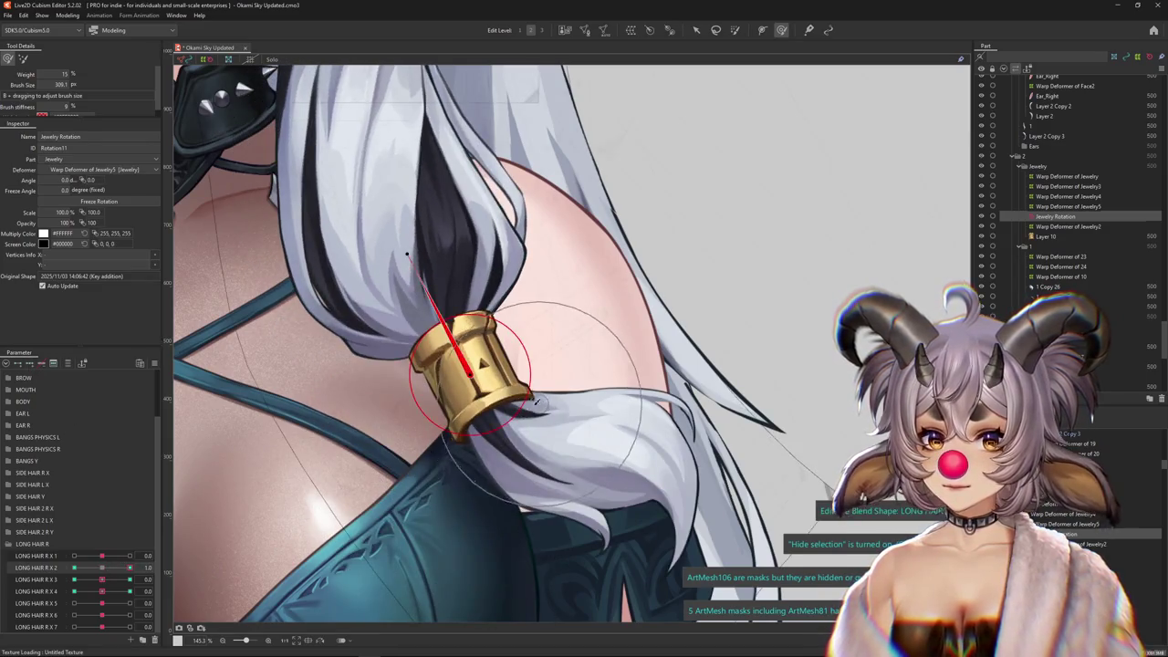
Rotate the Jewelry Rotation cuff to -7.3°, preview it, then flip LONG HAIR R X 2 to -1.0
left_click(698, 32)
left_click_drag(406, 256, 390, 262)
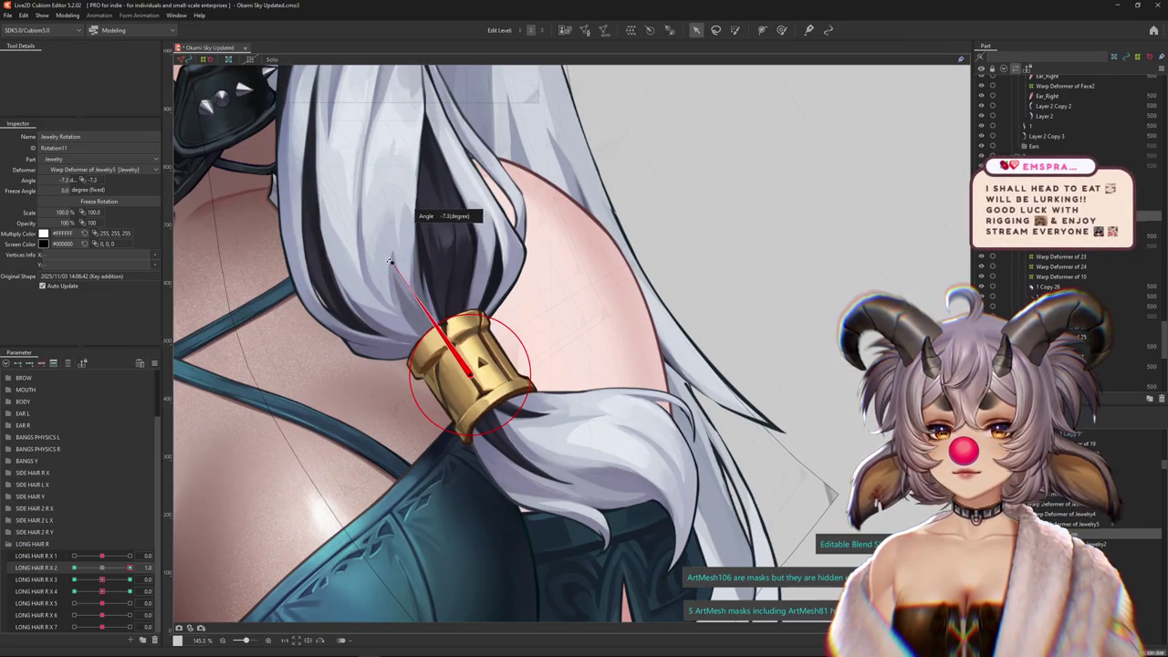
key("ctrl+h")
left_click_drag(130, 567, 74, 566)
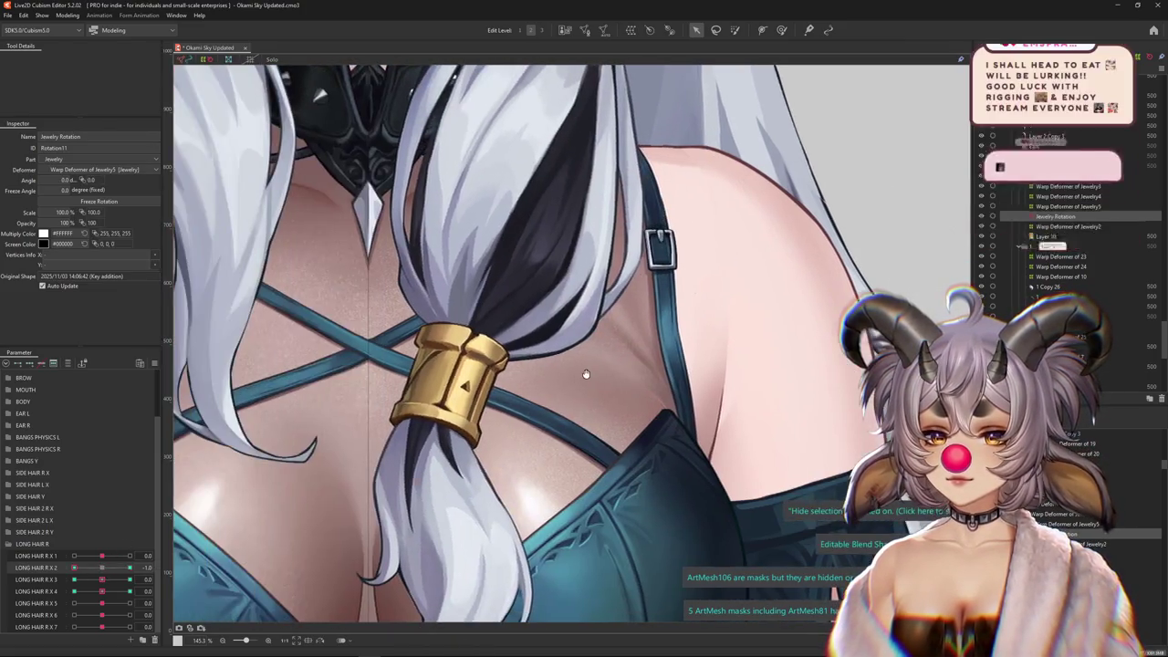
key("ctrl+h")
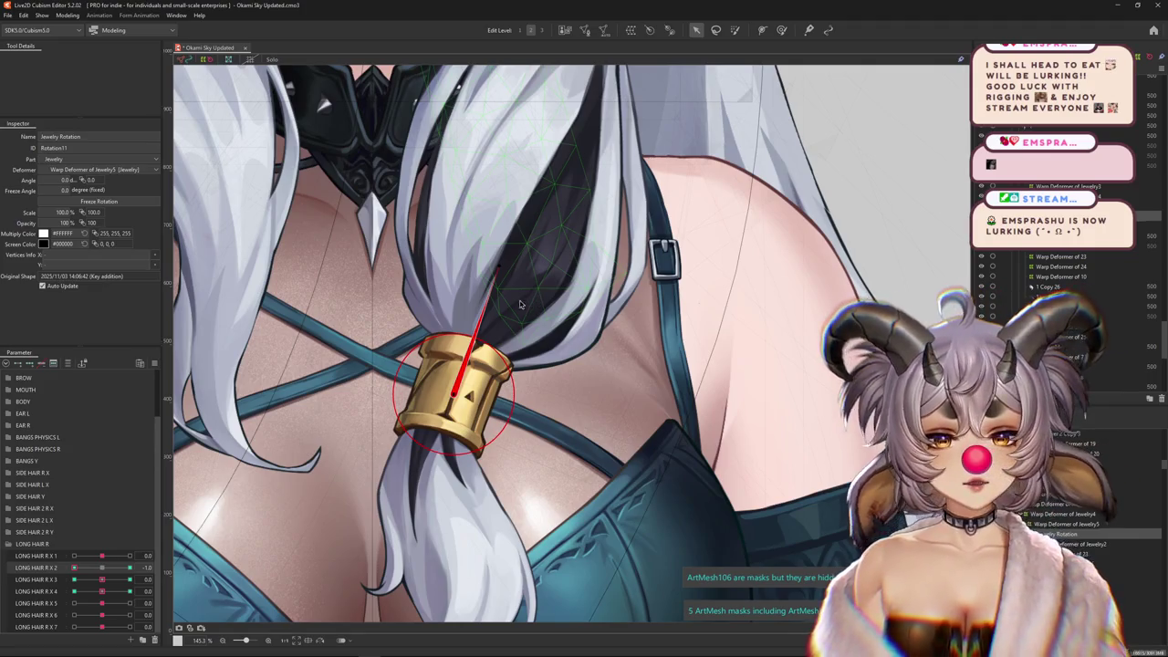
Preview the cuff at the -1.0 pose and select the Warp Deformer of Jewelry2
key("ctrl+h")
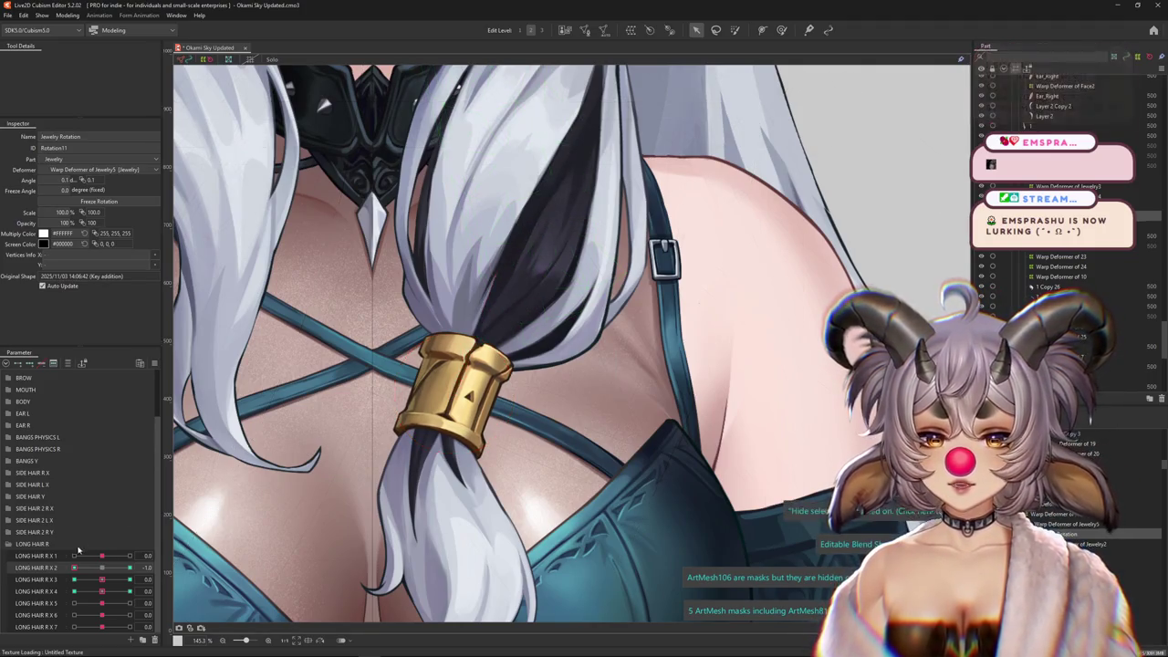
scroll(547, 319, "up", 2)
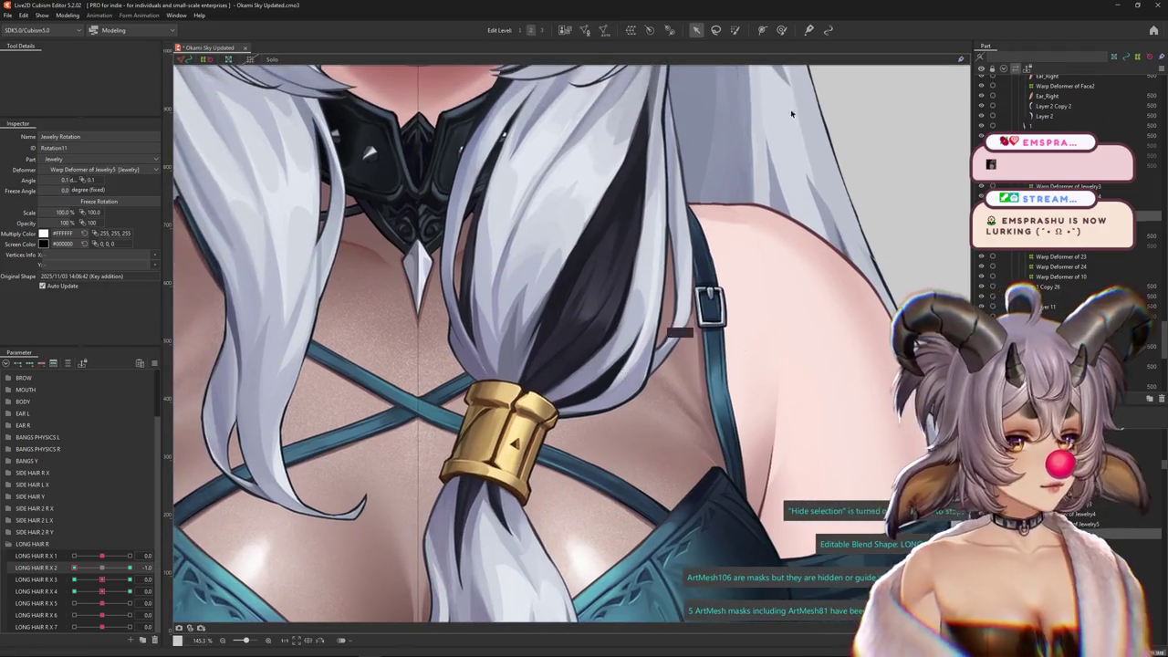
left_click(783, 30)
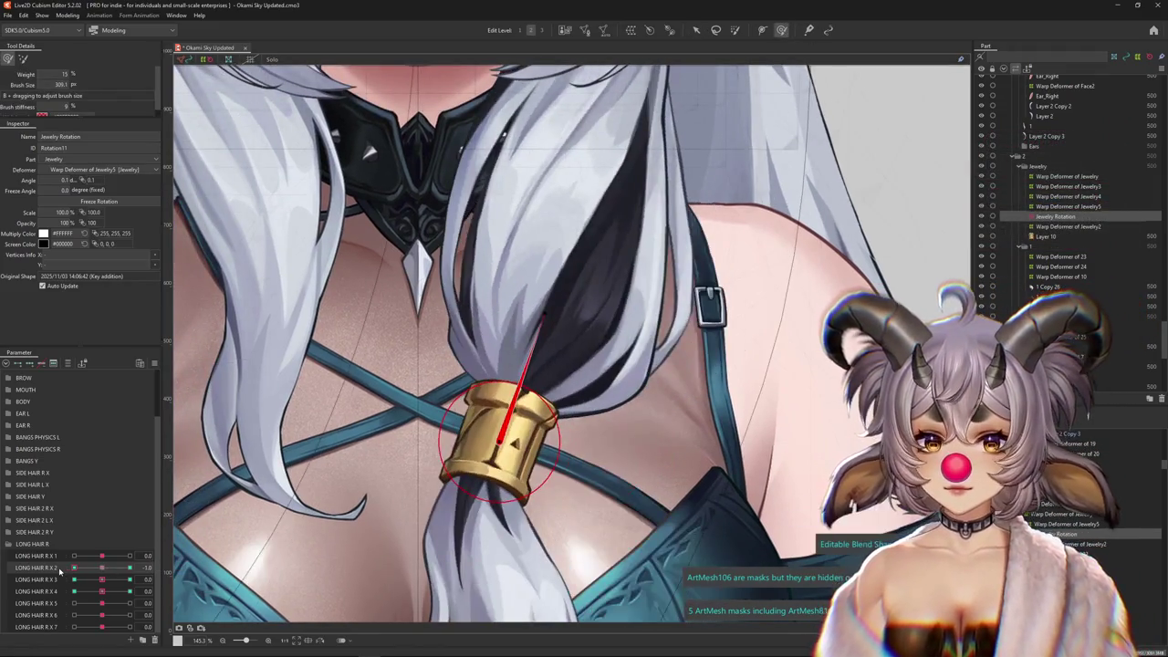
left_click(81, 566)
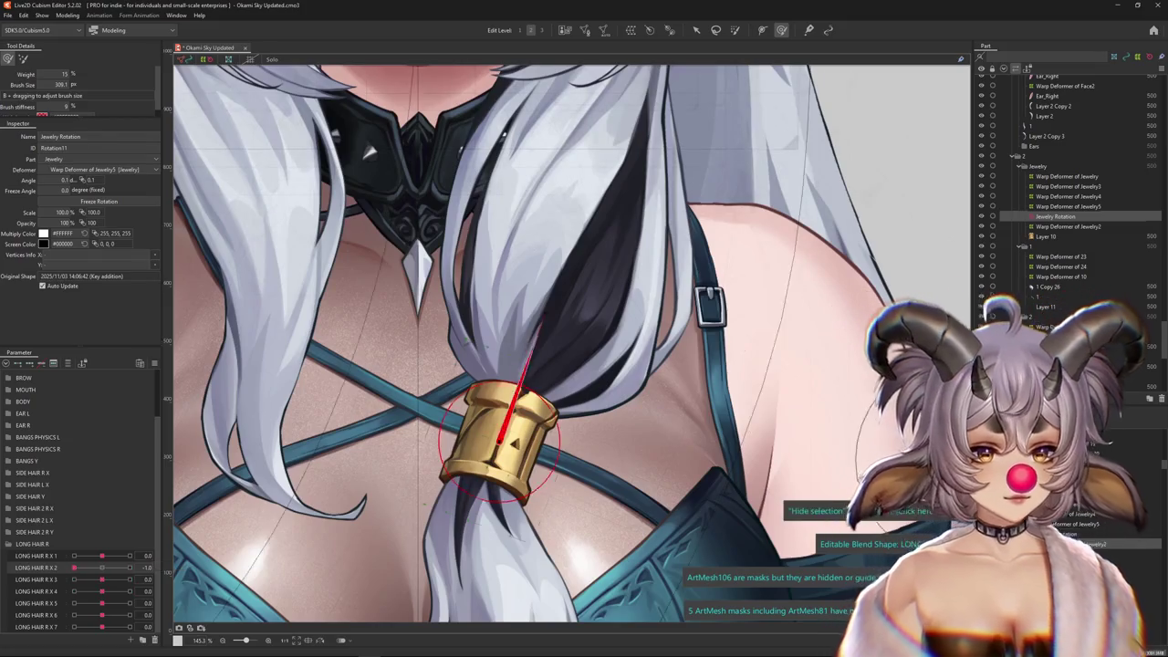
scroll(326, 470, "down", 2)
scroll(327, 470, "down", 2)
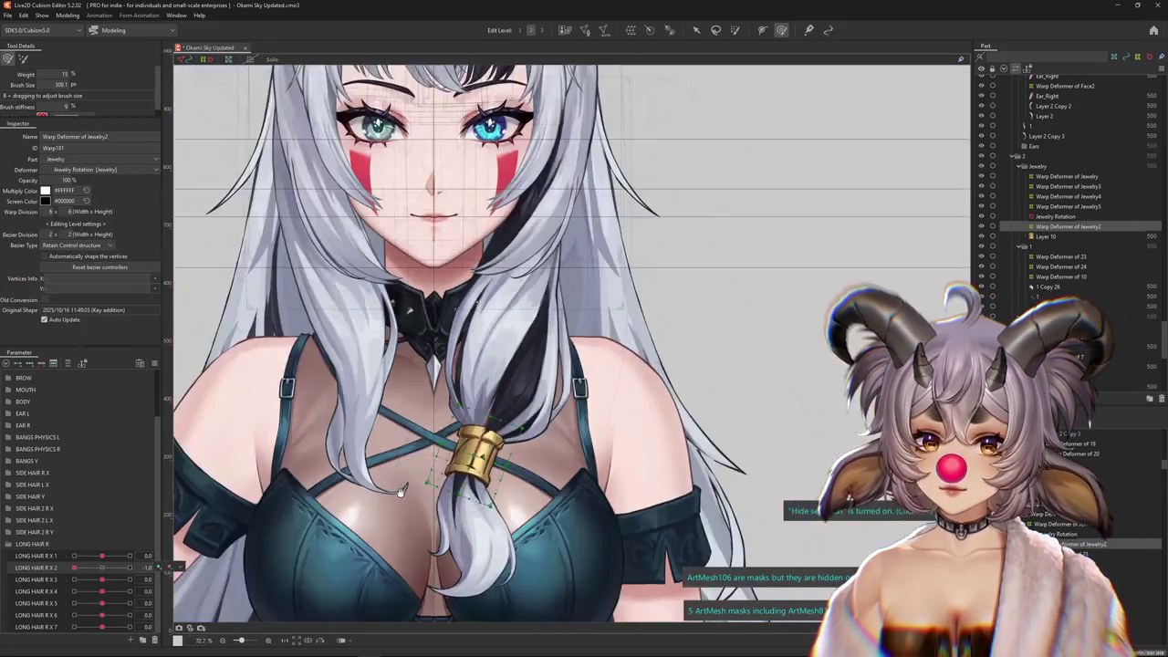
Set LONG HAIR R X 1 to 1.0 and tilt Jewelry Rotation to about -2.8°
scroll(327, 469, "up", 1)
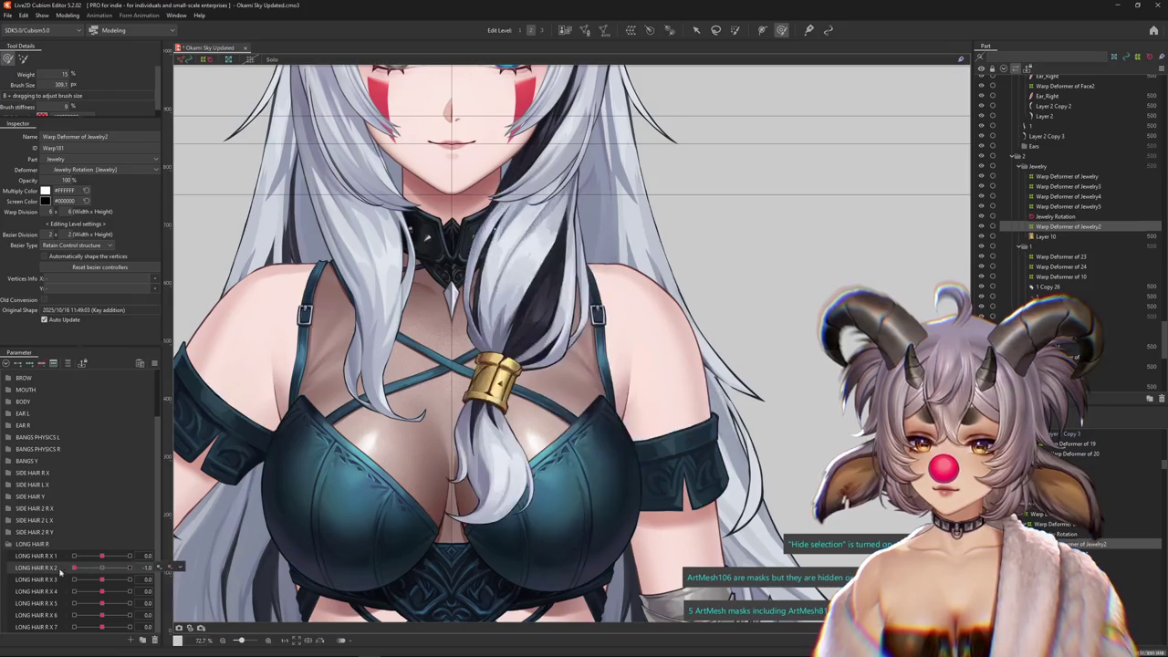
left_click_drag(101, 556, 156, 555)
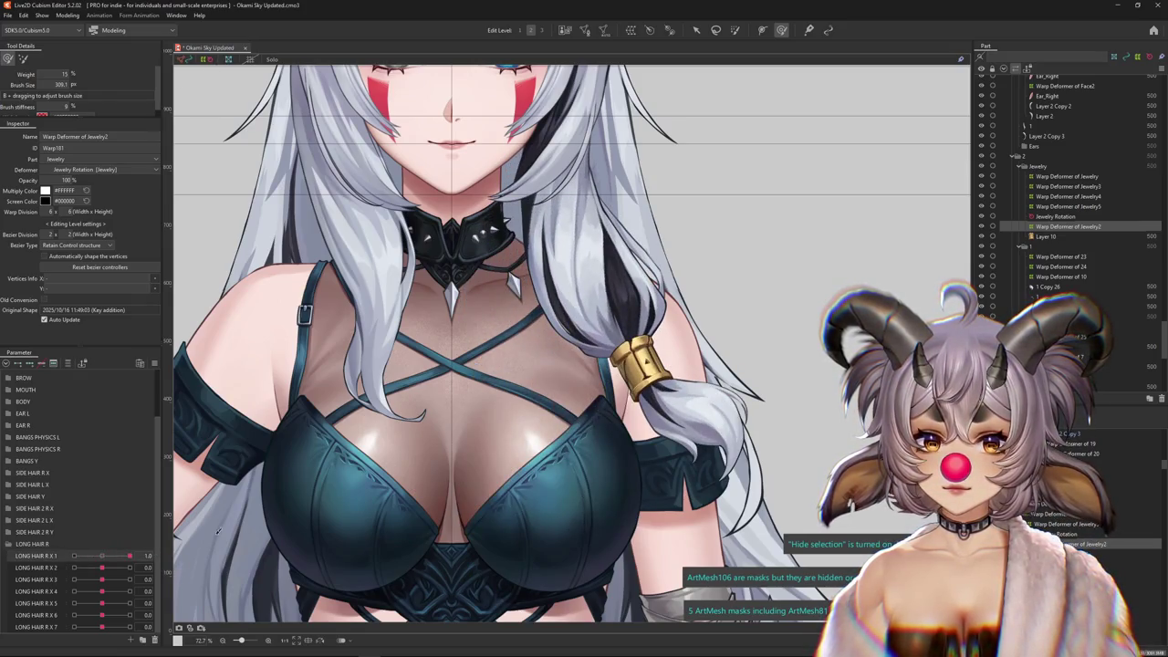
key("Up")
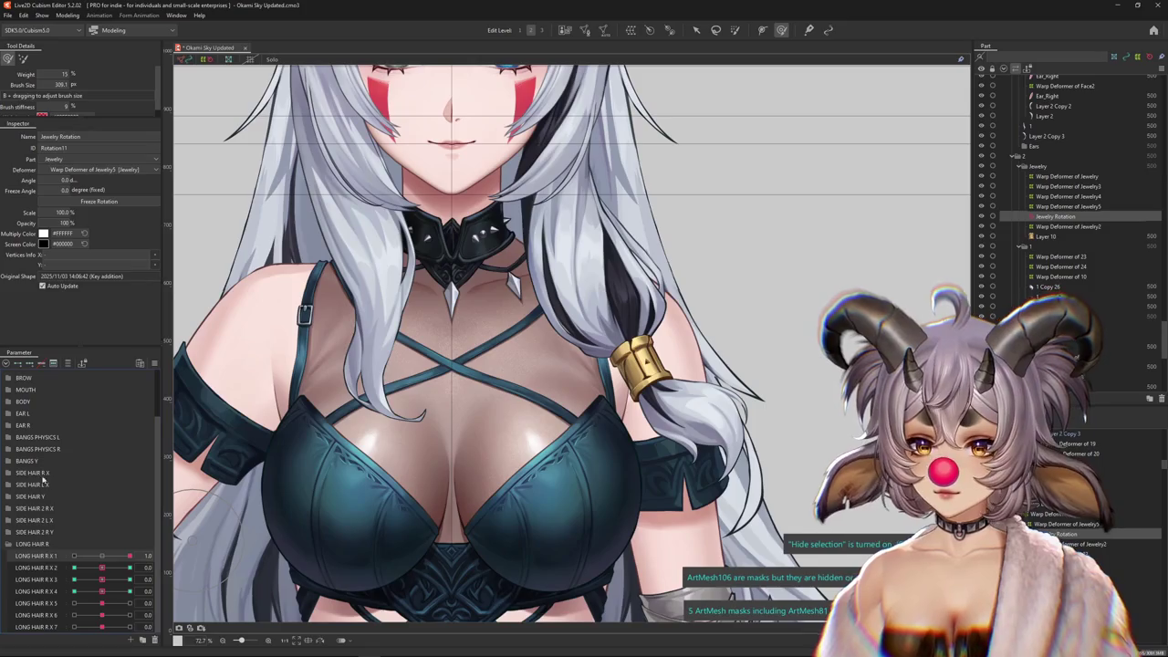
scroll(639, 360, "up", 5)
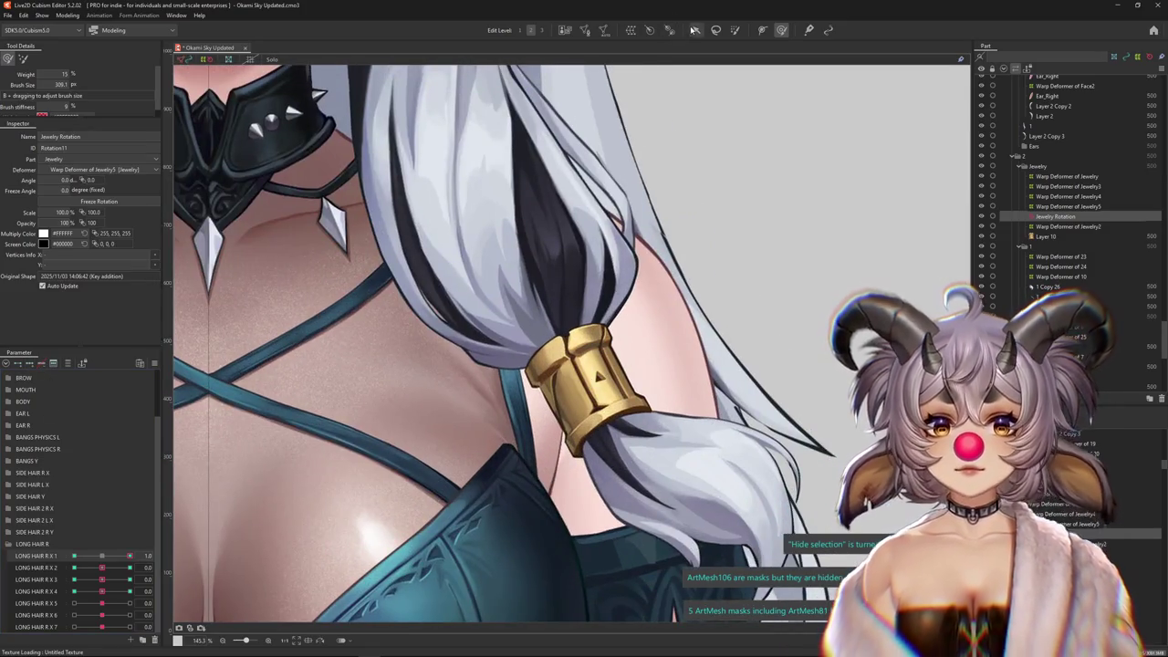
key("v")
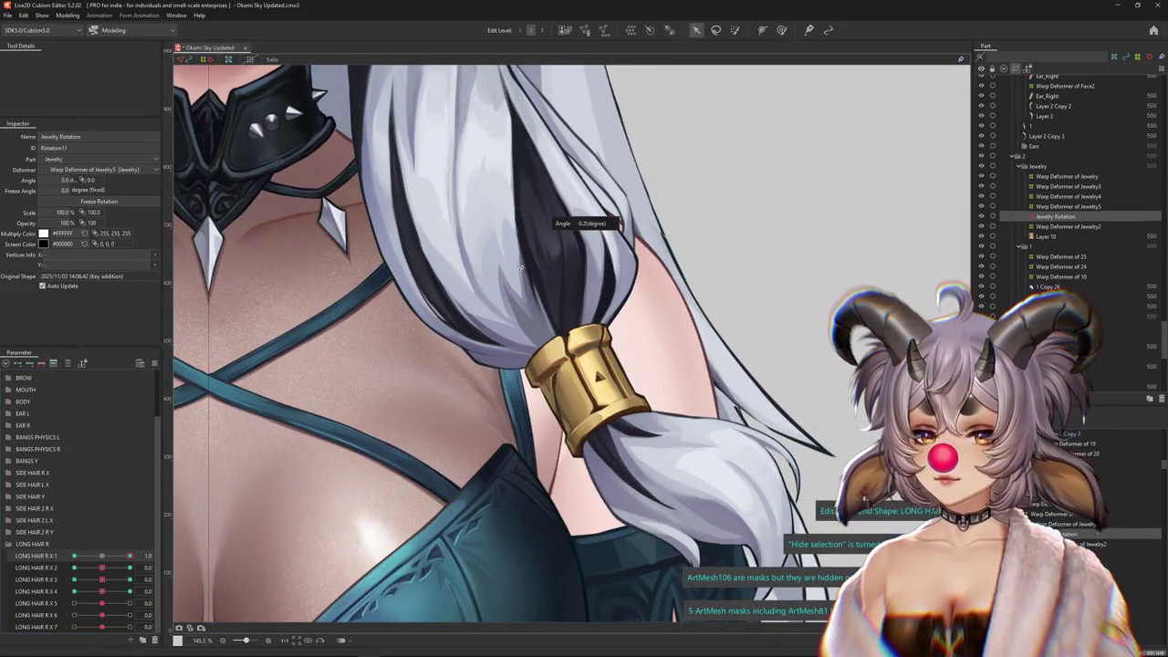
left_click_drag(521, 267, 518, 268)
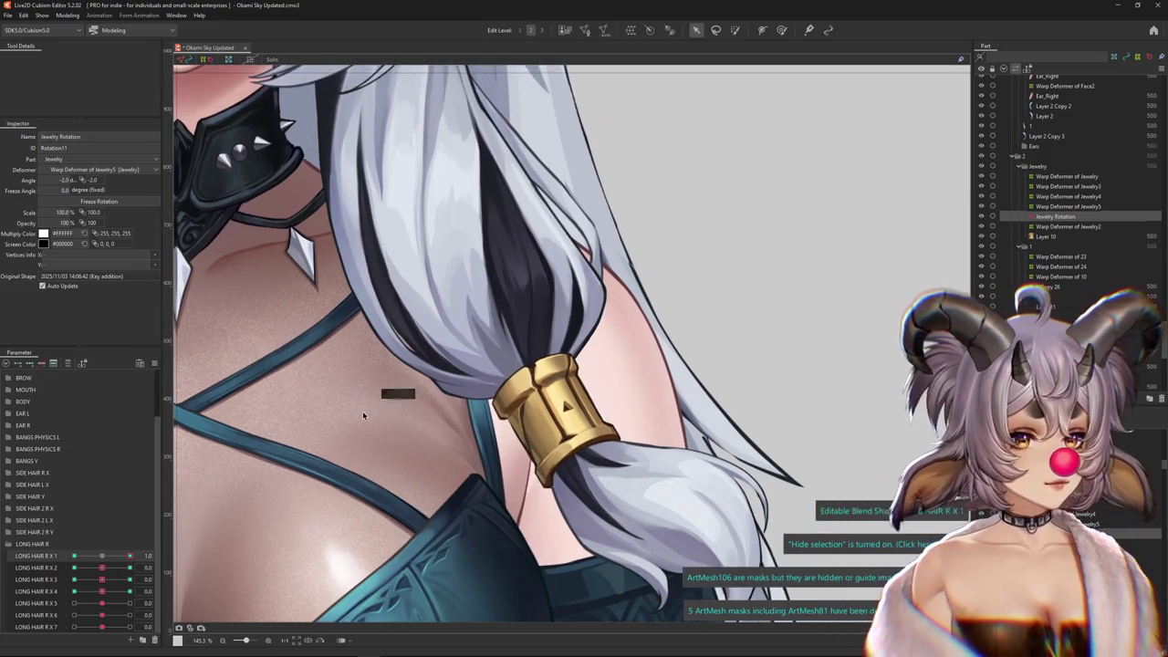
Set LONG HAIR R X 1 to -1.0 and tilt the gold cuff about 1.6° to match the hair
left_click(96, 555)
left_click(74, 556)
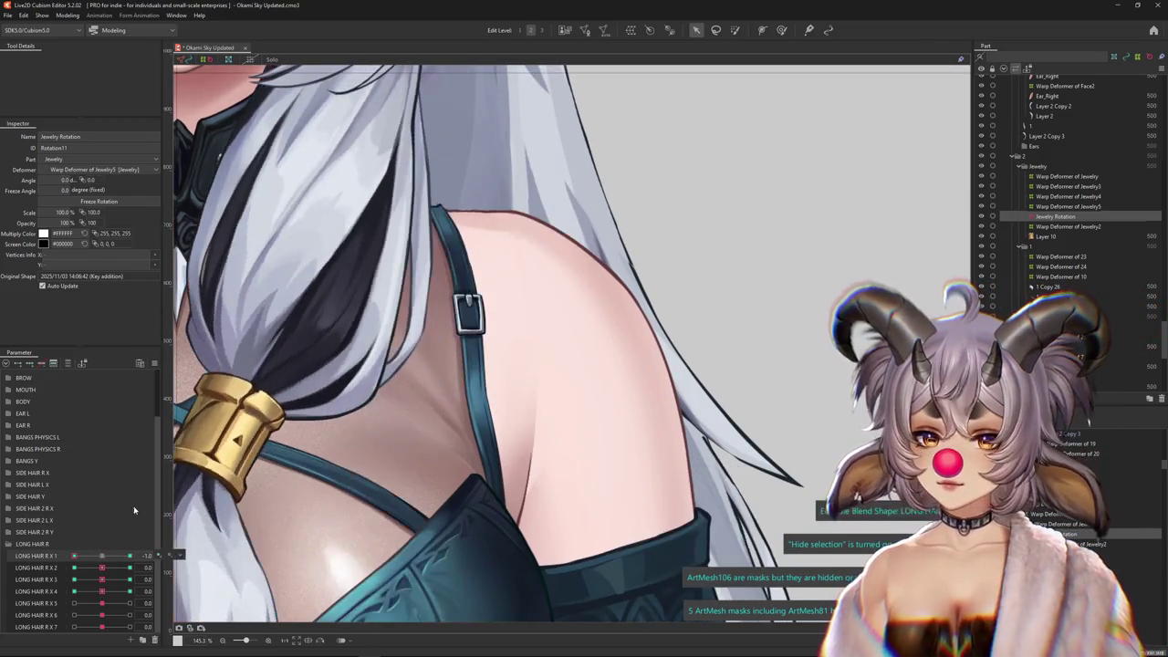
left_click_drag(306, 437, 534, 377)
left_click_drag(459, 340, 522, 242)
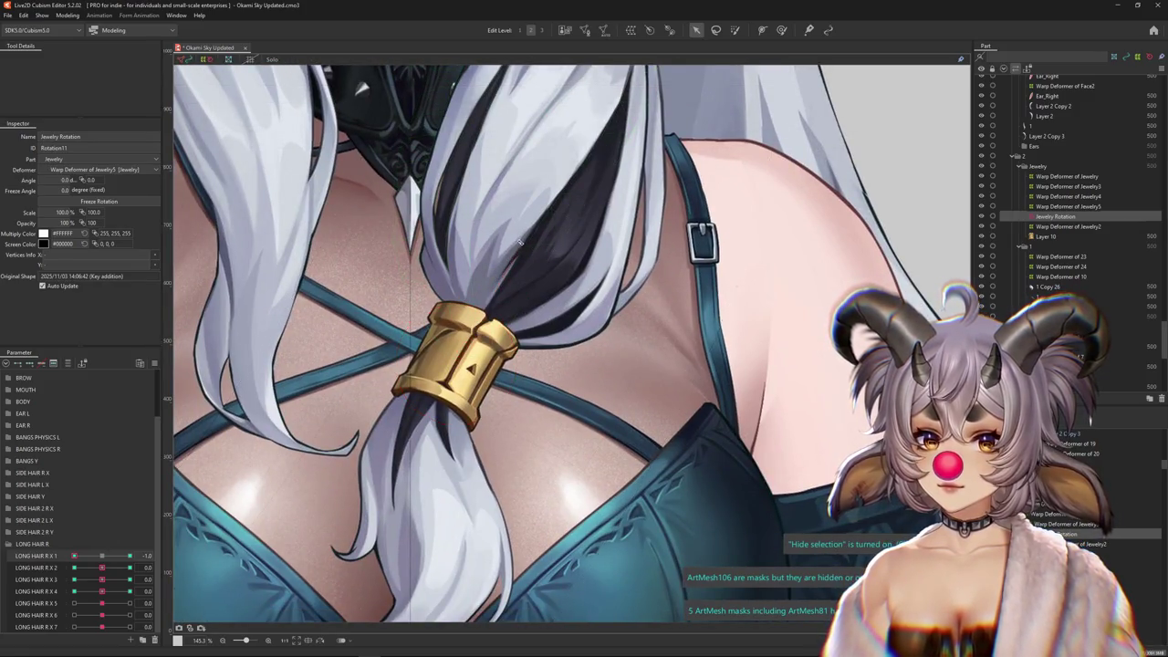
scroll(523, 243, "down", 3)
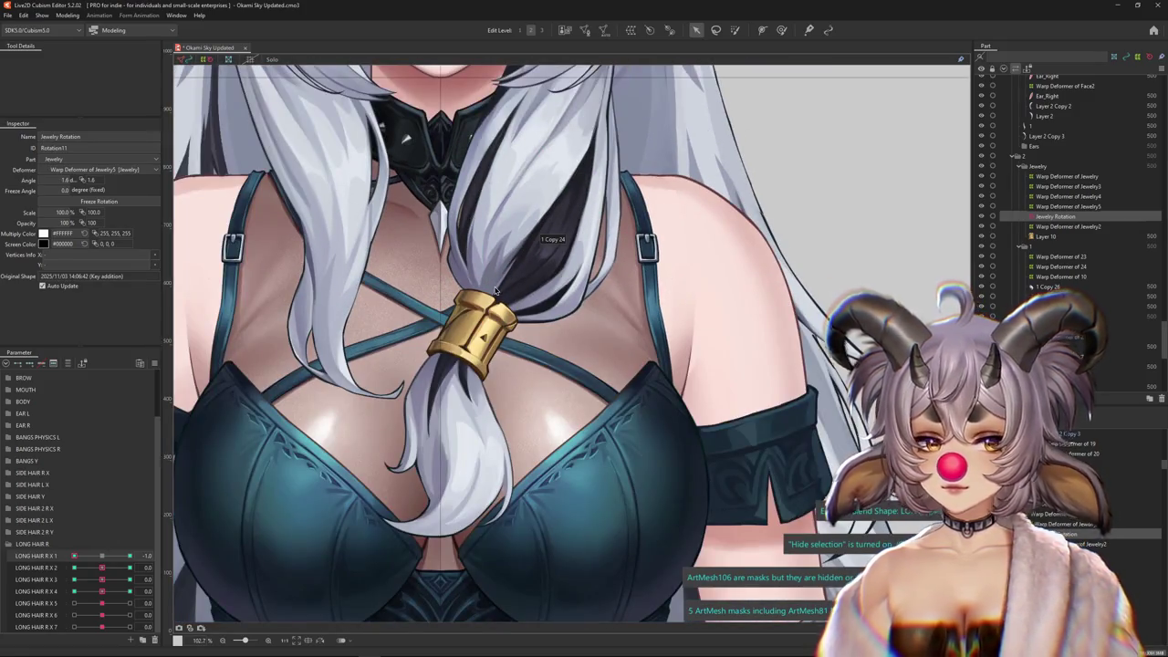
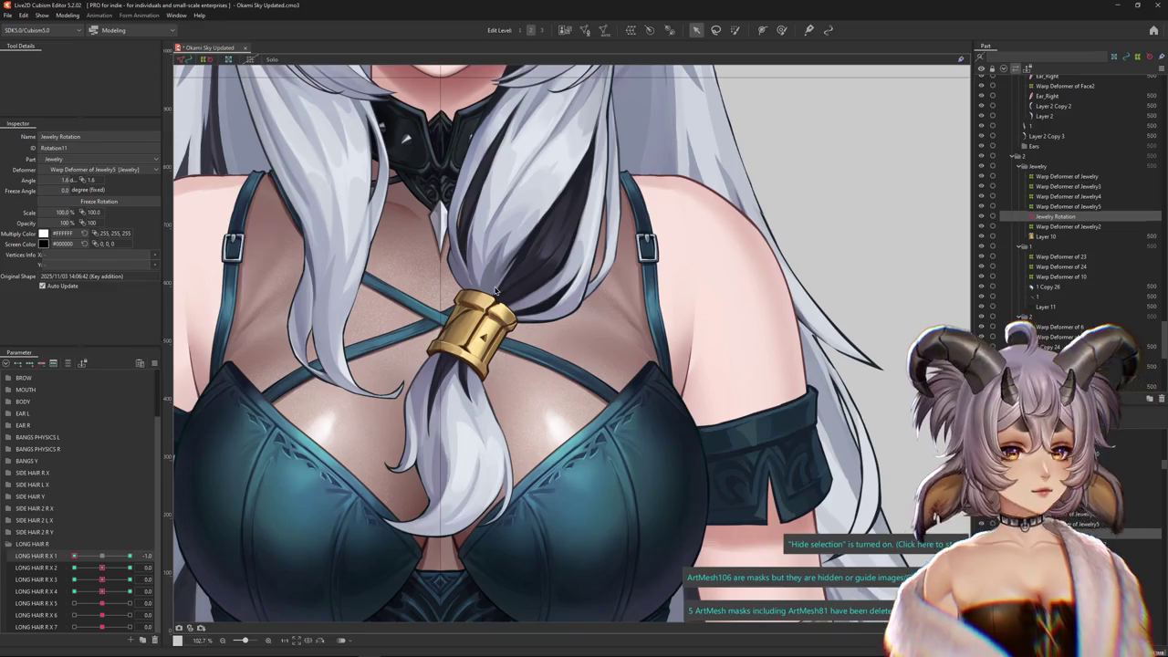
Open Physics Settings and shake the preview head to watch the LONG HAIR R strand swing
left_click(67, 14)
left_click(91, 219)
left_click_drag(806, 159, 532, 351)
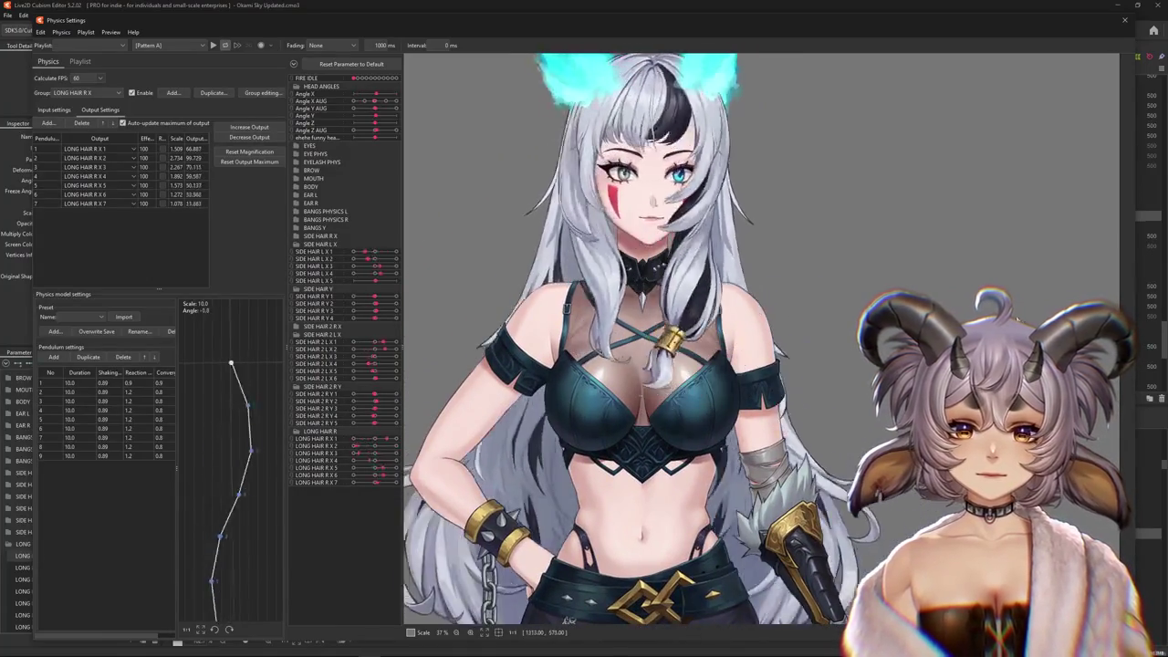
left_click_drag(532, 351, 486, 327)
left_click_drag(768, 315, 393, 331)
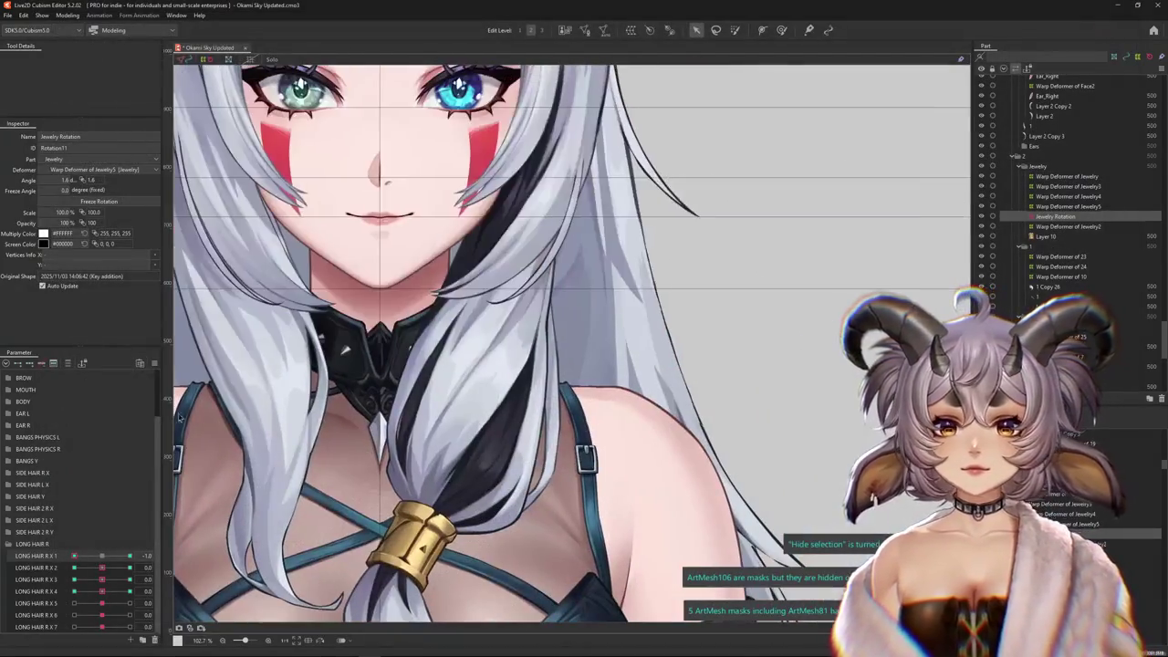
Close the physics preview with parameters reset and nudge LONG HAIR R X 1 to preview
left_click(156, 364)
left_click_drag(442, 228, 476, 284)
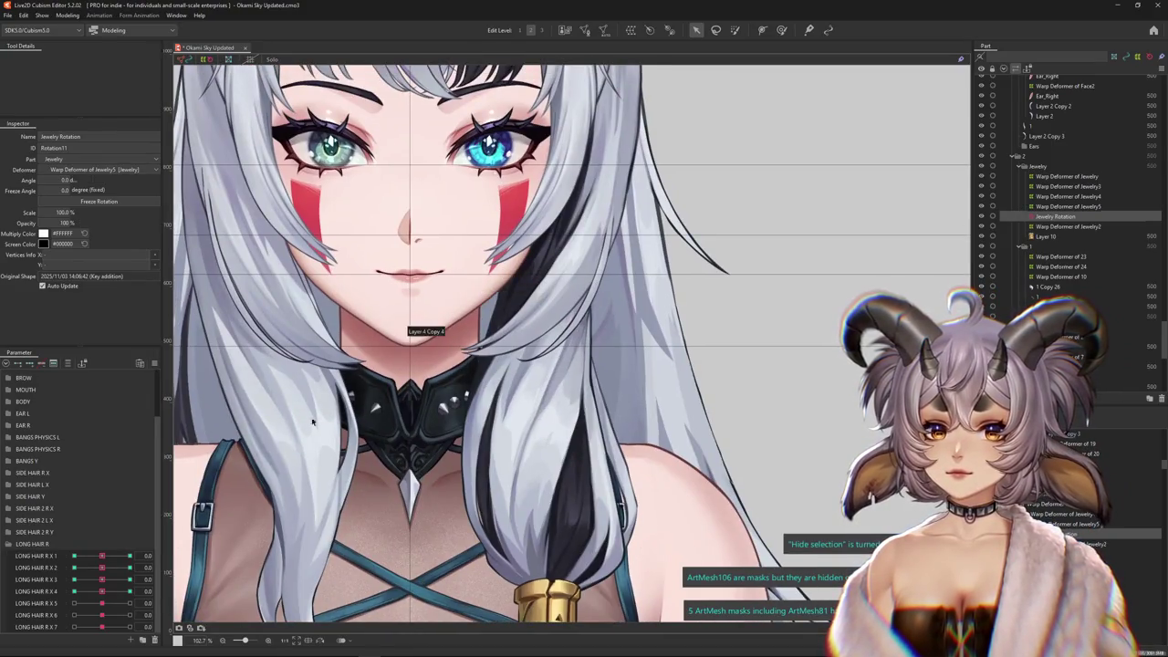
left_click_drag(101, 556, 109, 556)
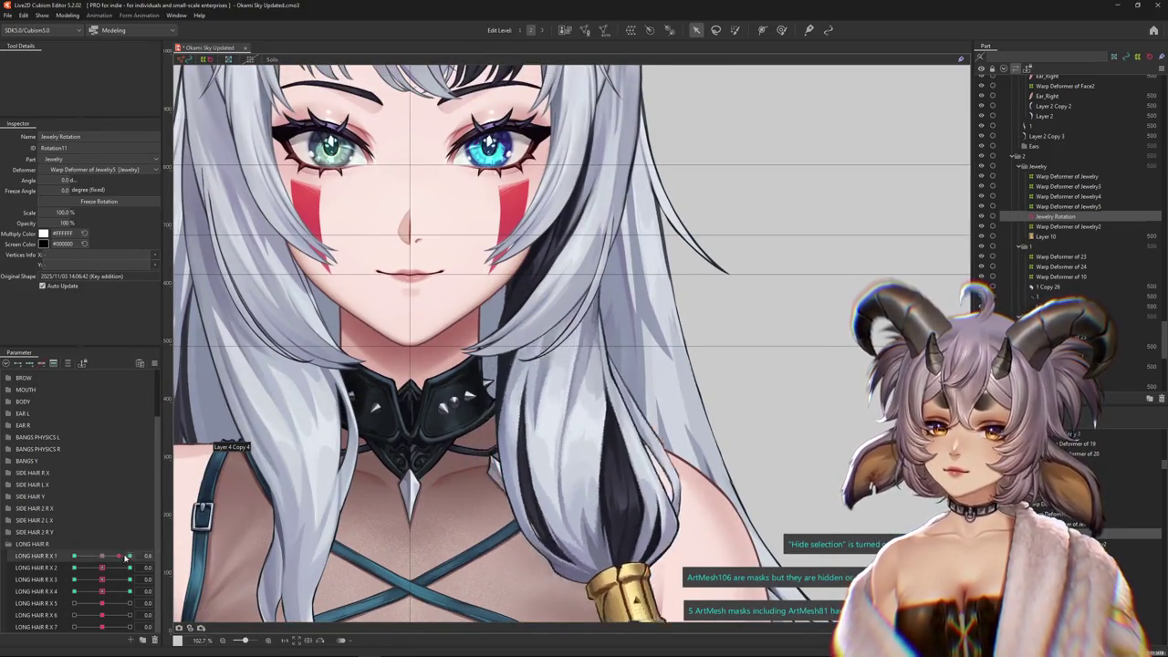
Select LONG HAIR R X 2 and Warp Deformer of Jewelry3 with the deform brush, testing 1.0 and -1.0
left_click(146, 568)
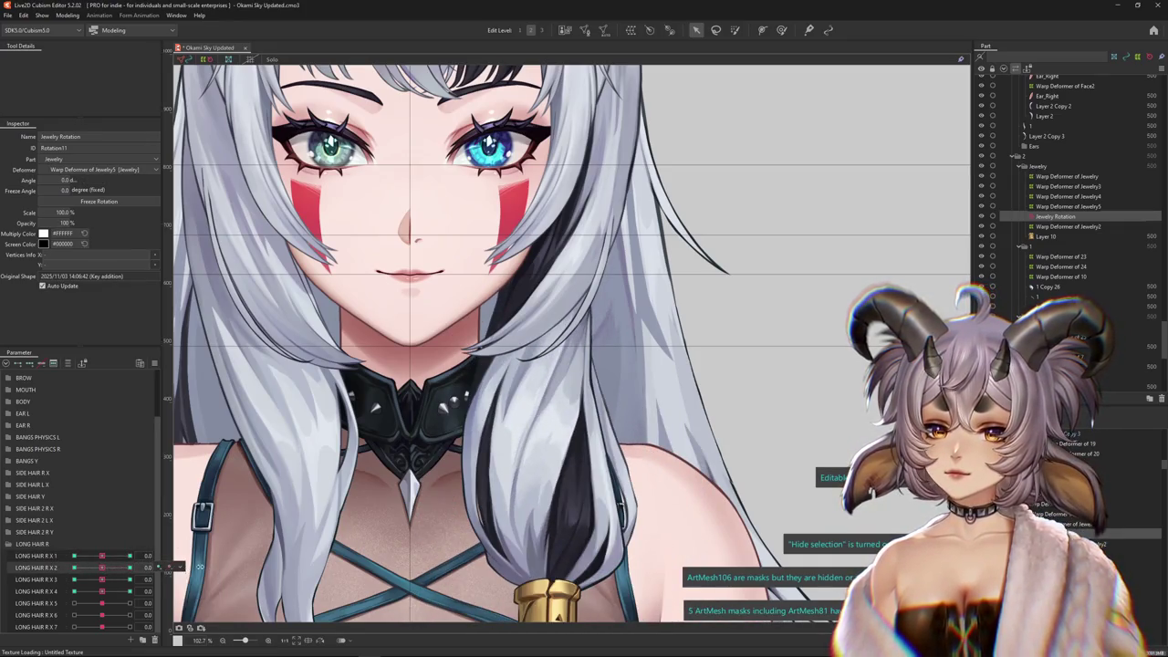
left_click(169, 568)
left_click(195, 568)
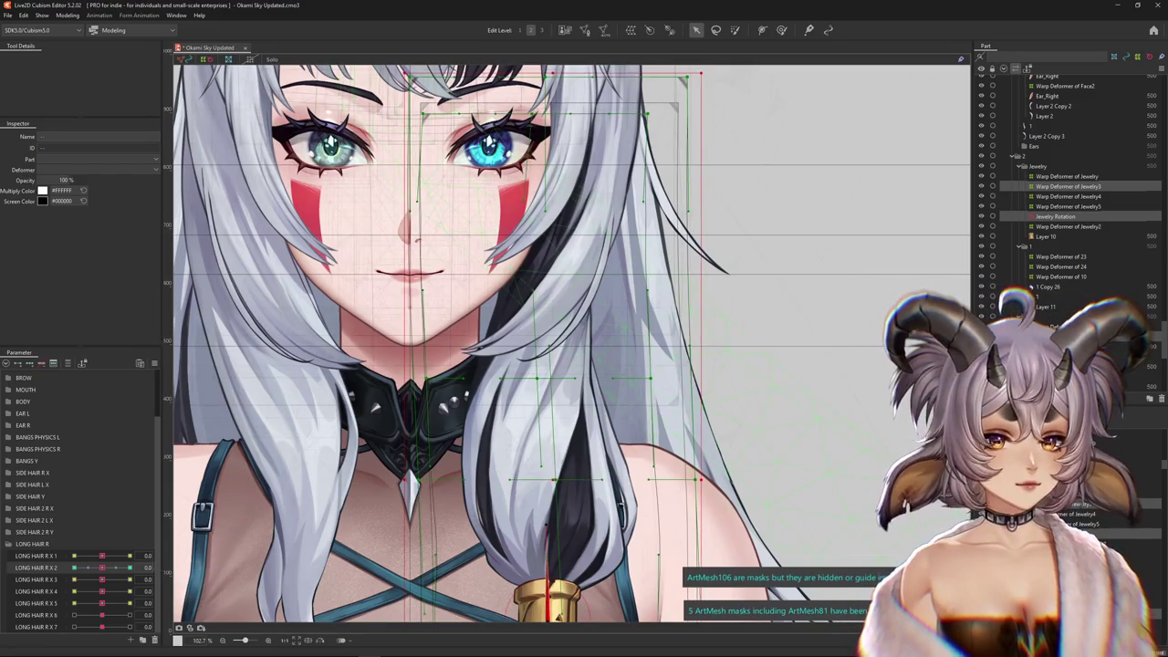
left_click(781, 30)
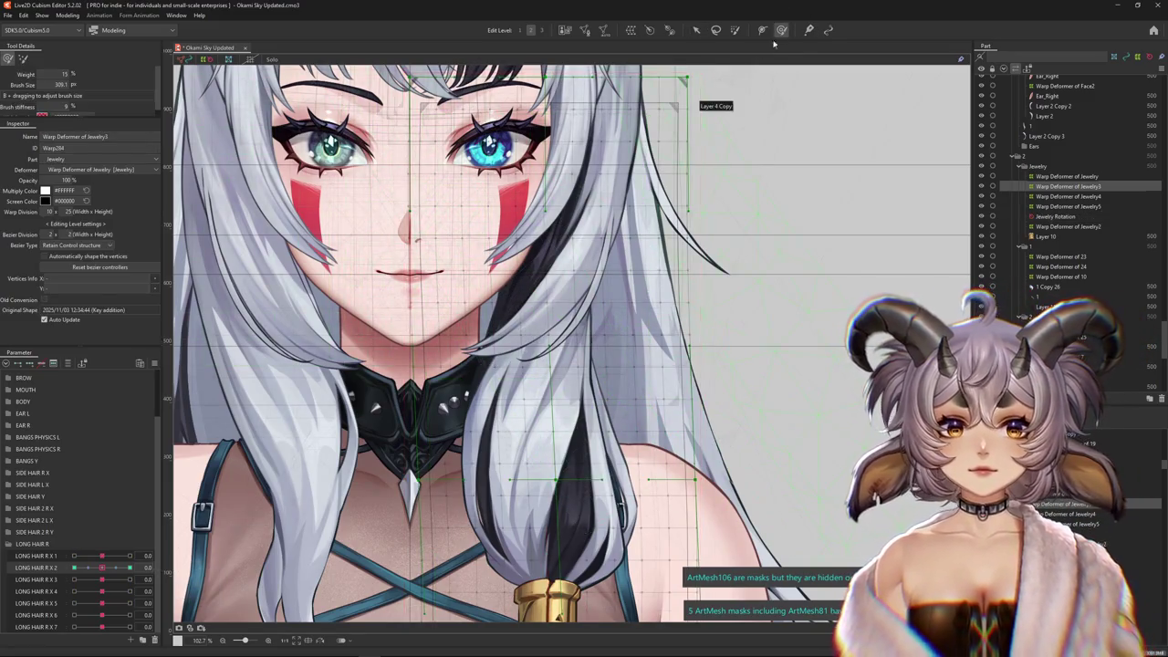
left_click(121, 567)
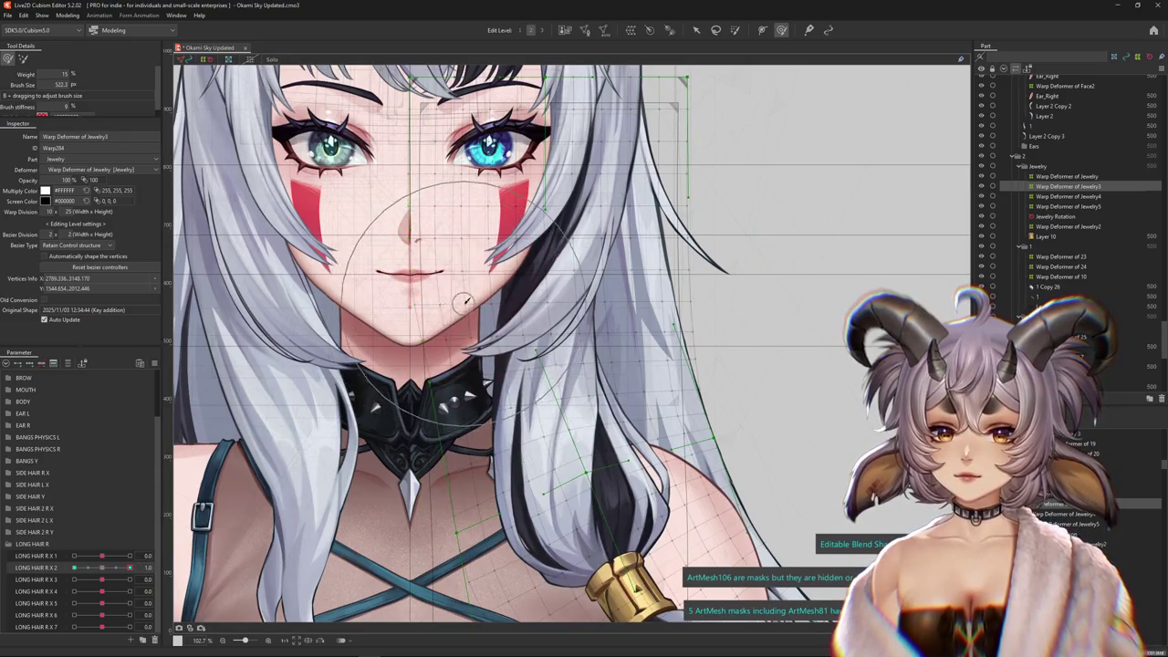
left_click_drag(129, 568, 74, 568)
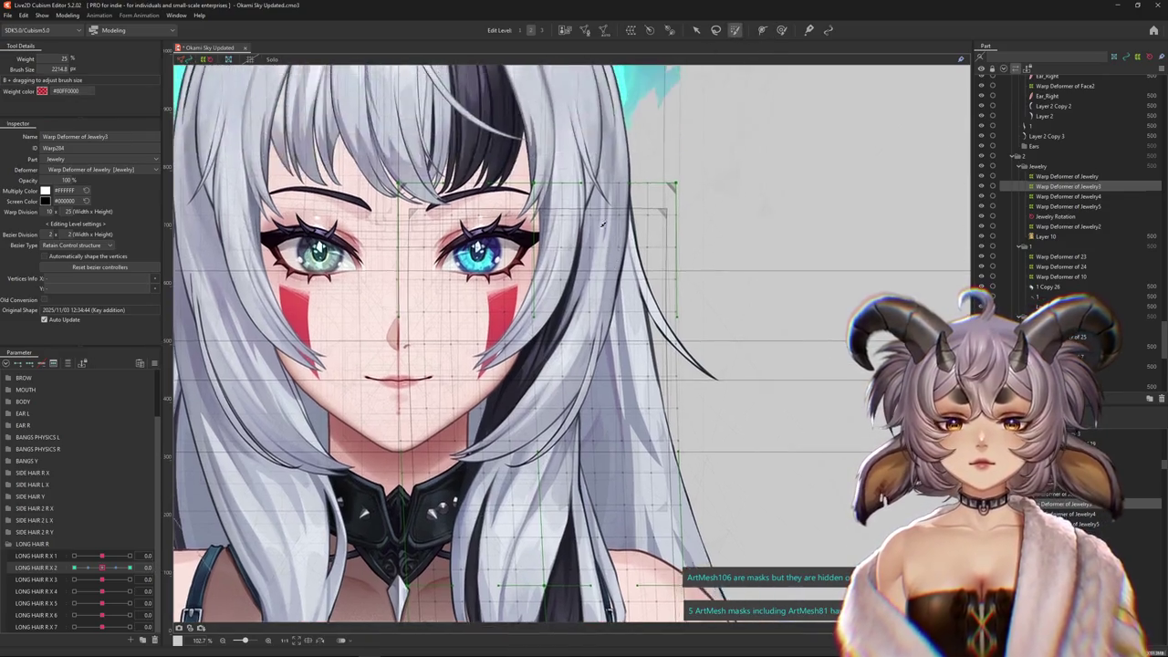
Zoom out, brush over the right face, and try LONG HAIR R X 2 at 1.0, then 0.0
scroll(603, 223, "down", 3)
left_click_drag(566, 274, 489, 211)
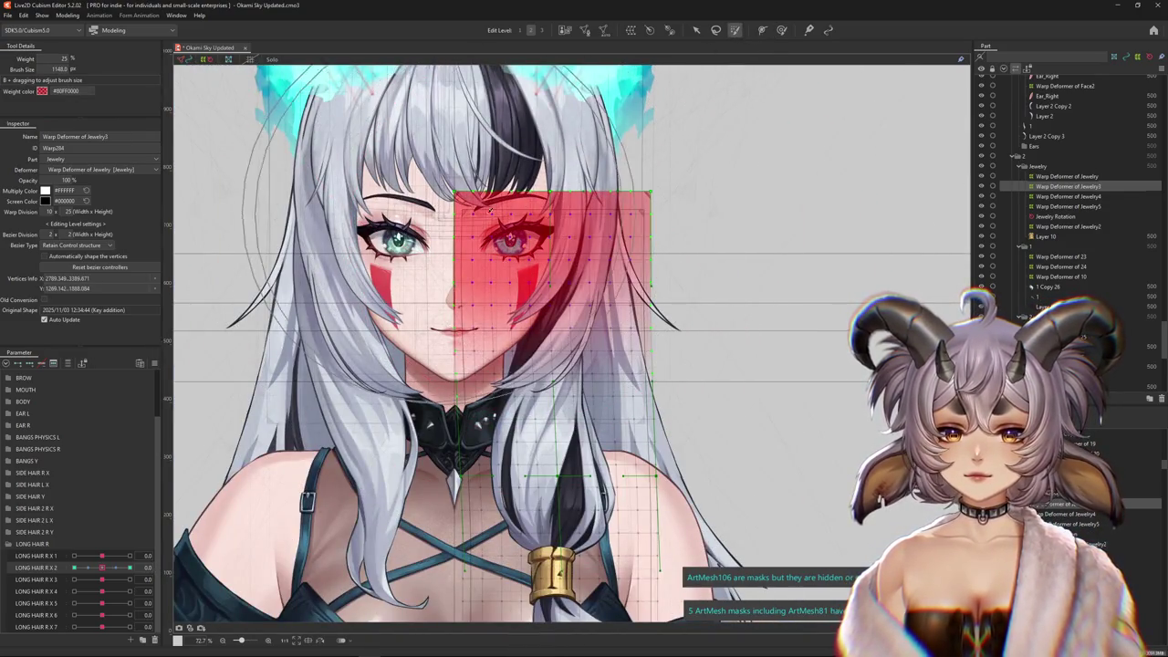
left_click(129, 568)
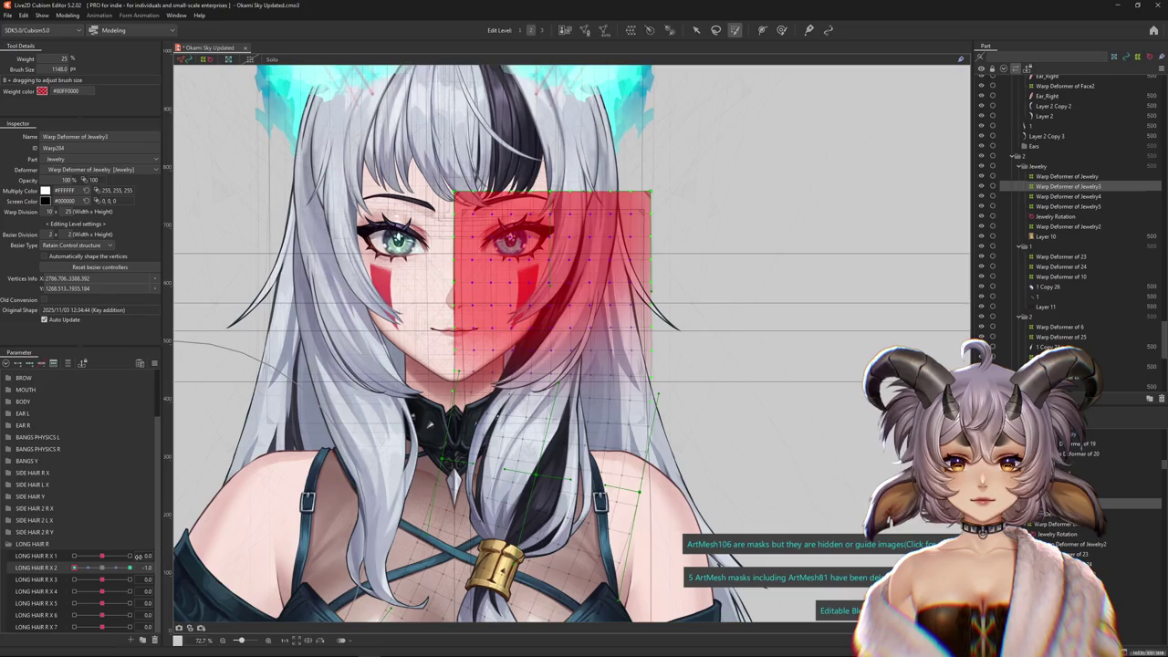
left_click_drag(130, 568, 102, 569)
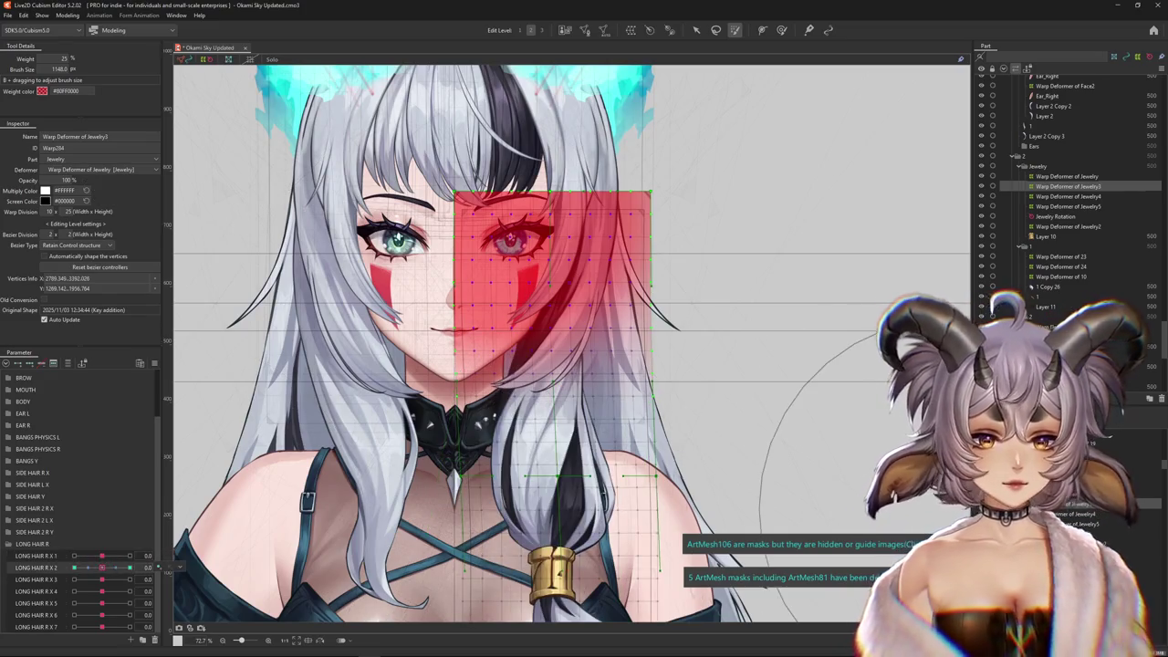
Check Warp Deformers of Jewelry4, Jewelry5, Jewelry2, Jewelry Rotation and Warp Deformer of 23
left_click(1067, 196)
left_click(1068, 206)
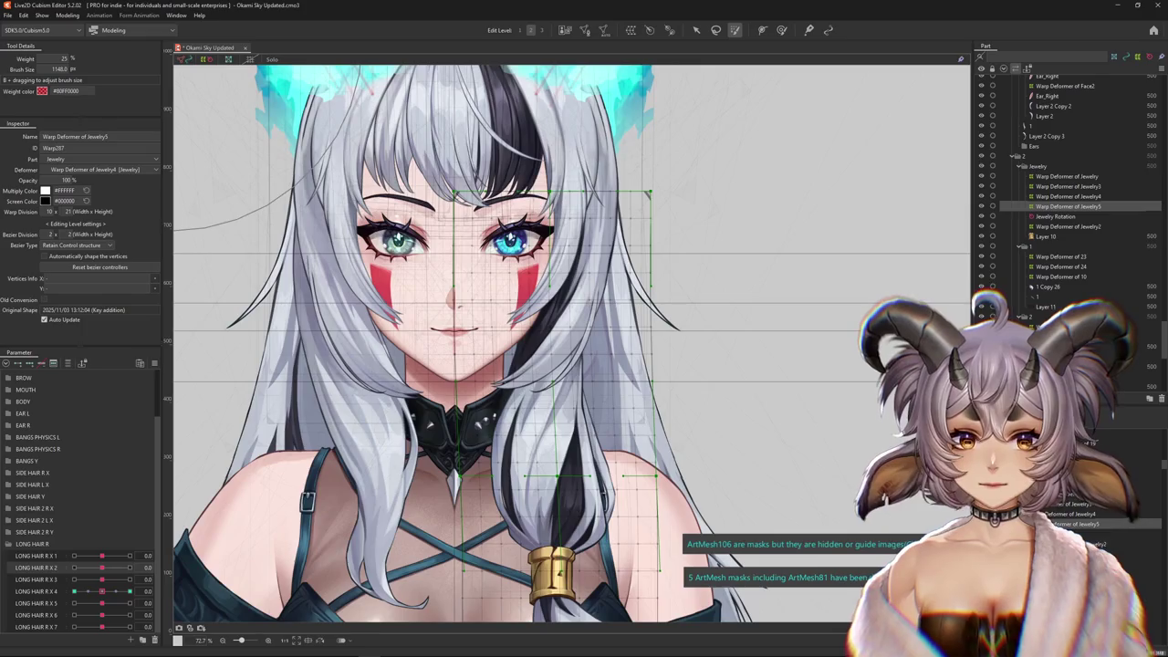
left_click(1059, 216)
left_click(1068, 226)
left_click(1060, 256)
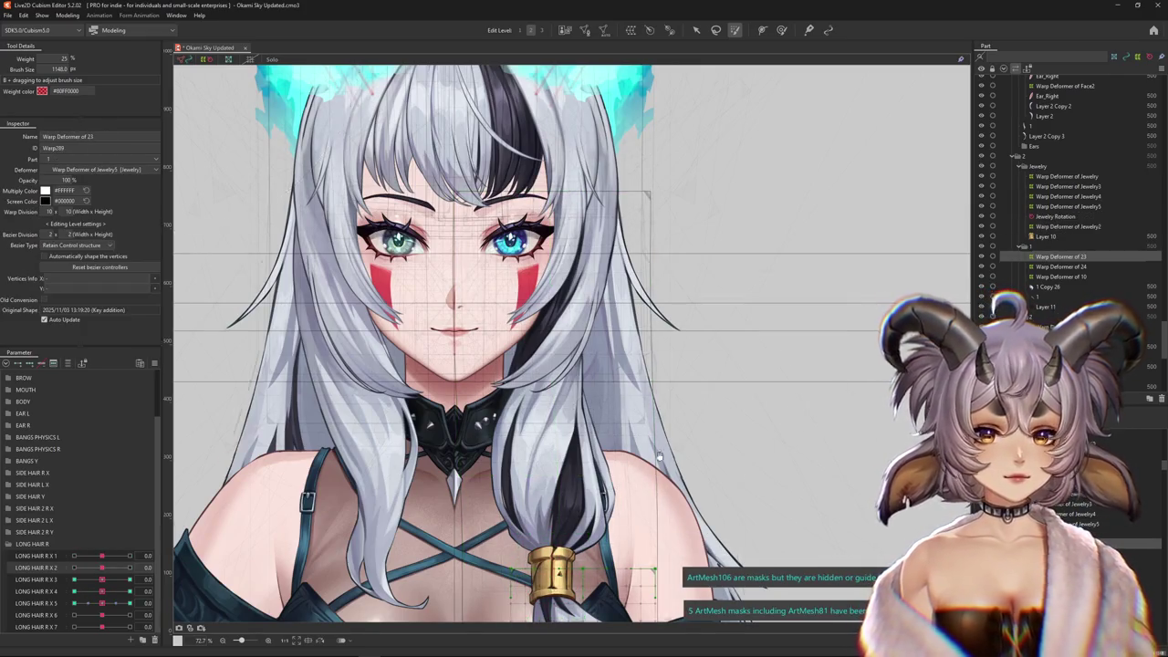
scroll(659, 456, "down", 3)
scroll(659, 456, "up", 3)
Try Warp Deformer of 25 and mesh 1 Copy 24, choose Warp Deformer of 7, set LONG HAIR R X 1 to -1.0
left_click(465, 502)
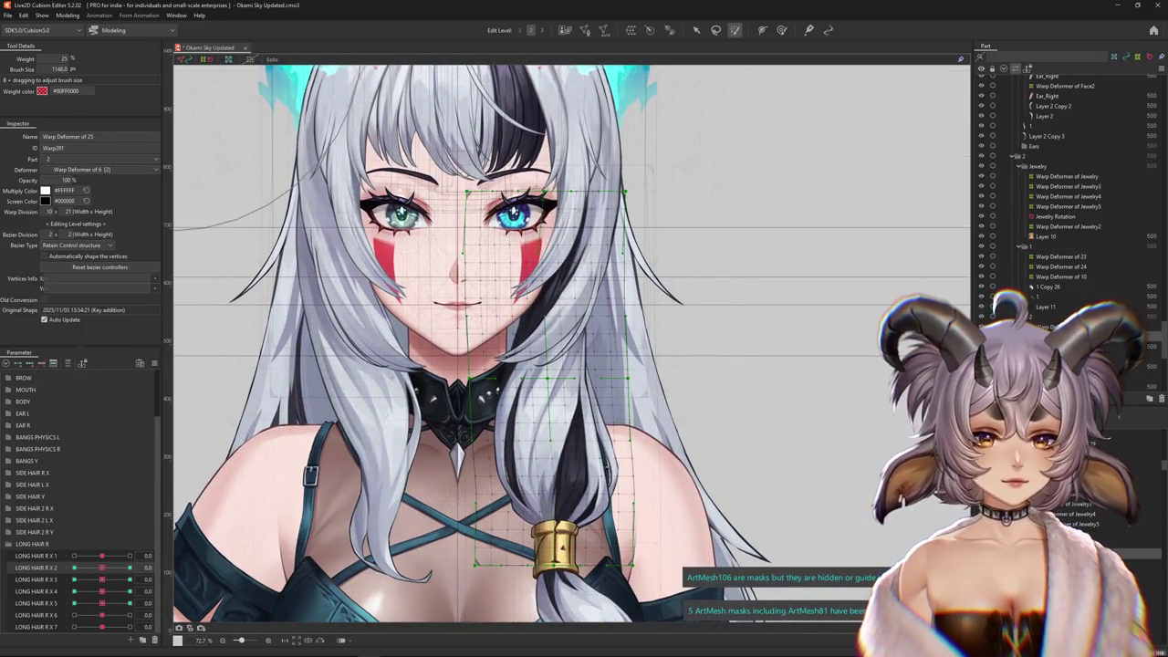
left_click(561, 342)
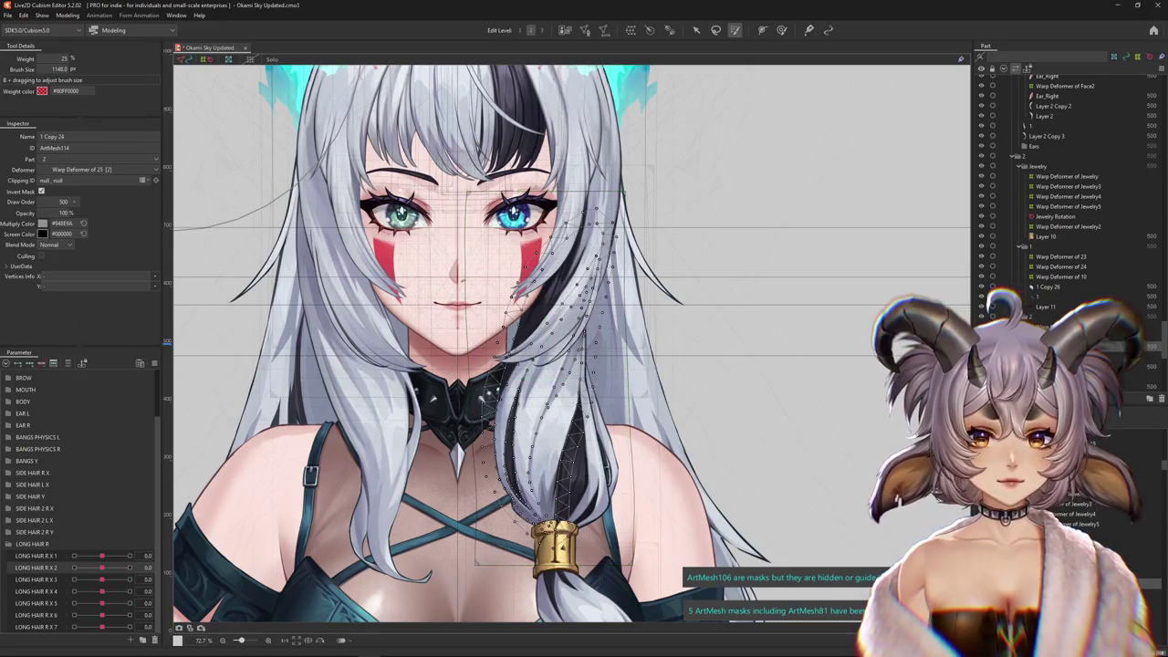
left_click(575, 410)
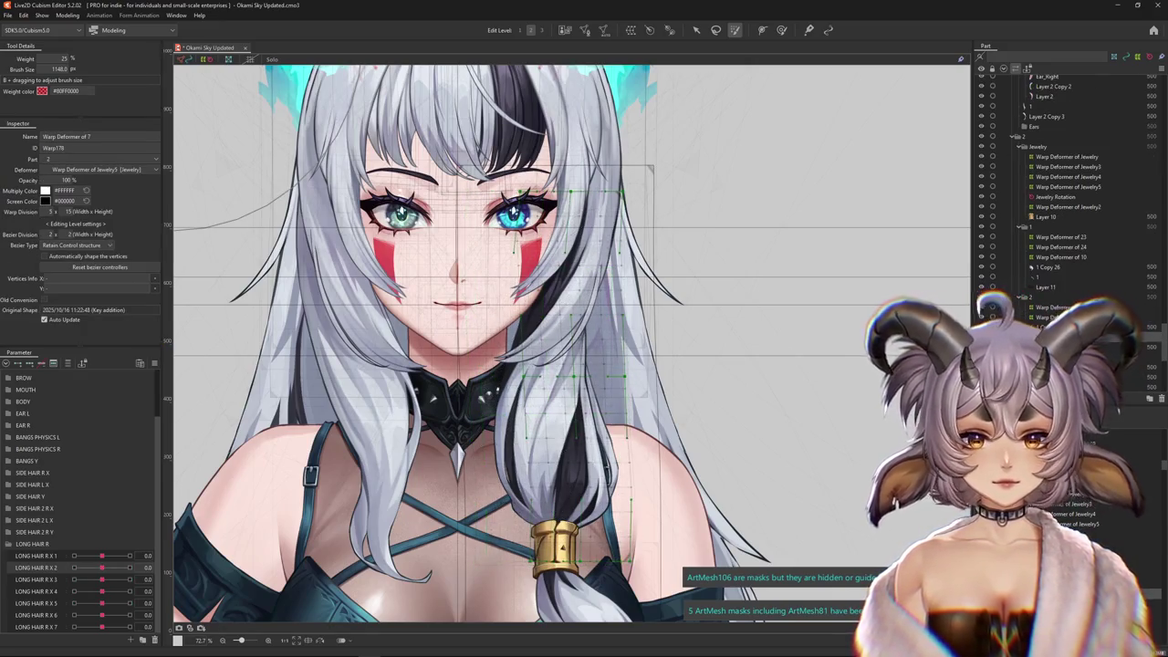
left_click_drag(101, 556, 73, 556)
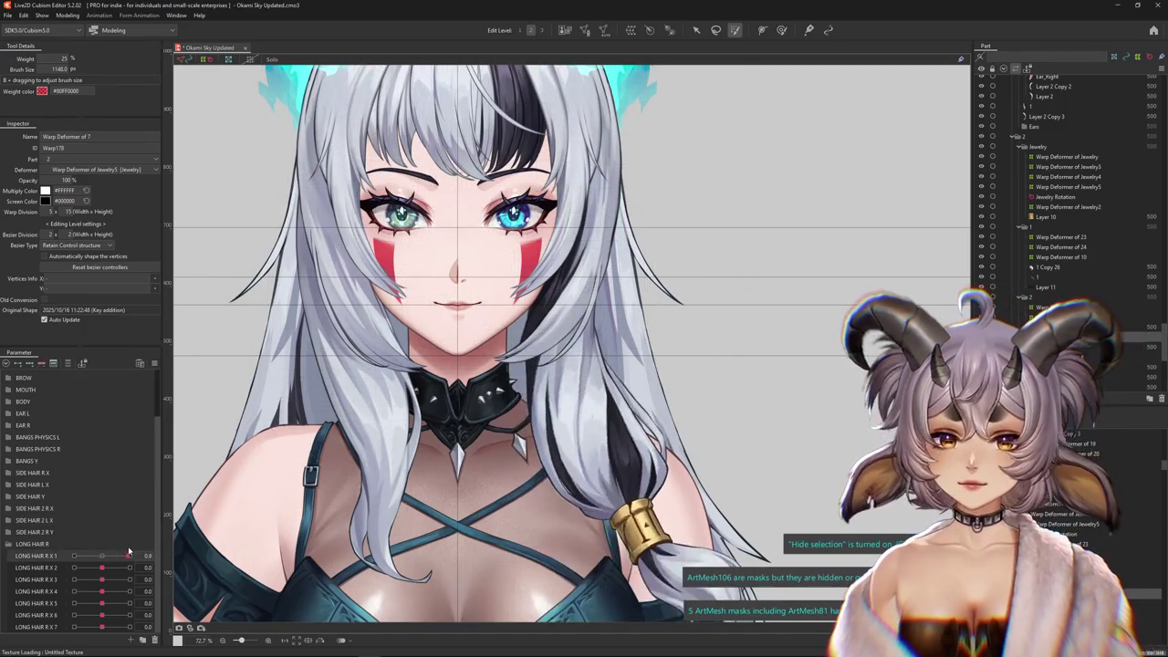
Brush-reshape the hair strand and cuff at LONG HAIR R X 1 keys 1.0 and -1.0
left_click(781, 29)
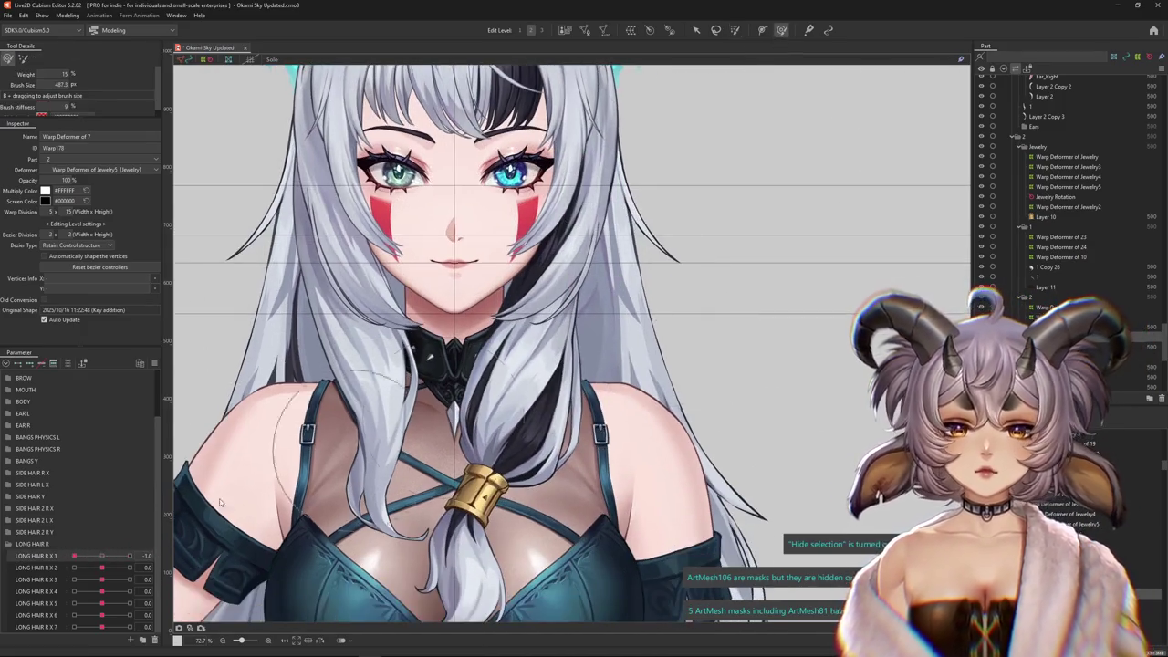
left_click(678, 370)
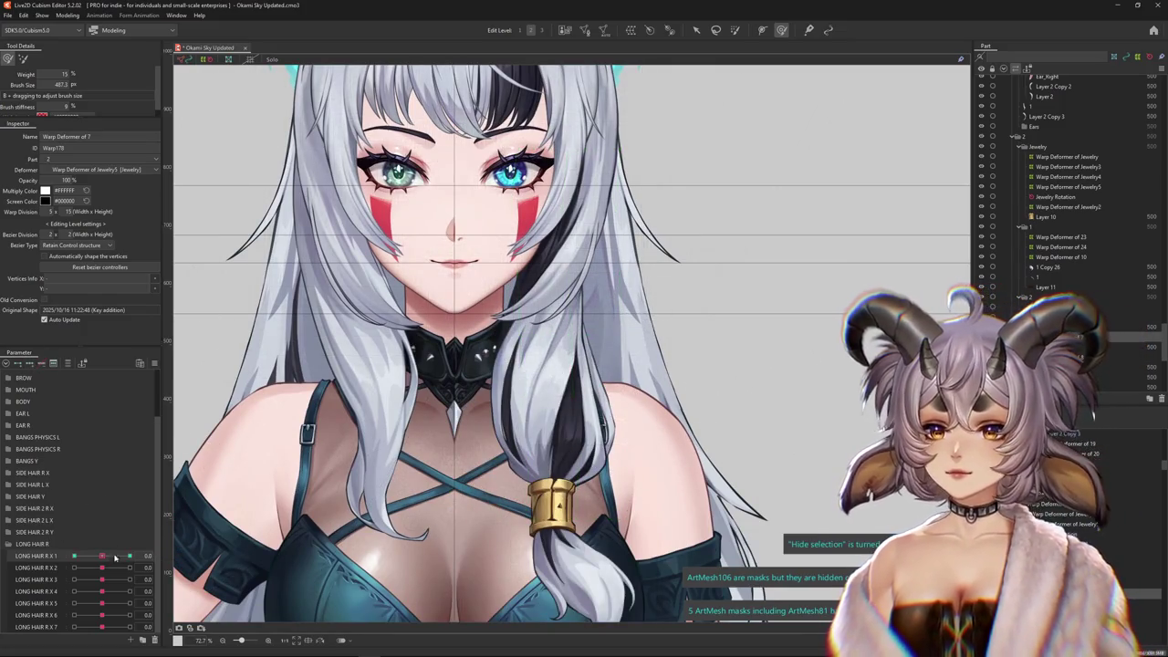
left_click_drag(114, 556, 130, 556)
scroll(704, 409, "up", 3)
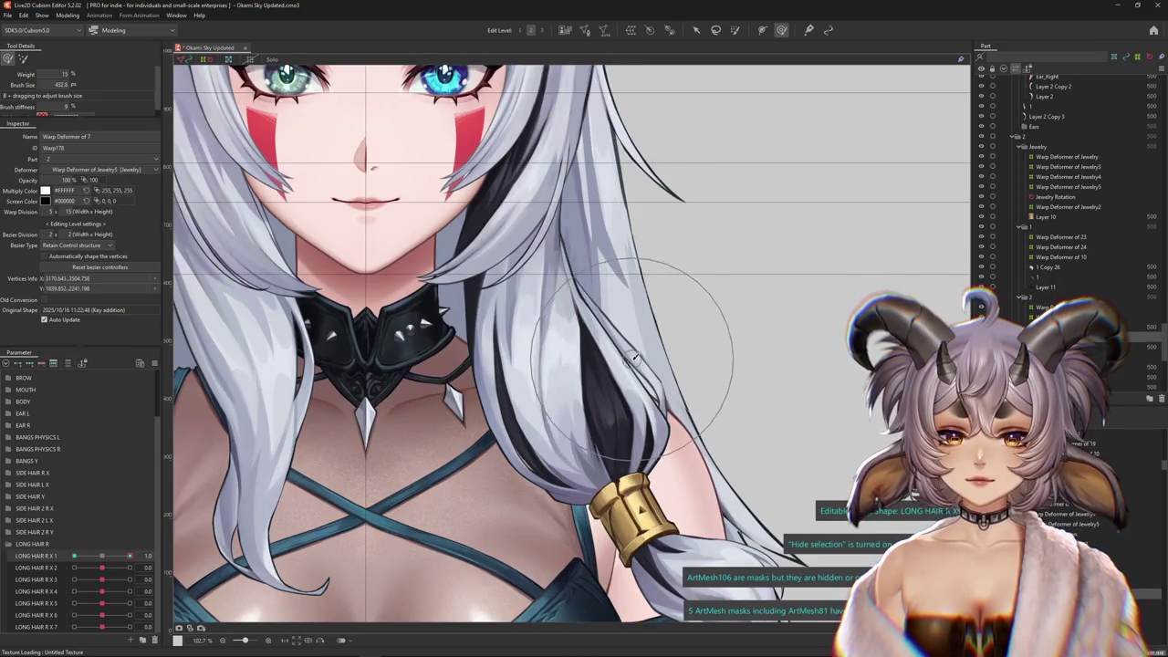
left_click_drag(632, 359, 662, 260)
mouse_move(128, 555)
left_mouse_down()
mouse_move(102, 555)
mouse_move(130, 556)
left_mouse_up()
left_click_drag(642, 343, 555, 274)
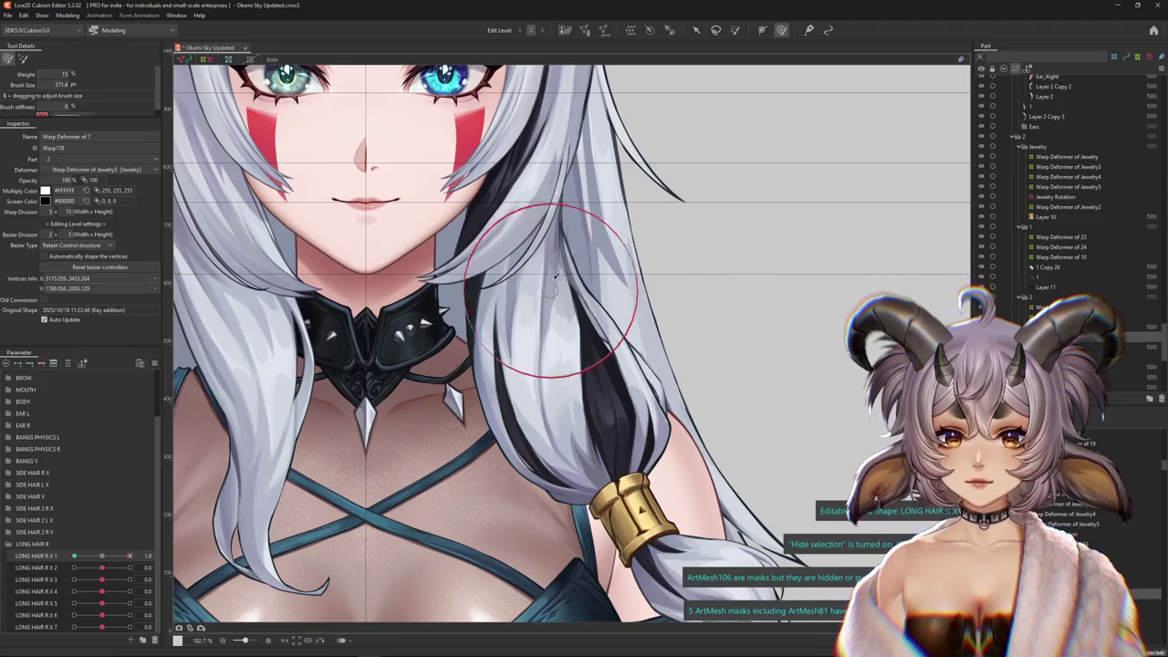
left_click_drag(129, 555, 74, 556)
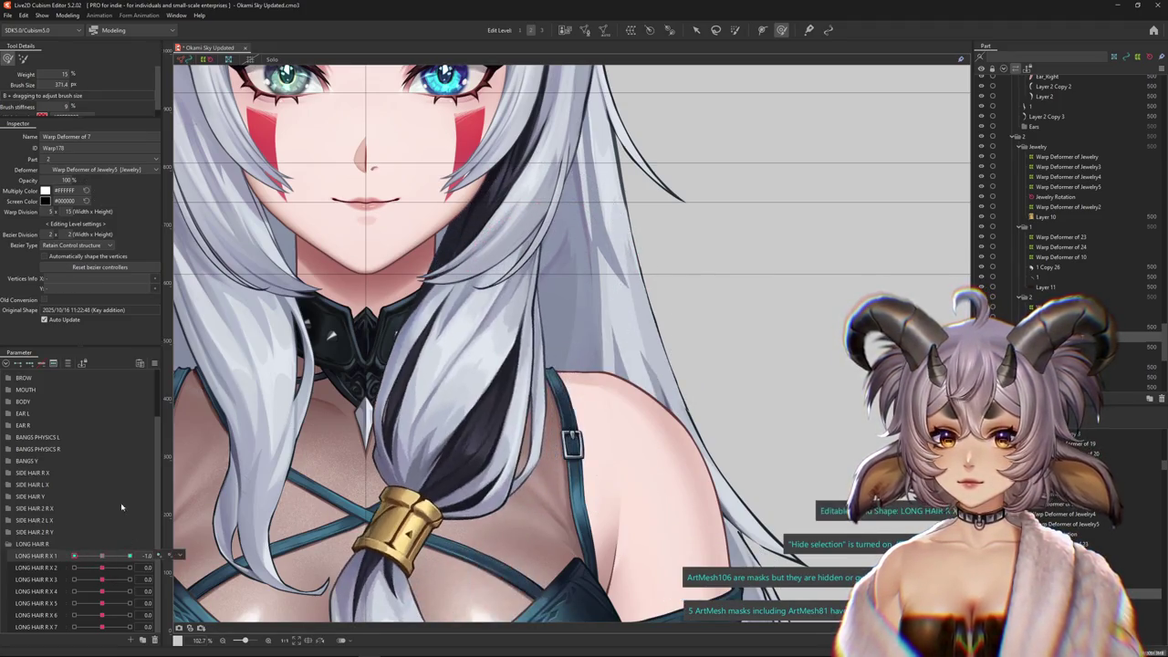
left_click_drag(429, 376, 453, 374)
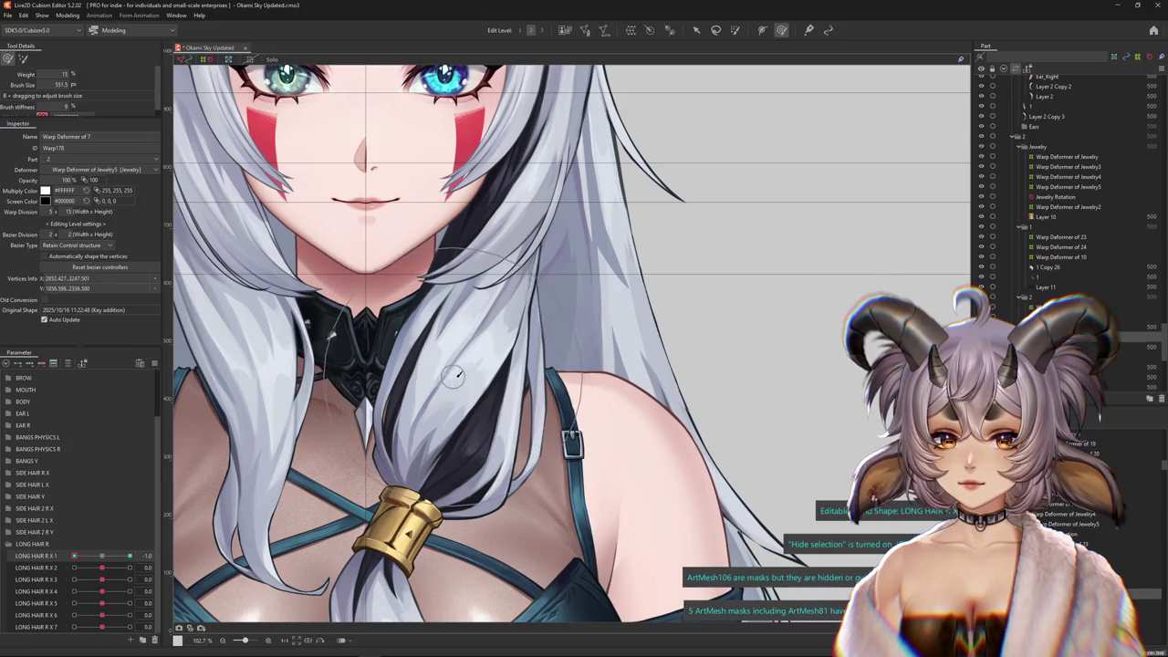
left_click(101, 556)
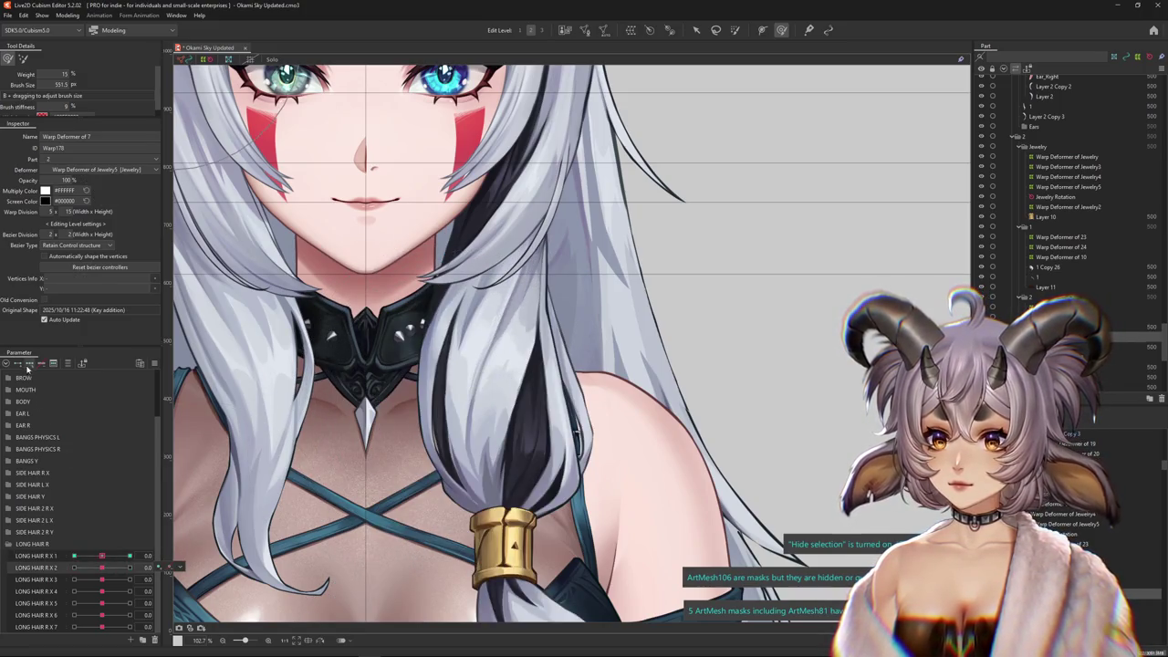
Brush-reshape the strand at LONG HAIR R X 2 keys 1.0 and -1.0, then check the key combinations
left_click(130, 567)
left_click_drag(639, 376, 614, 376)
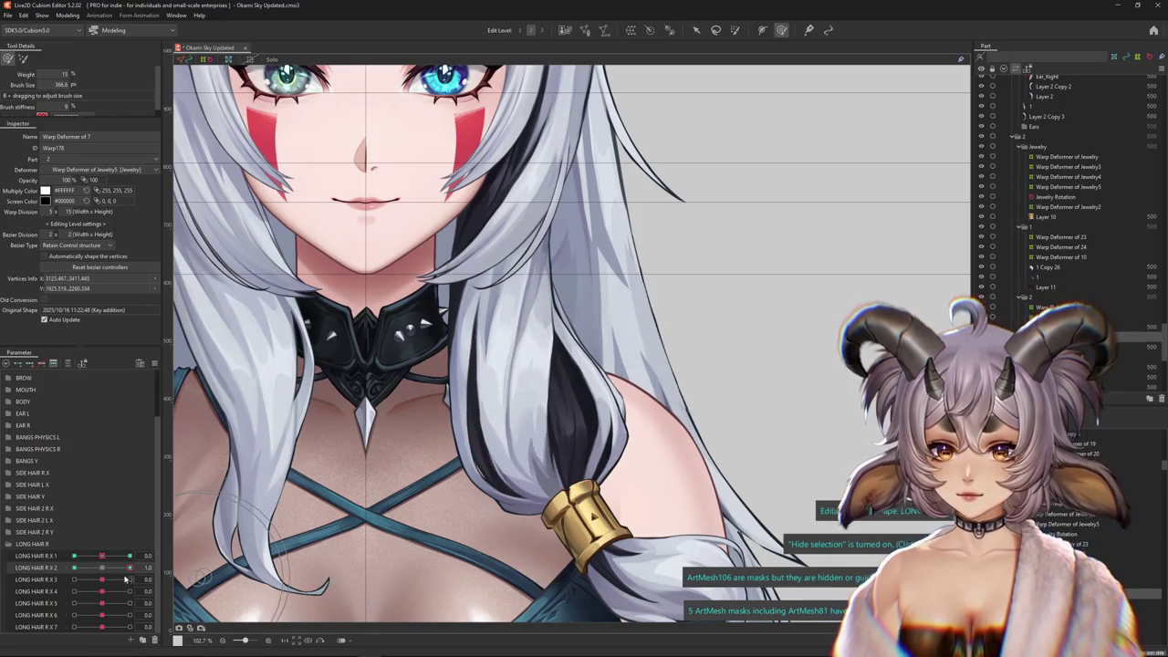
left_click(74, 568)
mouse_move(475, 401)
left_mouse_down()
mouse_move(468, 376)
mouse_move(429, 423)
left_mouse_up()
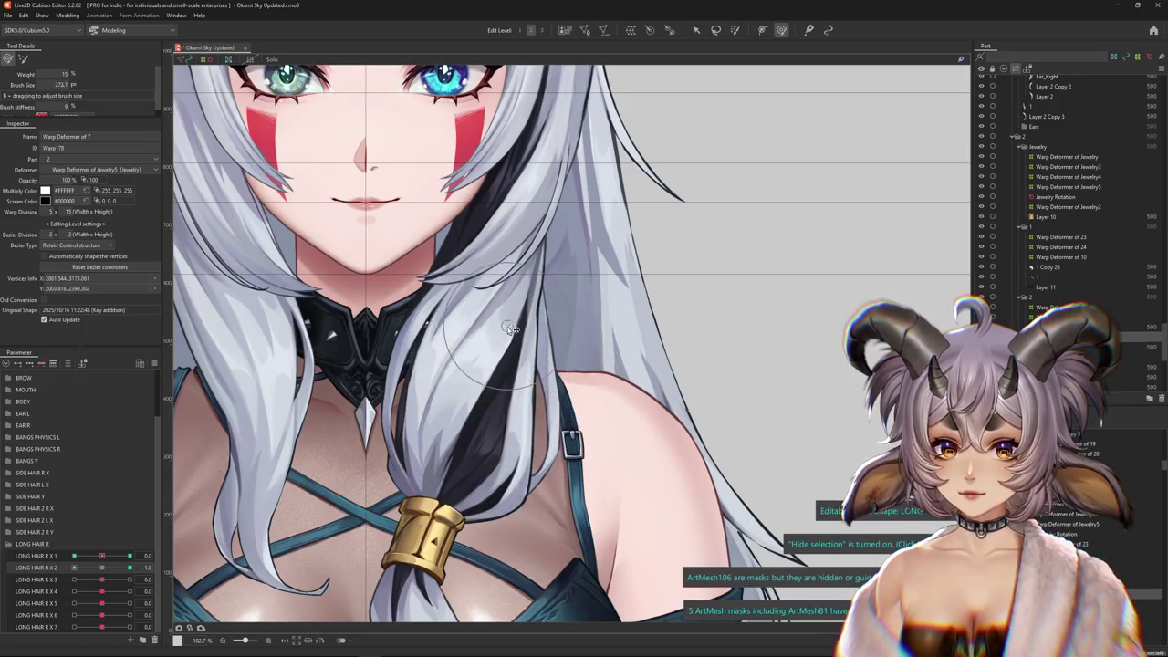
left_click(63, 569)
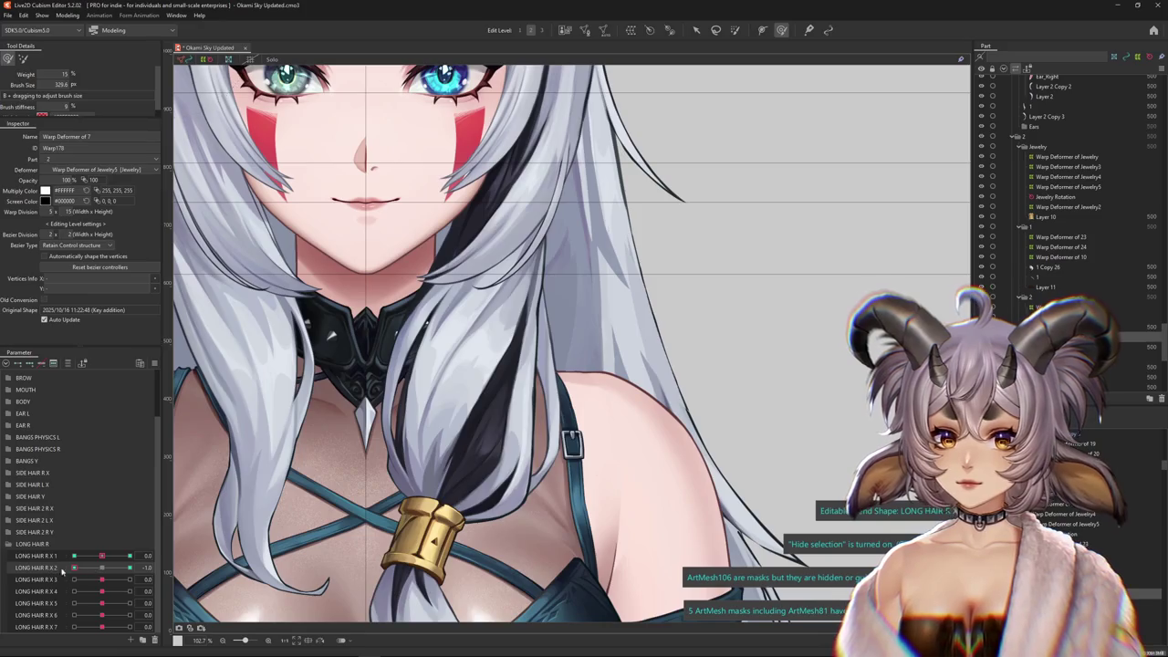
left_click(67, 558)
left_click(68, 567)
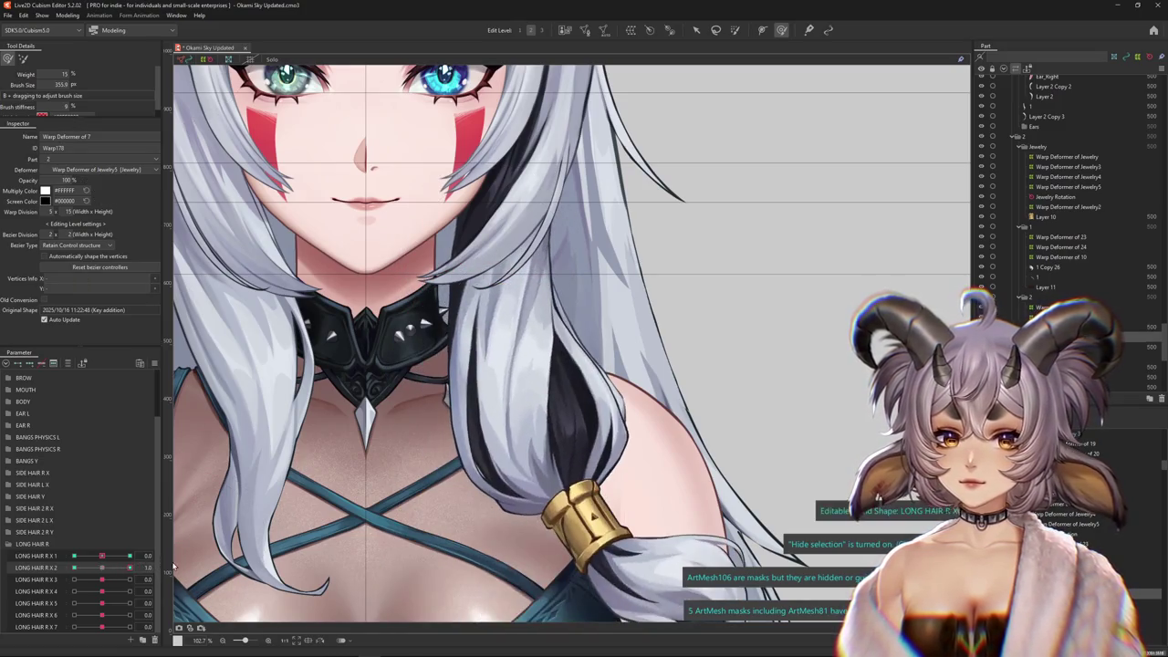
left_click(28, 567)
left_click(130, 579)
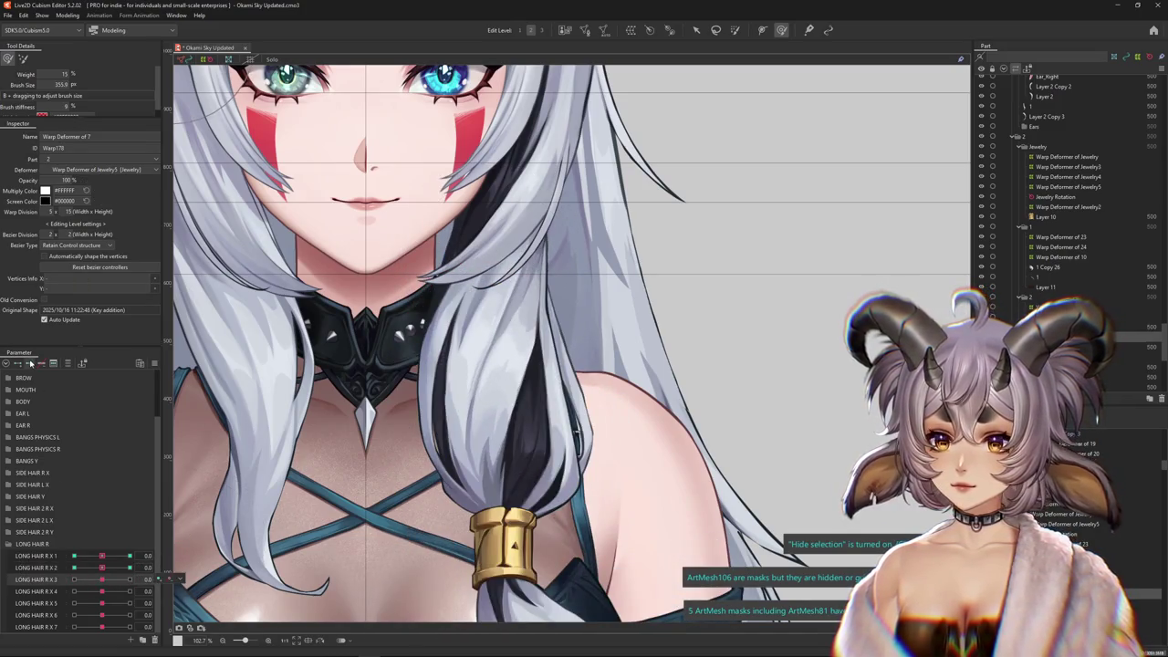
Reshape the strand above the gold cuff at LONG HAIR R X 3 = 1 and -1
left_click_drag(607, 424, 641, 457)
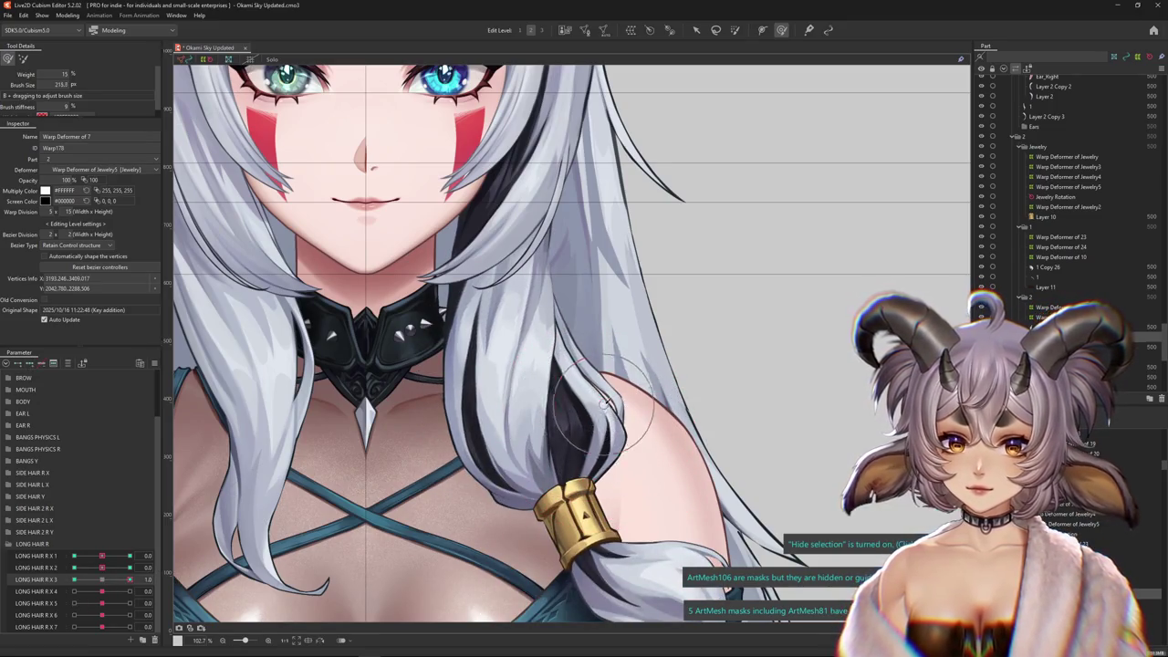
left_click_drag(600, 365, 516, 456)
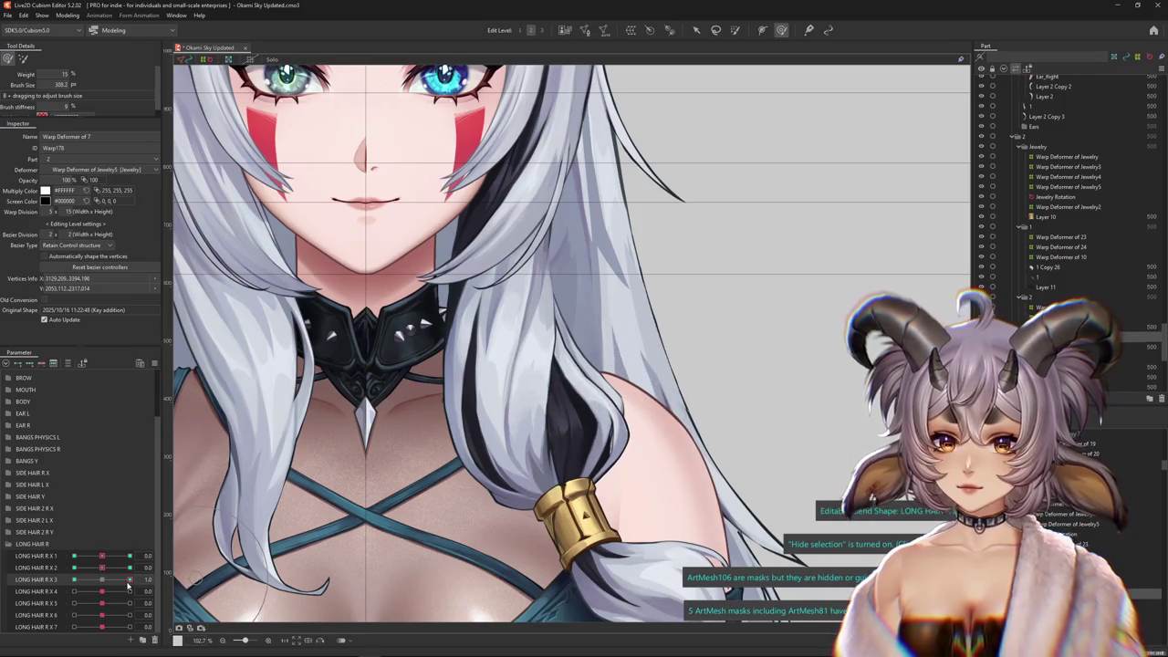
left_click_drag(128, 581, 75, 580)
left_click_drag(489, 466, 465, 456)
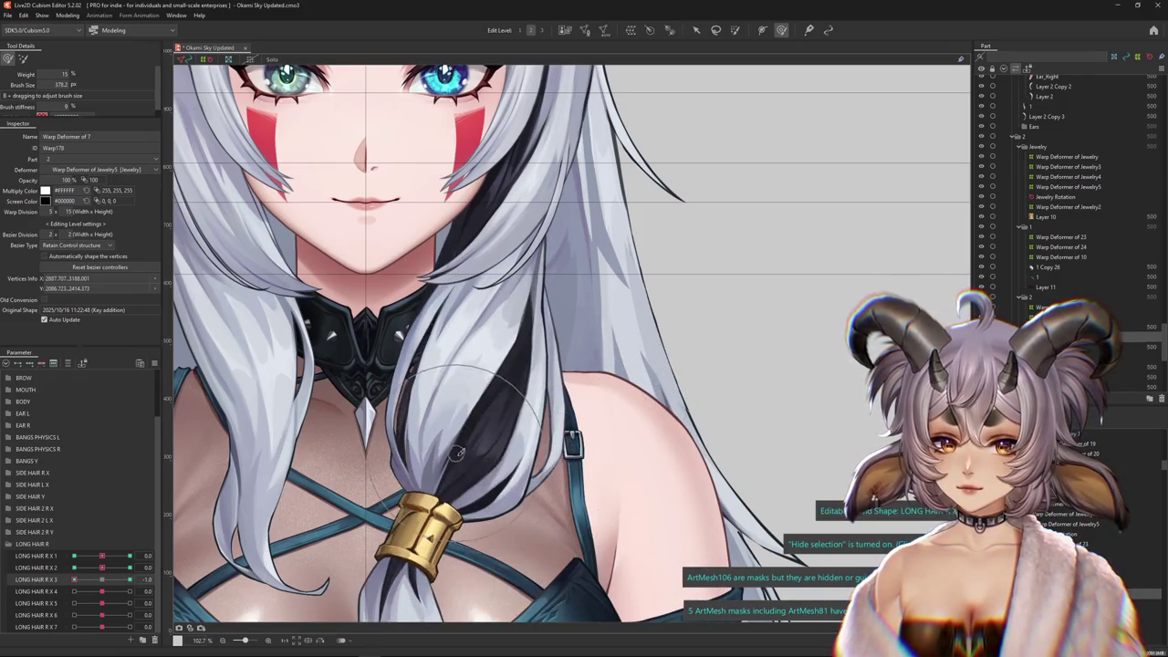
left_click(153, 580)
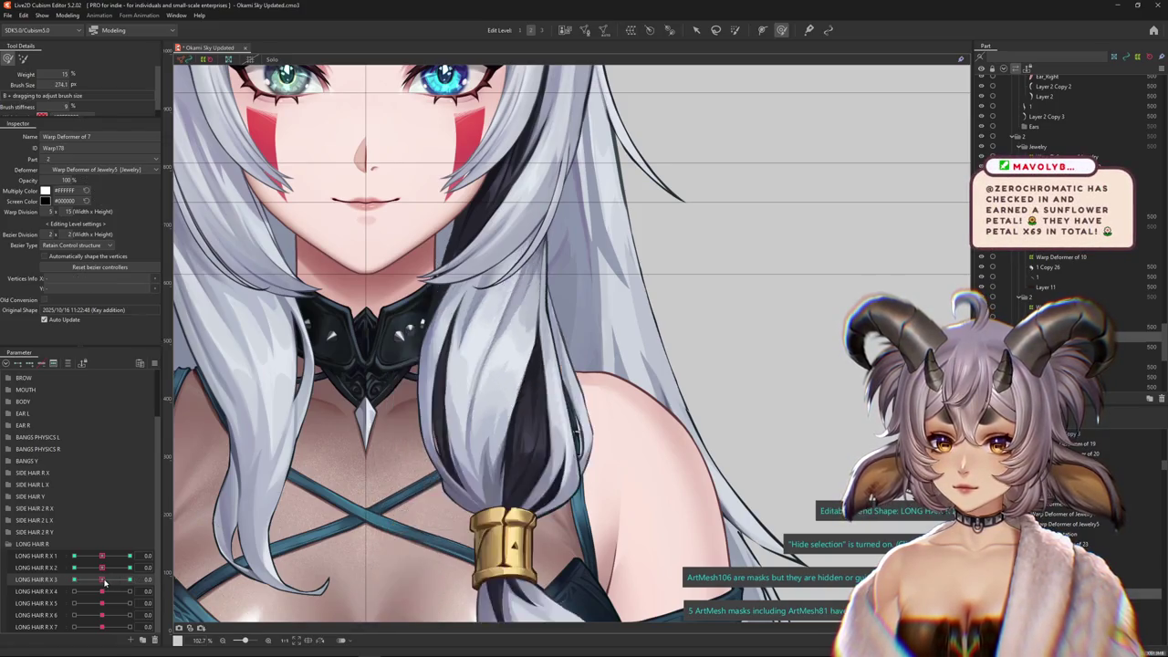
Refine the hair lock at the X 3 +1 and -1 keys, then list layers overlapping the strand
left_click_drag(511, 387, 514, 390)
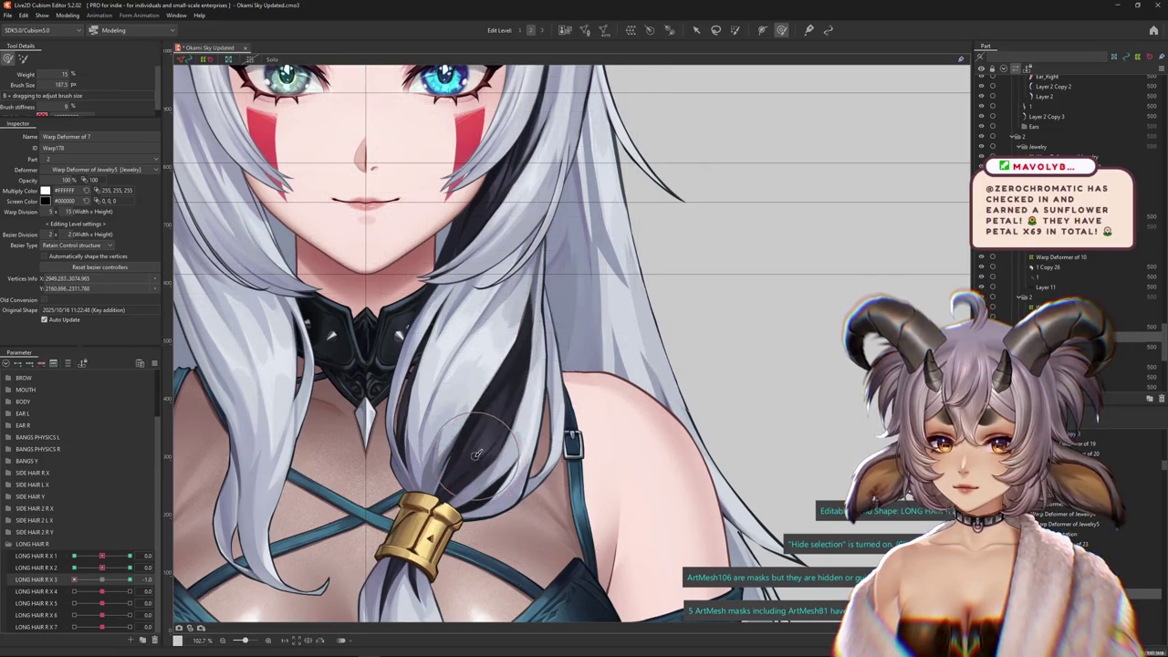
mouse_move(421, 495)
left_mouse_down()
mouse_move(441, 459)
mouse_move(448, 479)
left_mouse_up()
left_click_drag(96, 578, 130, 579)
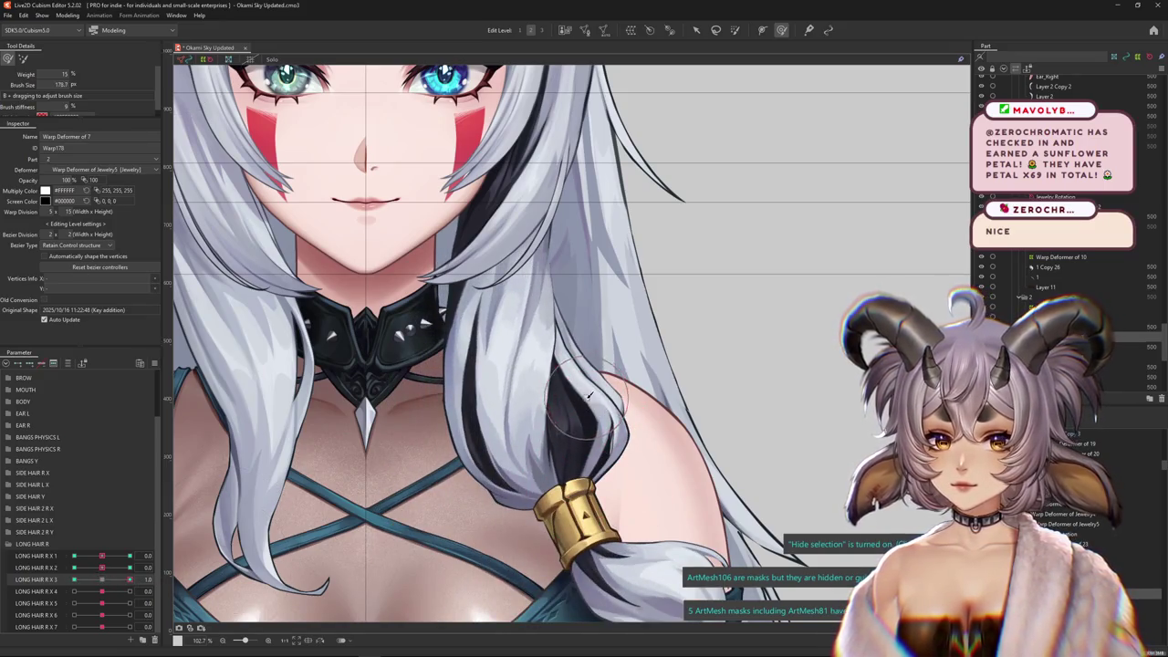
scroll(630, 416, "down", 1)
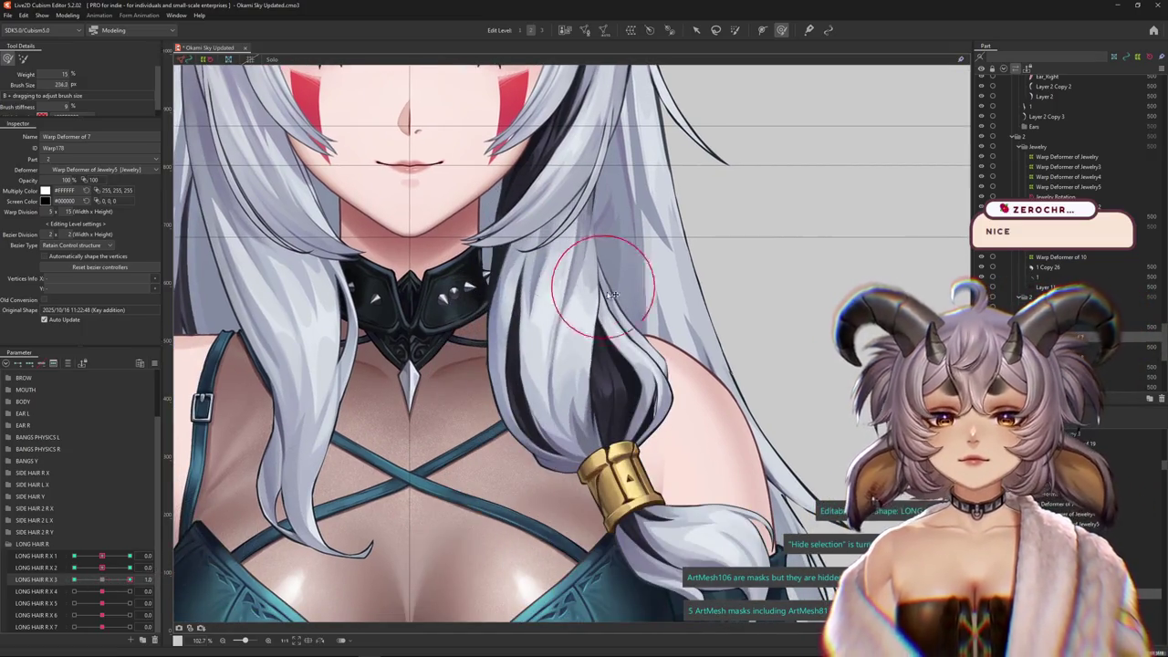
left_click_drag(611, 295, 643, 265)
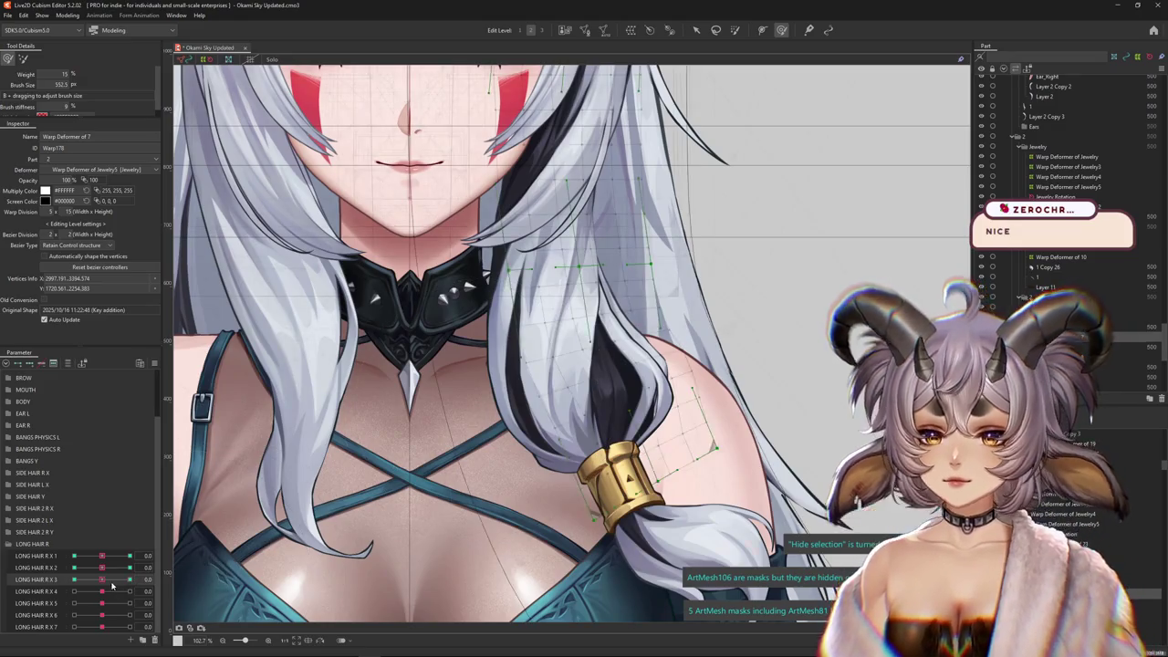
left_click_drag(101, 579, 87, 580)
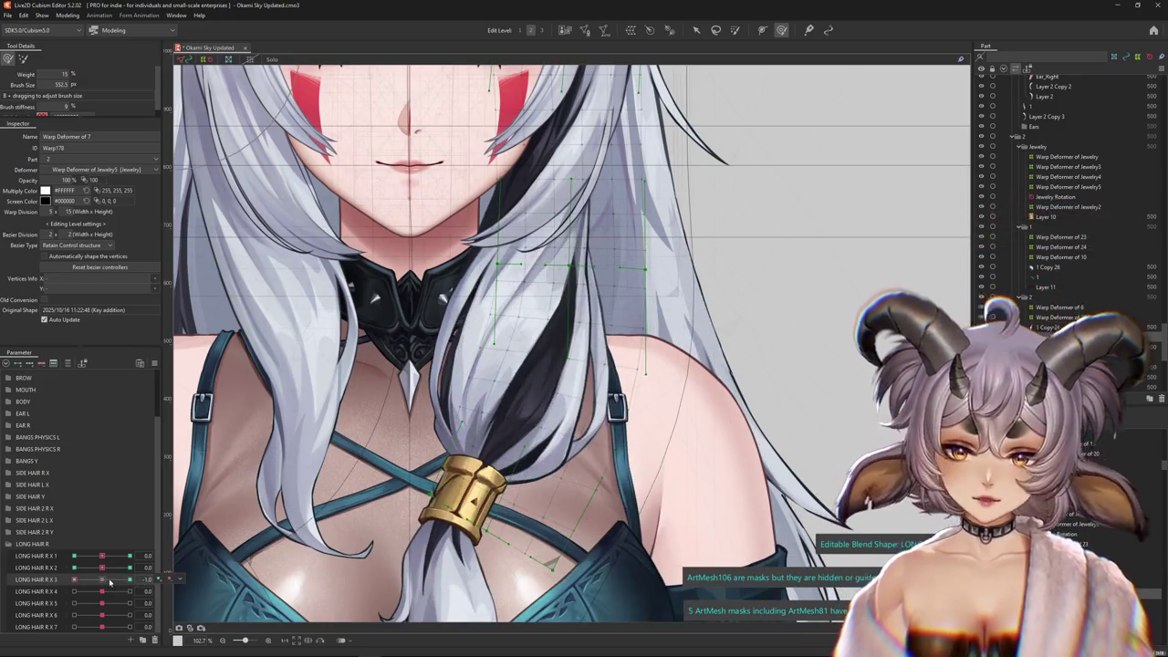
left_click(110, 581)
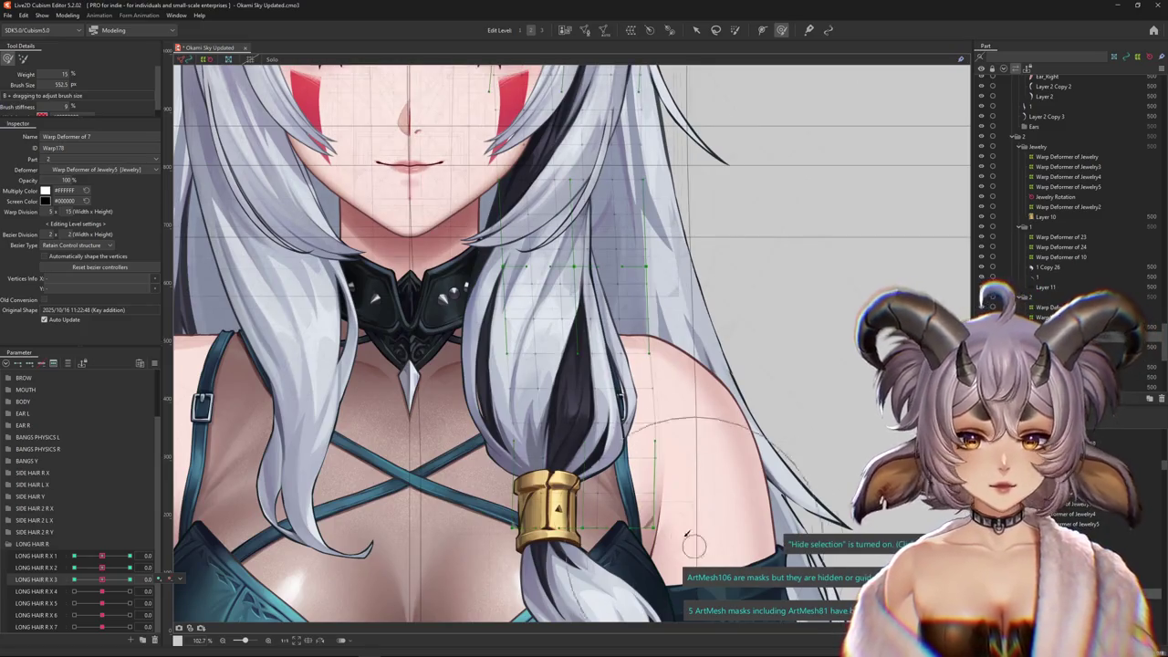
right_click(648, 569)
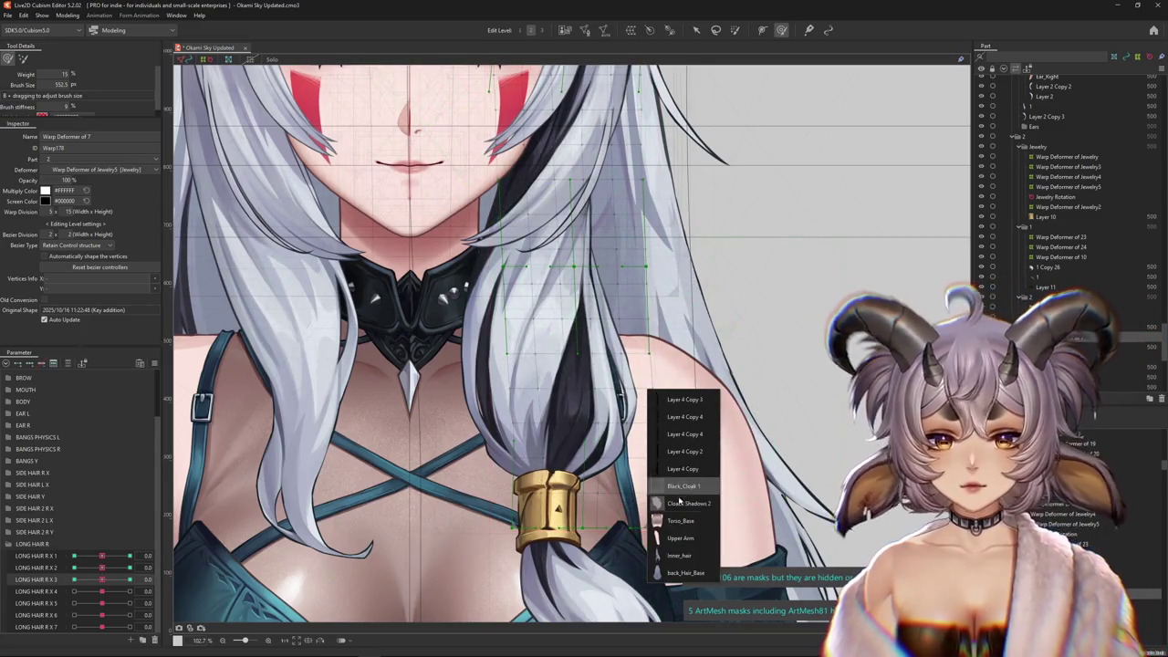
Pick ArtMesh 1 from the overlap list and select its Warp Deformer of 9 and the LONG HAIR R X parameters
right_click(619, 365)
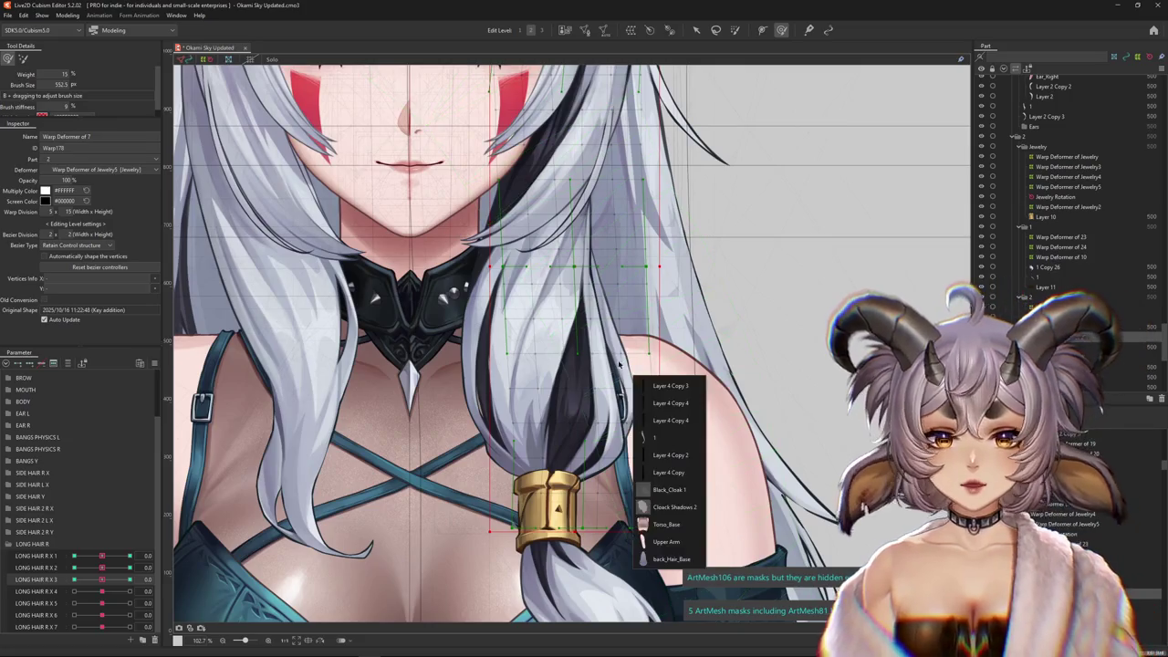
left_click(663, 437)
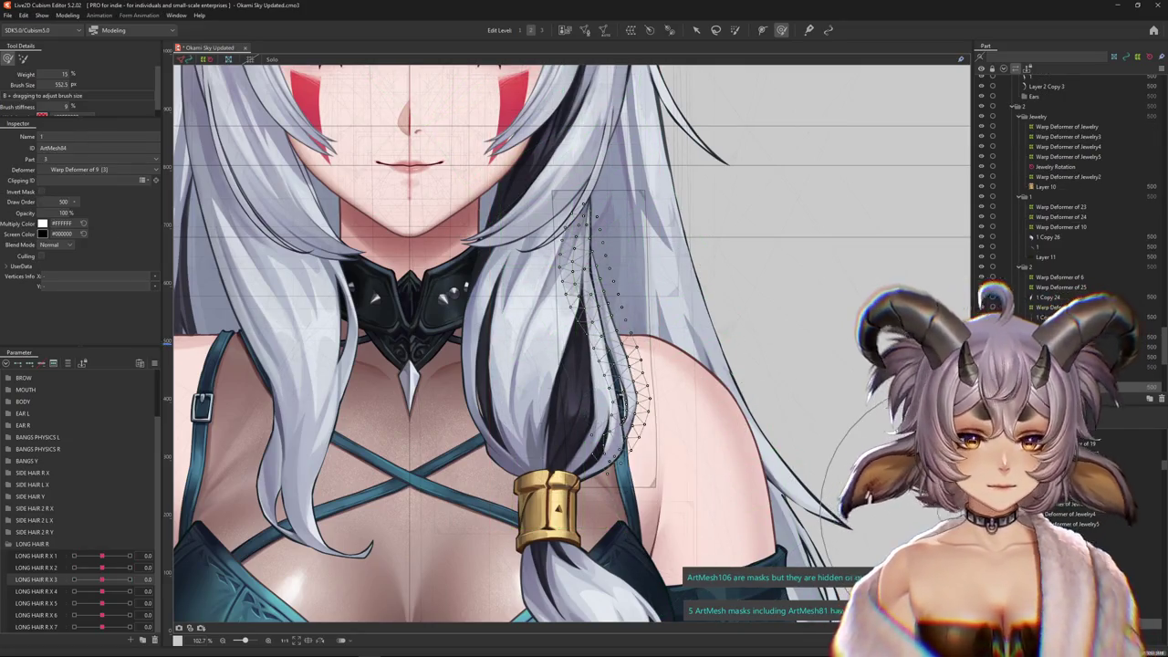
left_click_drag(101, 556, 98, 560)
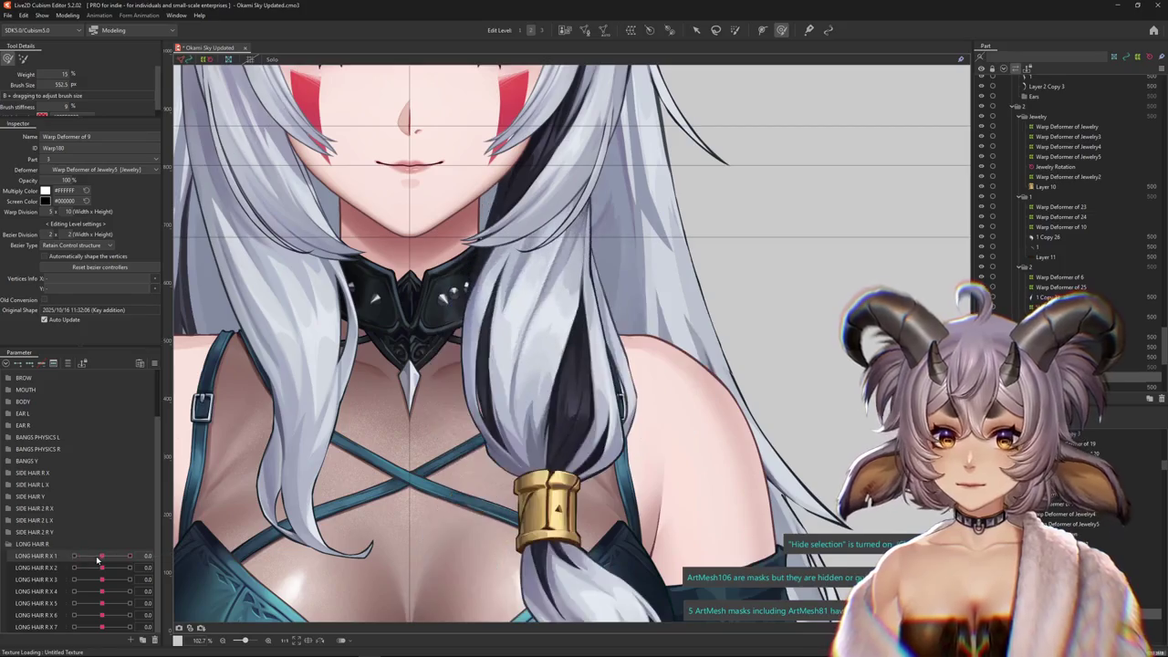
left_click(36, 627, "shift")
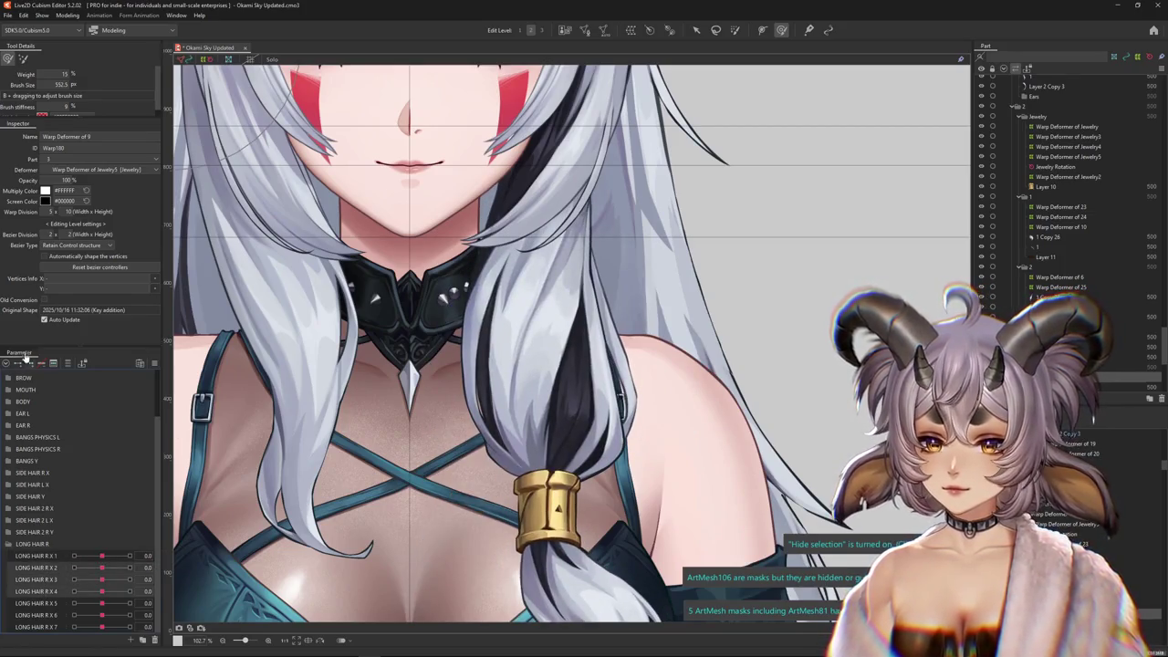
Deform Warp Deformer of 9 at LONG HAIR R X 2 = ±1 and LONG HAIR R X 3 = -1
left_click_drag(116, 567, 129, 568)
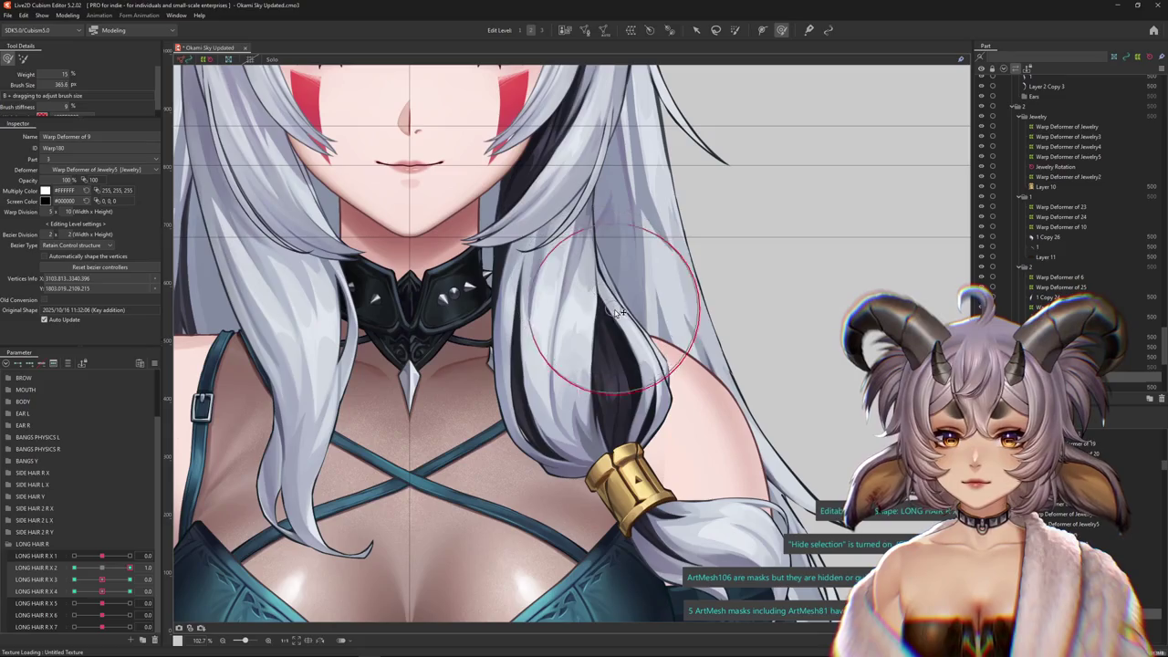
left_click_drag(613, 292, 600, 258)
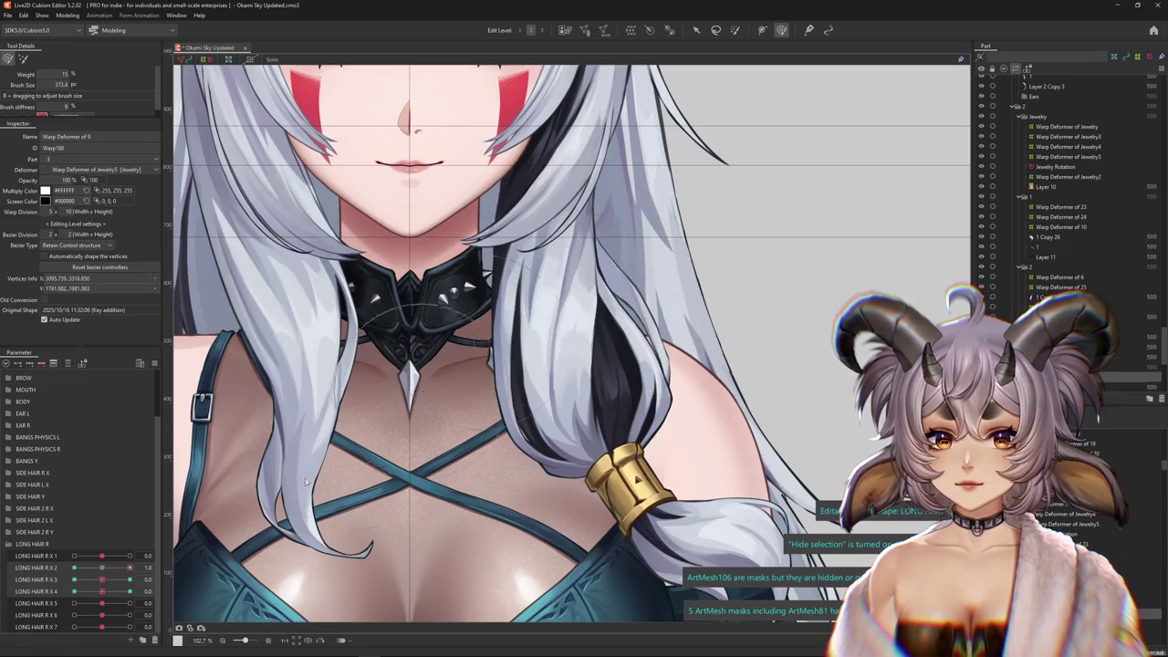
left_click_drag(129, 567, 74, 567)
mouse_move(587, 332)
left_mouse_down()
mouse_move(568, 283)
mouse_move(553, 339)
left_mouse_up()
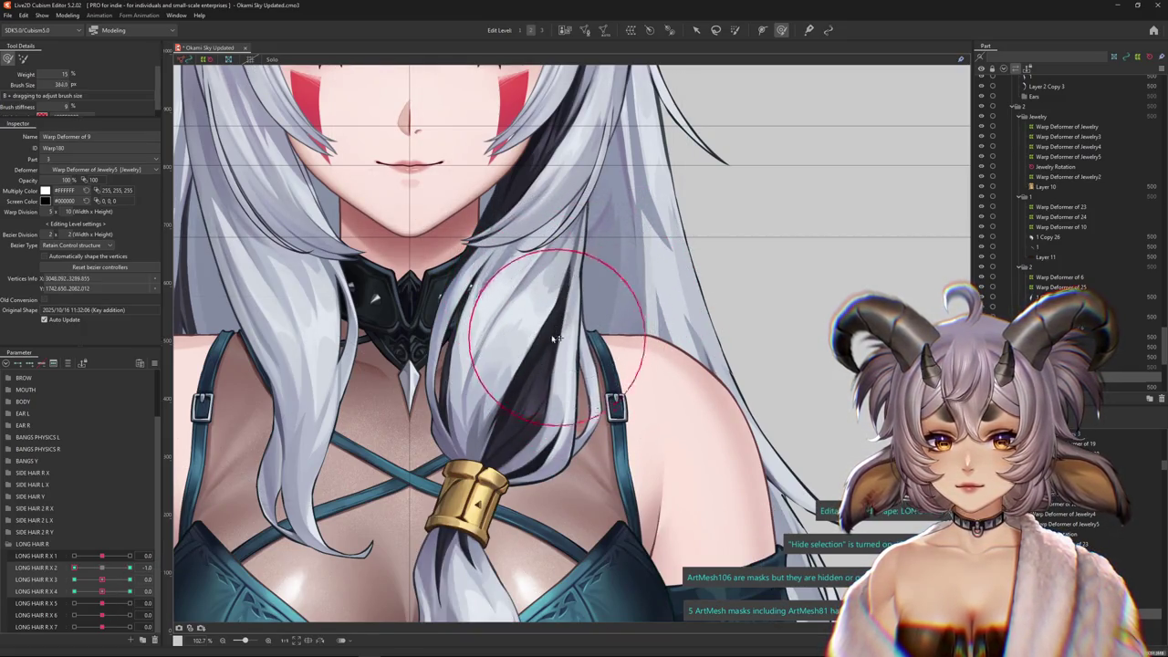
left_click_drag(88, 583, 130, 581)
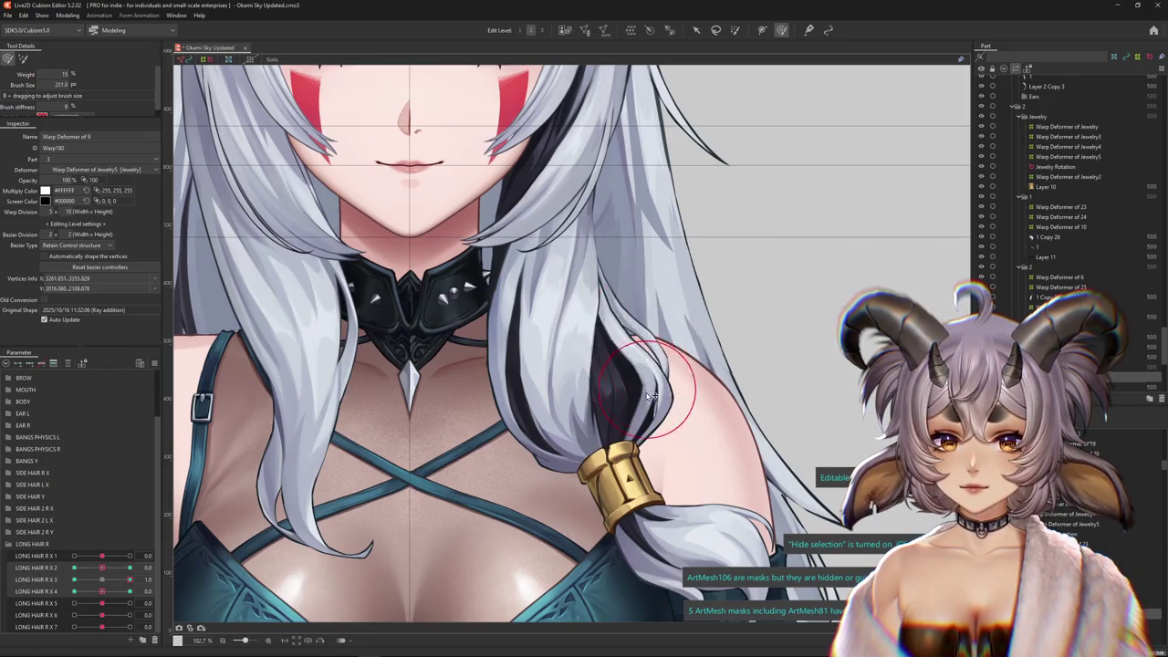
left_click_drag(125, 581, 74, 581)
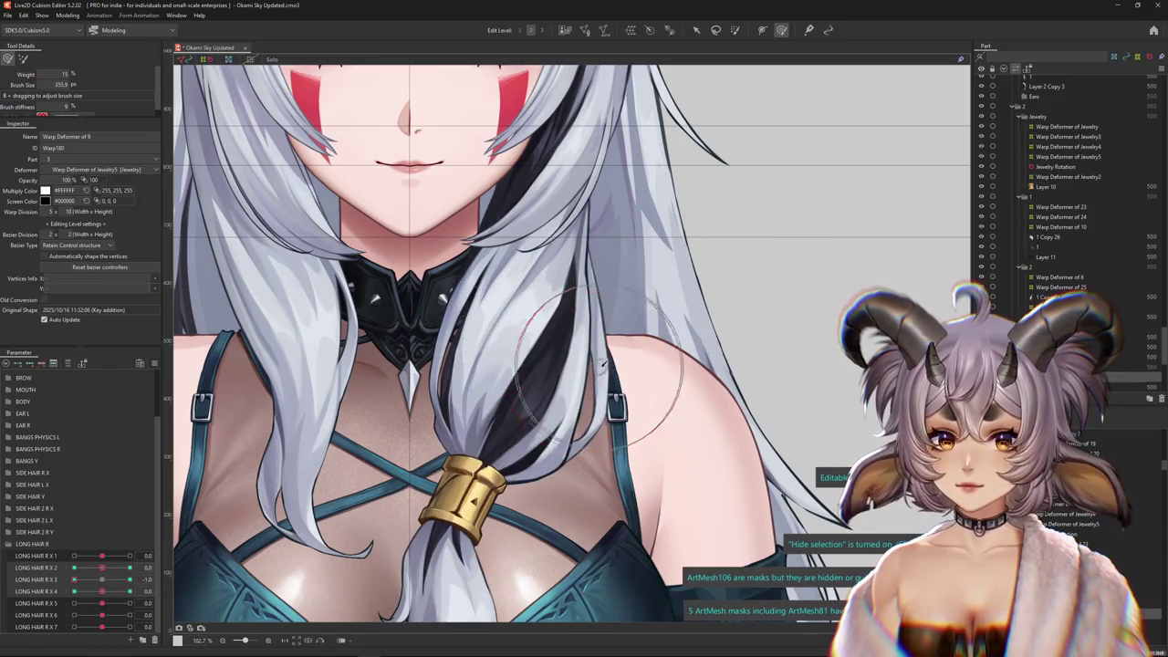
left_click_drag(595, 384, 609, 374)
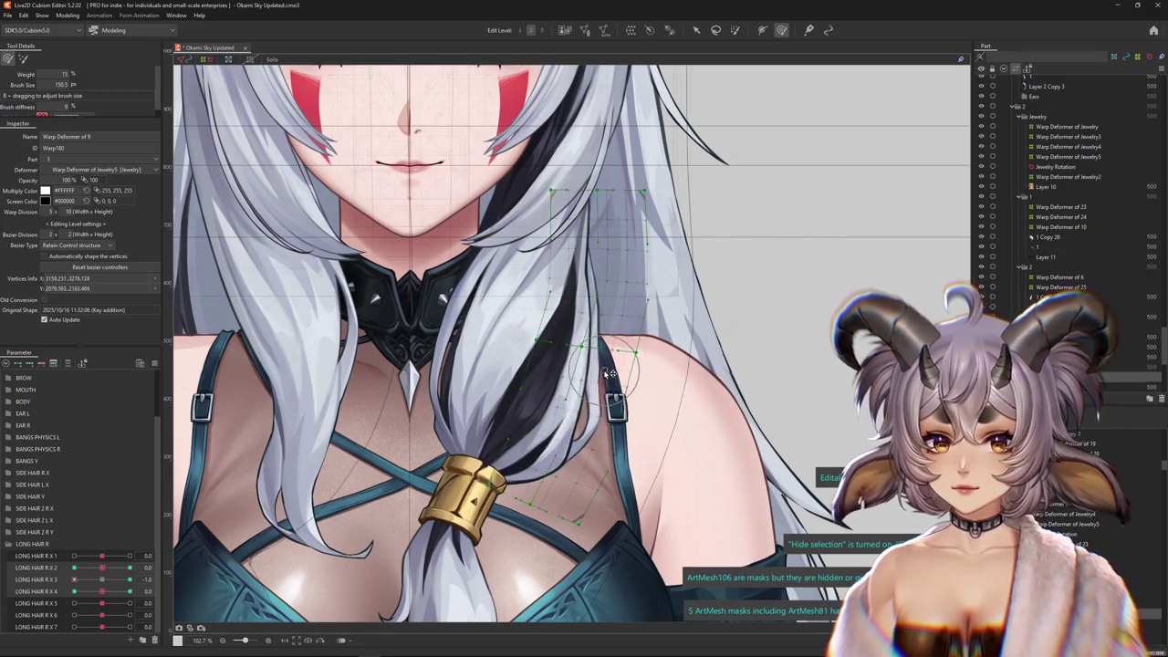
left_click_drag(128, 585, 103, 507)
type("15")
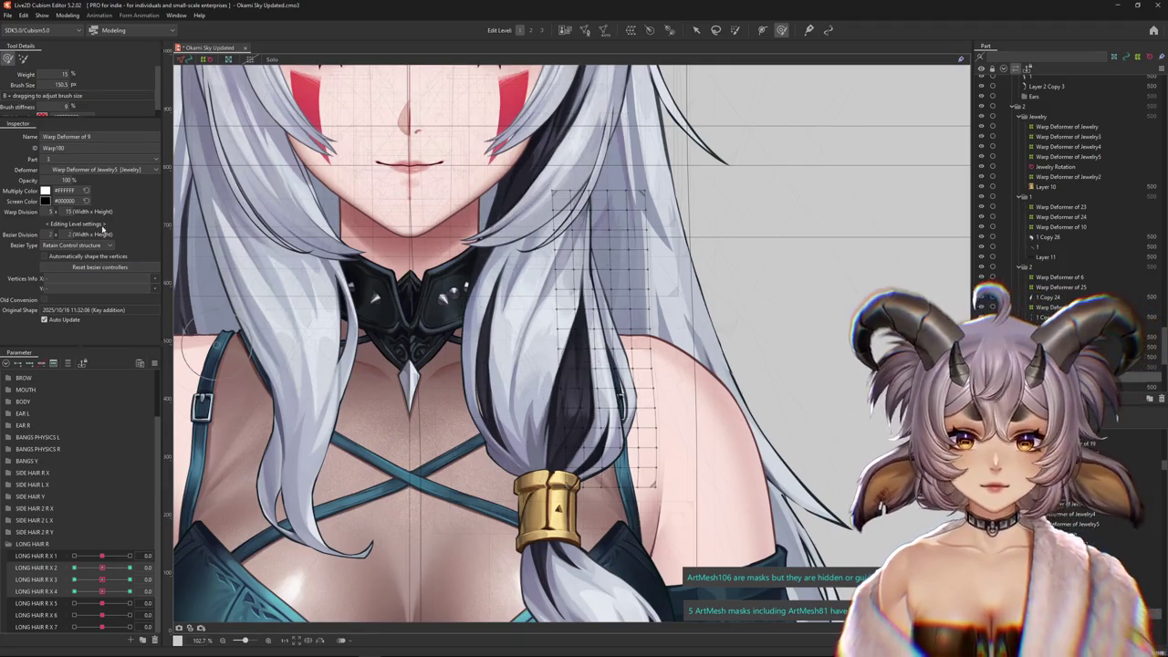
Set Warp Deformer of 9's width division to 8, hide selection with Ctrl+H, and set X 3 to -1
left_click_drag(52, 213, 57, 212)
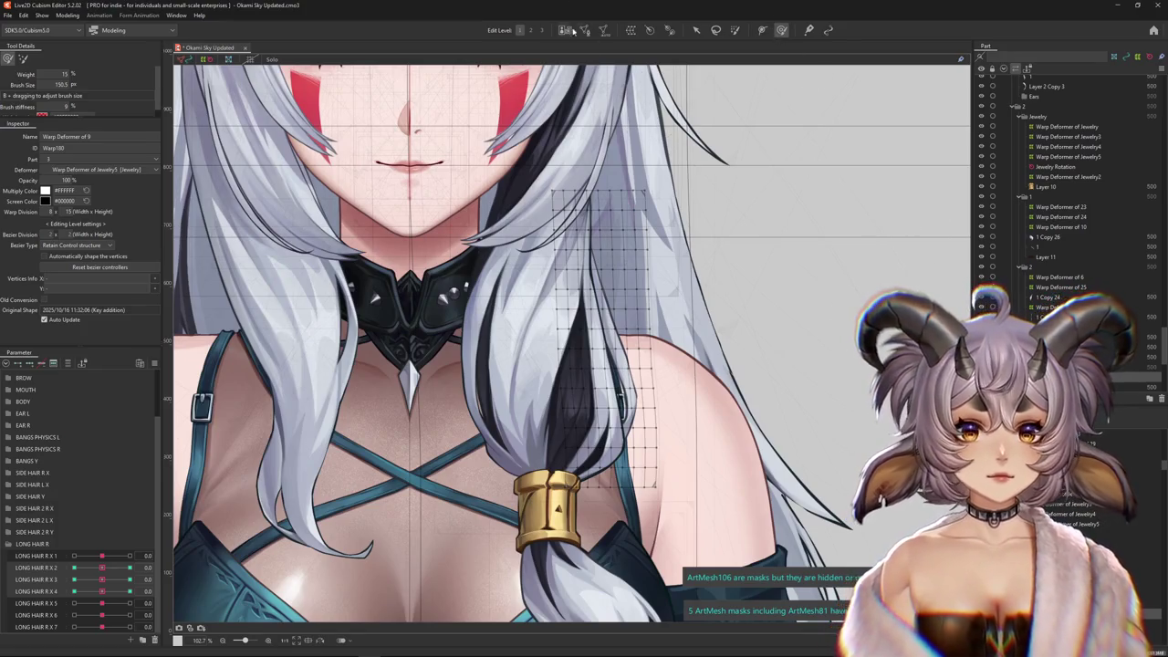
key("ctrl+h")
left_click_drag(102, 581, 74, 582)
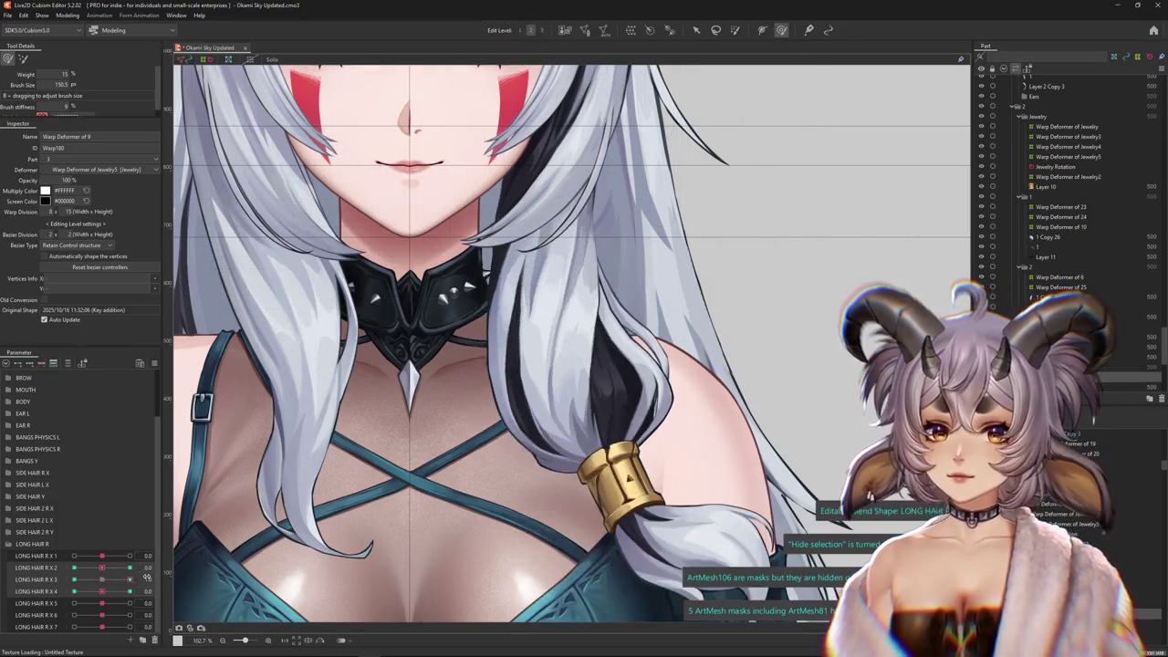
Resize the deform brush and reshape the braid at LONG HAIR R X 3 keys +1 and -1
left_click(22, 61)
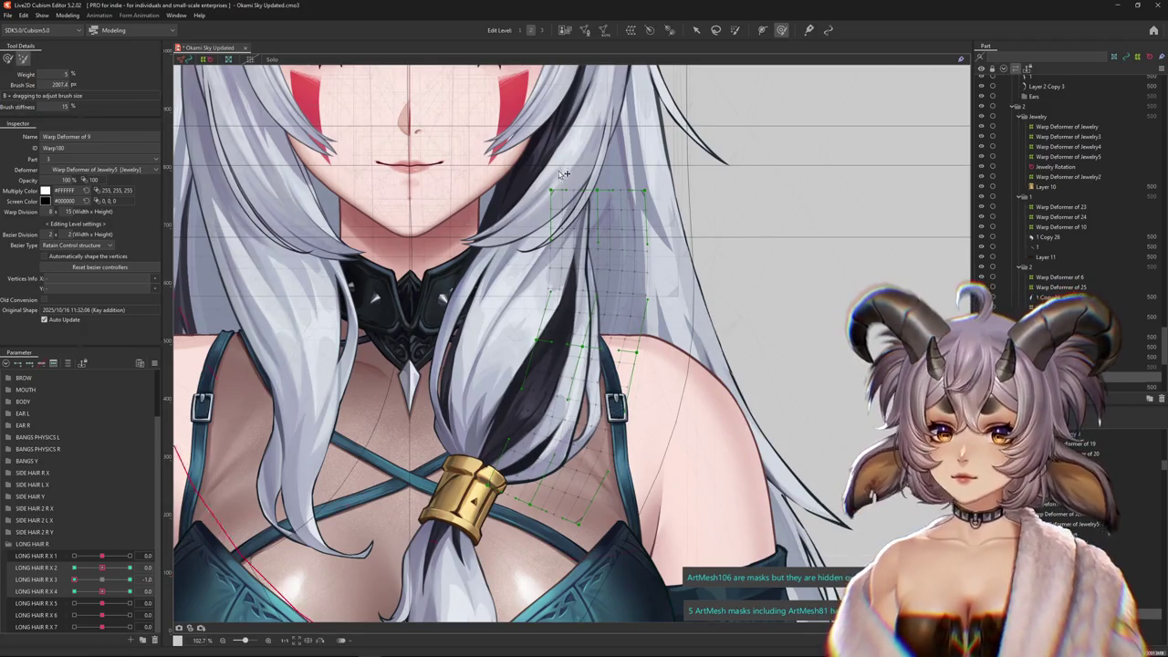
left_click_drag(548, 304, 593, 385)
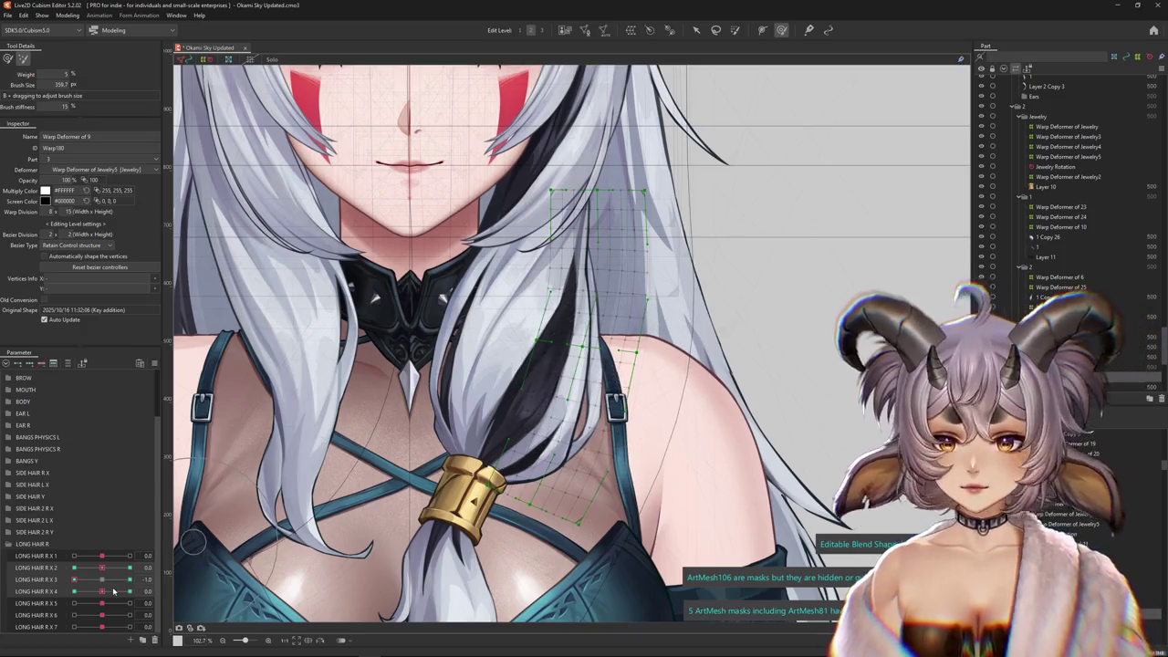
left_click_drag(74, 579, 102, 580)
left_click_drag(630, 347, 657, 346)
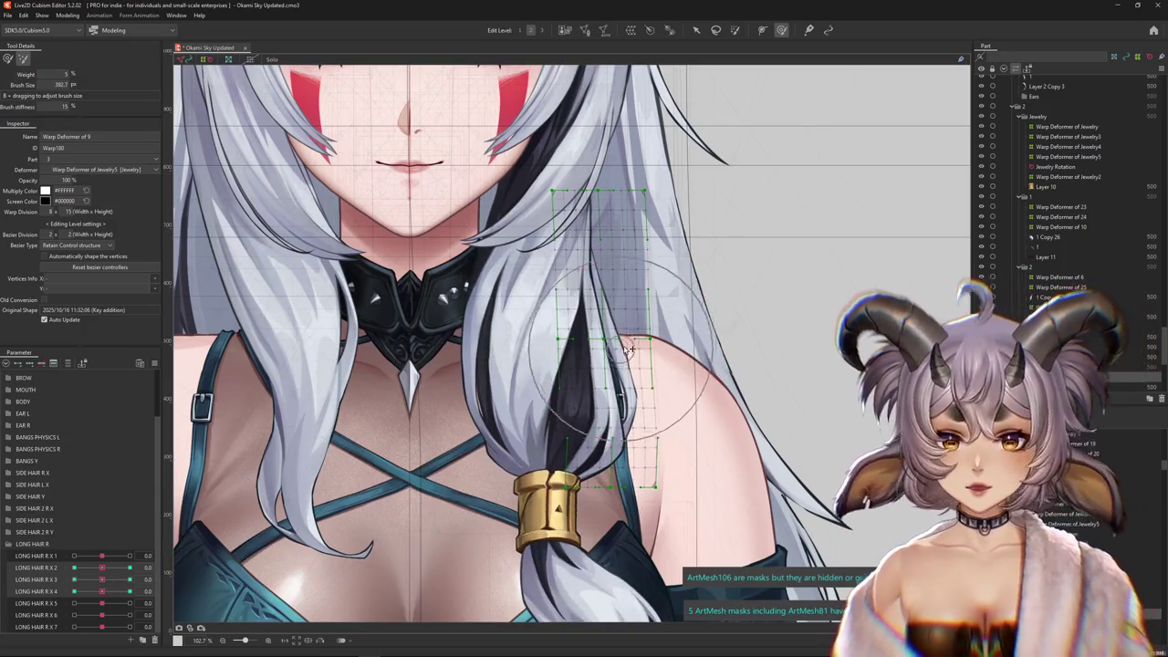
left_click_drag(102, 579, 128, 580)
left_click_drag(605, 378, 617, 321)
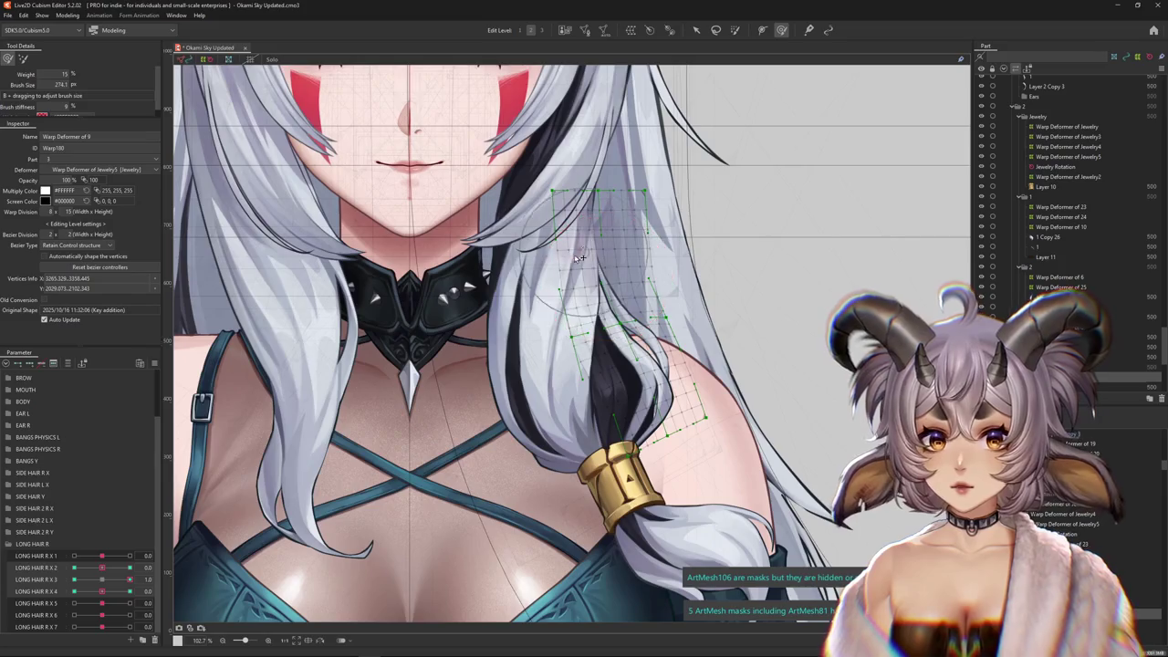
left_click_drag(131, 579, 73, 554)
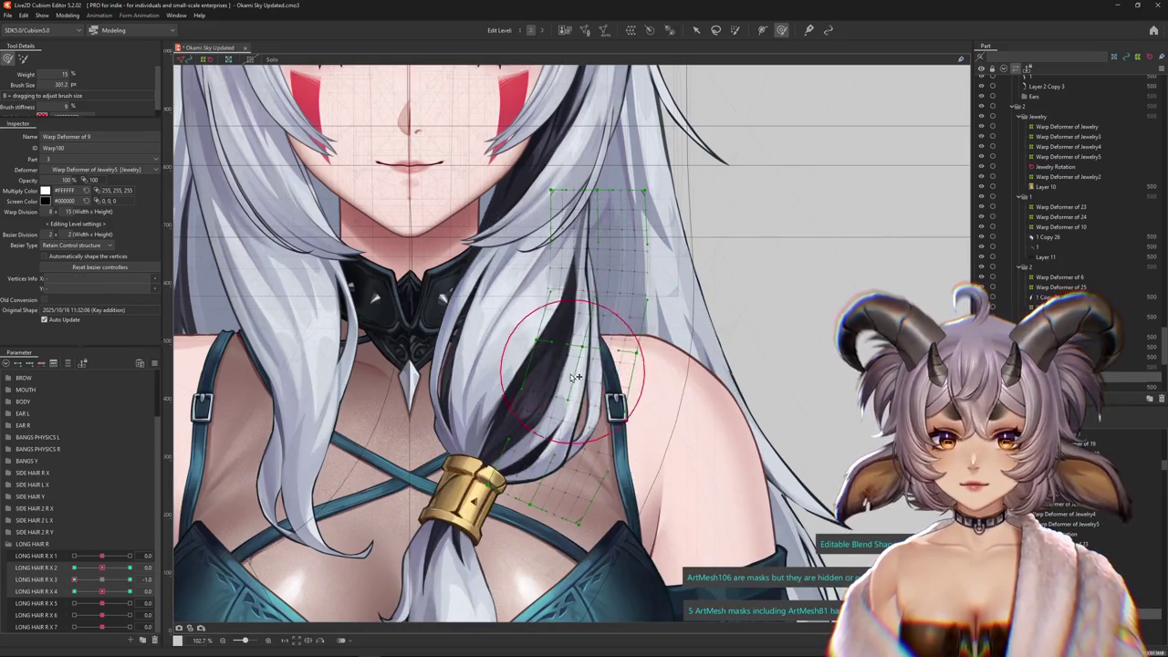
left_click_drag(564, 372, 593, 381)
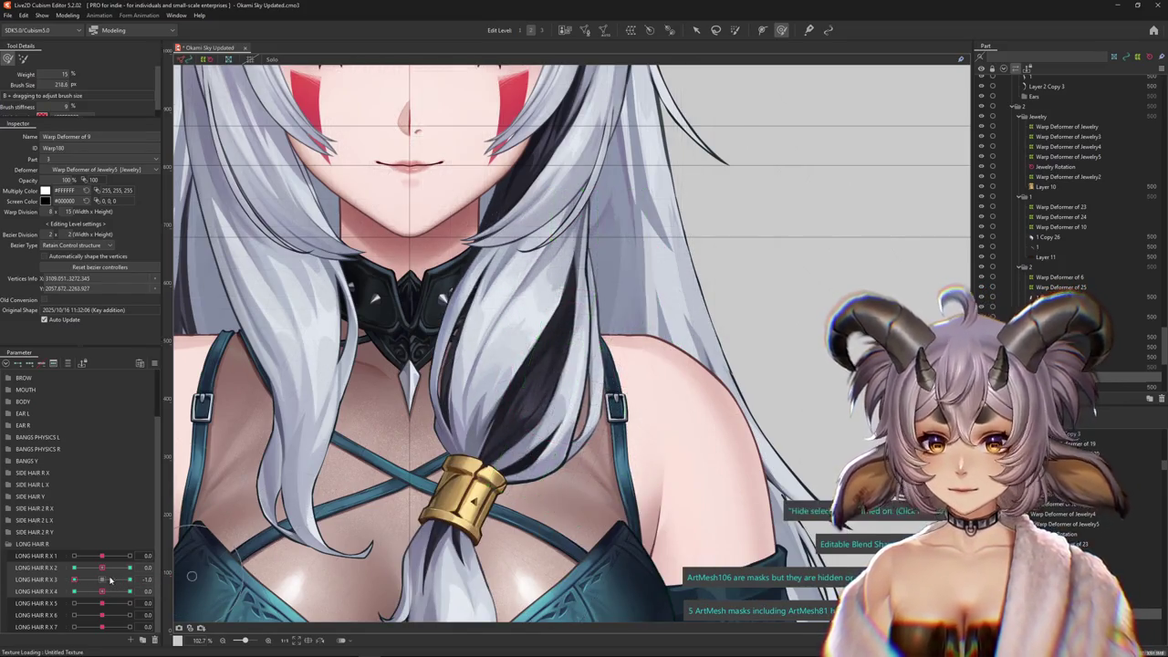
left_click_drag(639, 370, 592, 294)
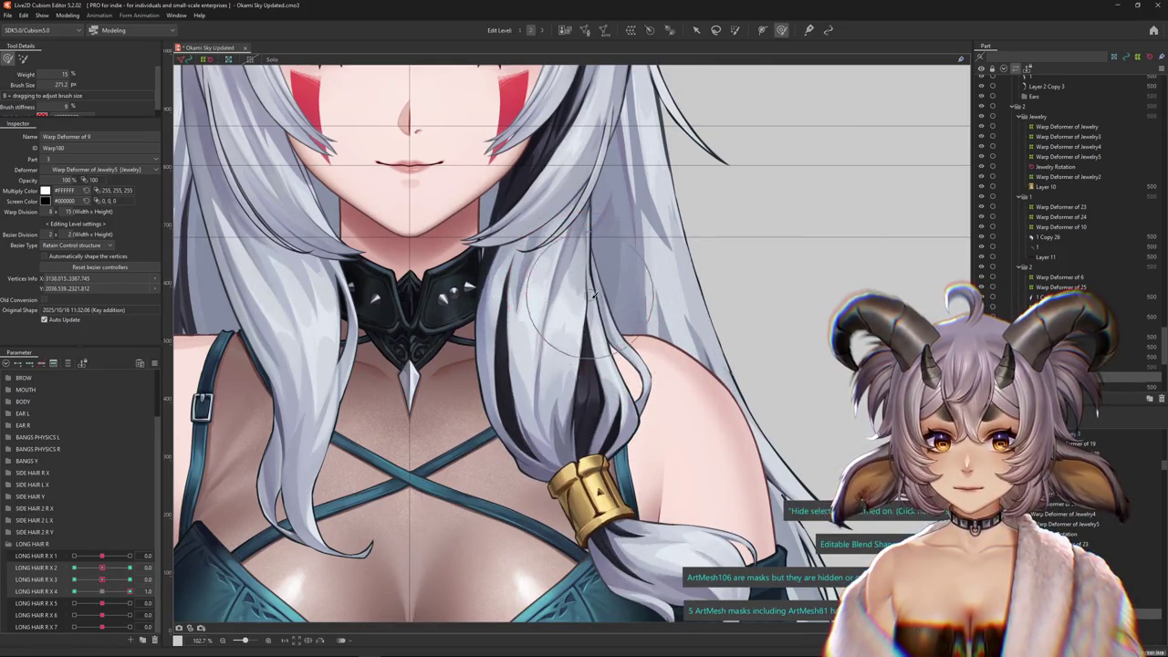
Sculpt the strand near the braid and shoulder at LONG HAIR R X 4 = -1.0
left_click_drag(125, 592, 34, 573)
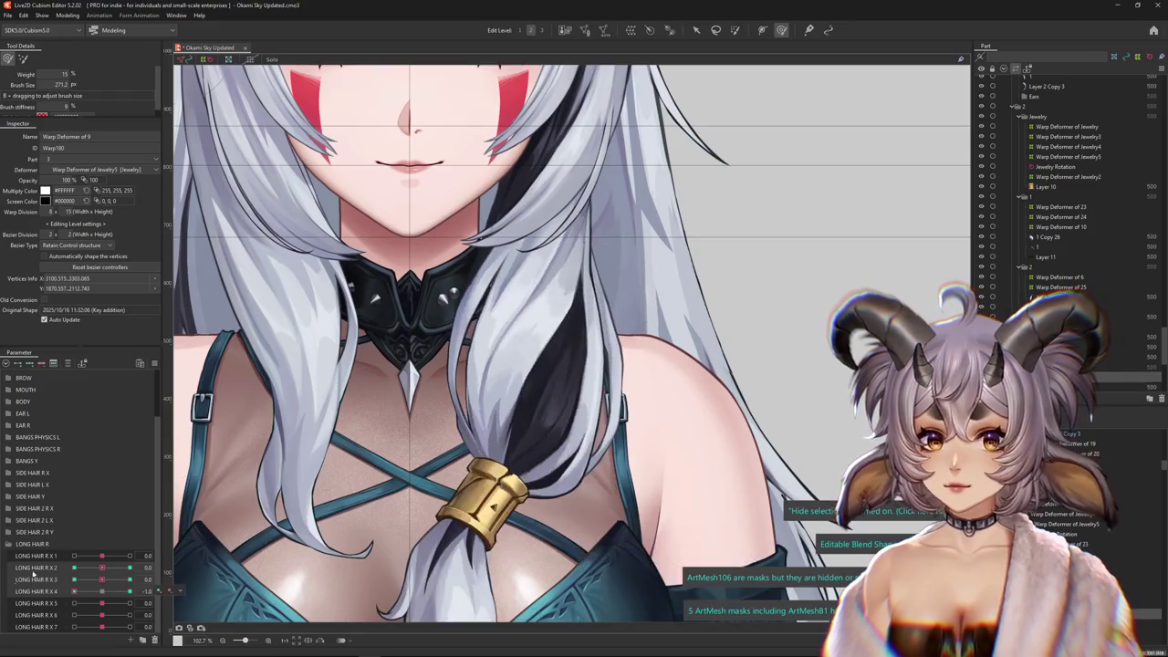
left_click_drag(604, 460, 627, 471)
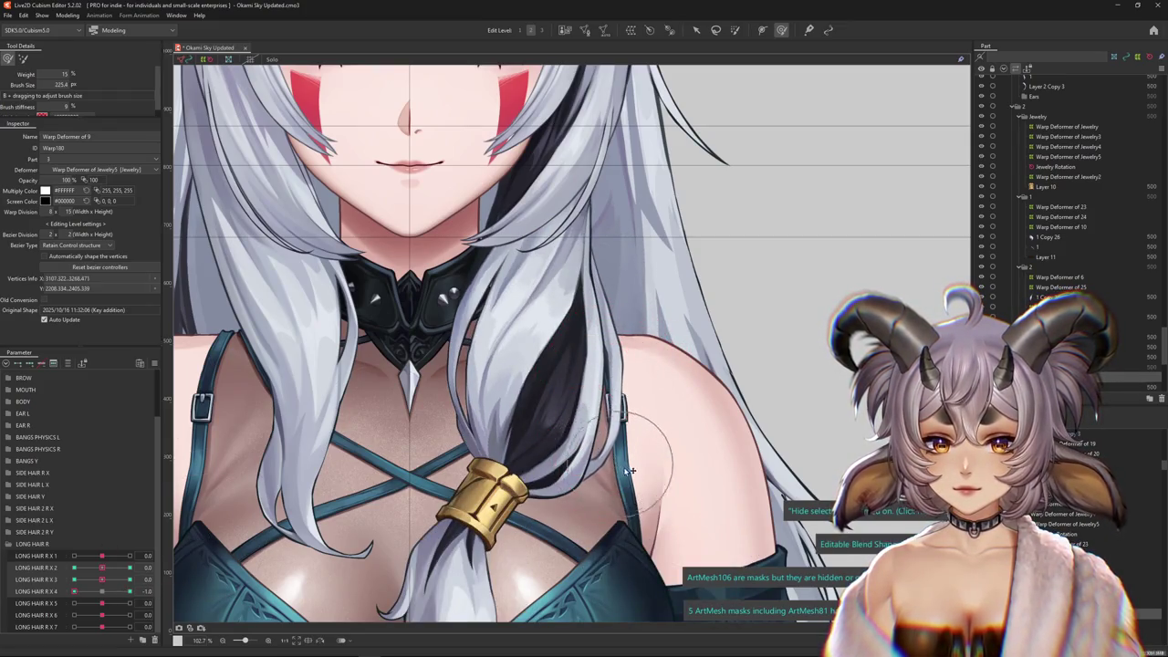
mouse_move(631, 350)
left_mouse_down()
mouse_move(598, 272)
mouse_move(657, 265)
left_mouse_up()
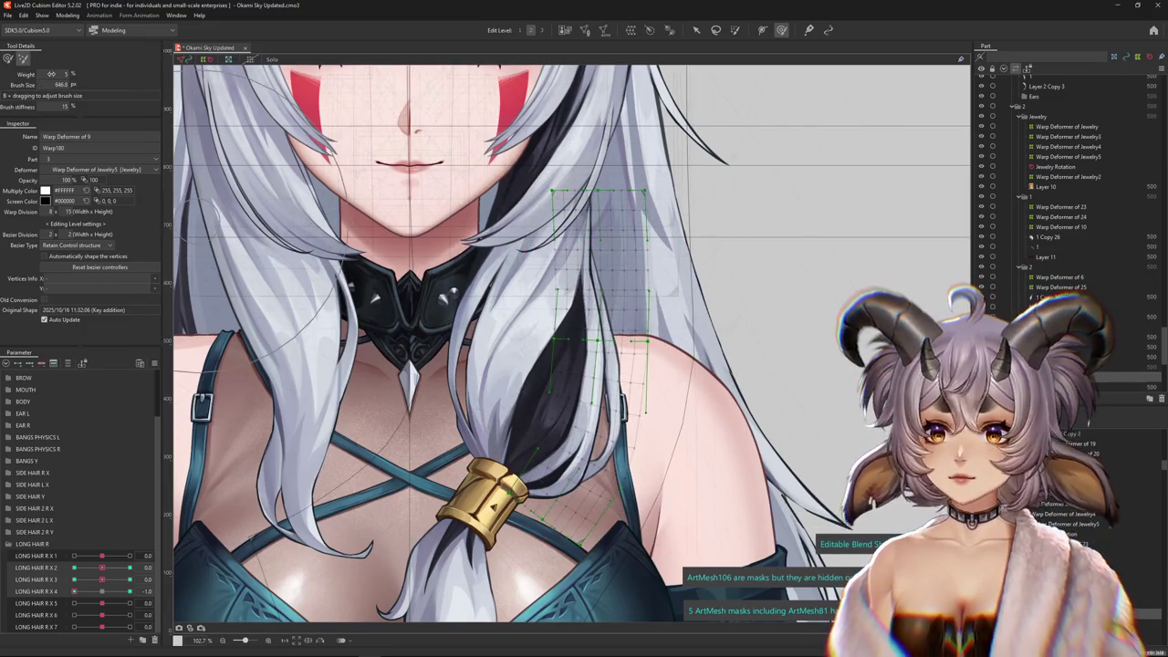
left_click_drag(74, 592, 130, 591)
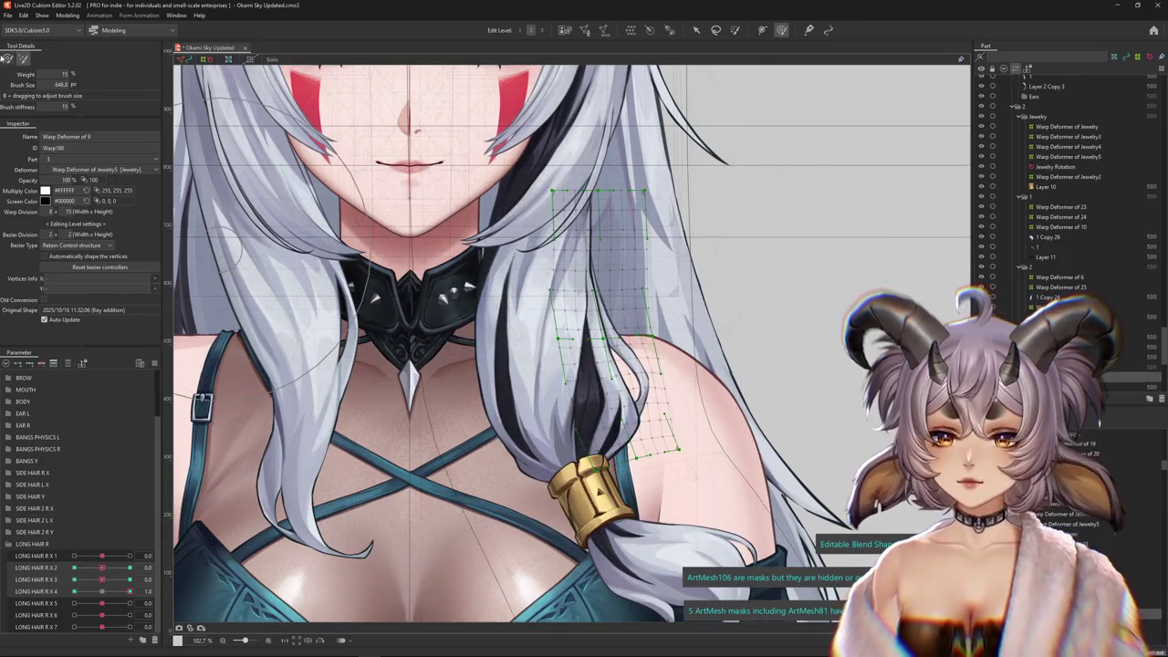
left_click_drag(546, 284, 645, 425)
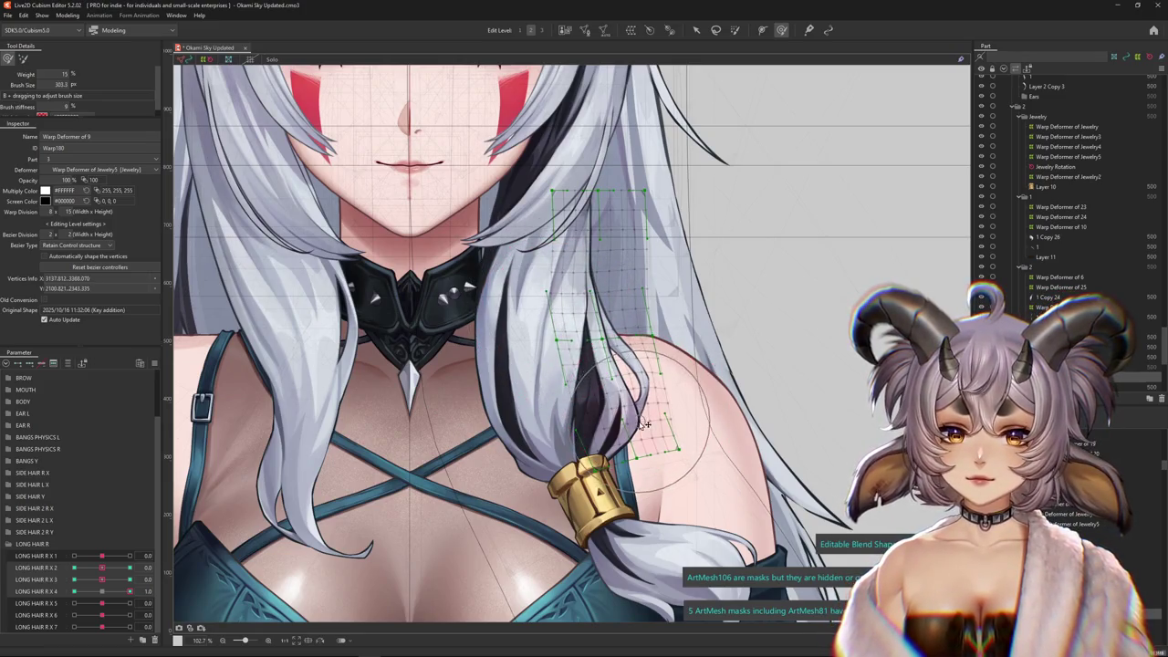
left_click_drag(120, 591, 74, 592)
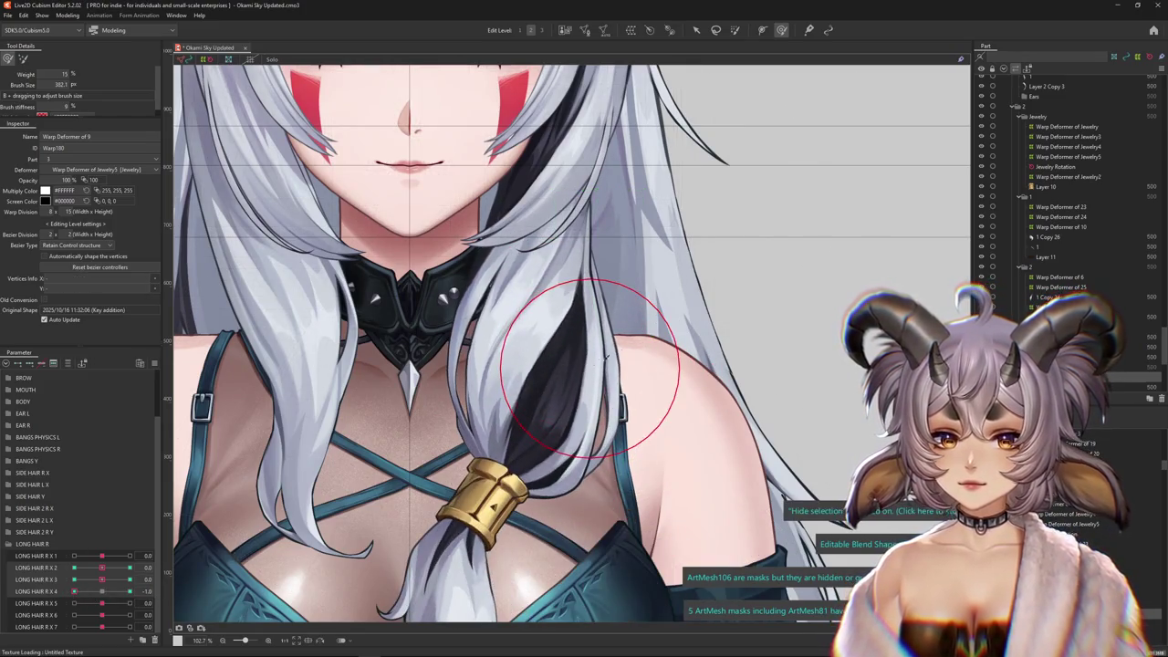
left_click_drag(655, 343, 594, 499)
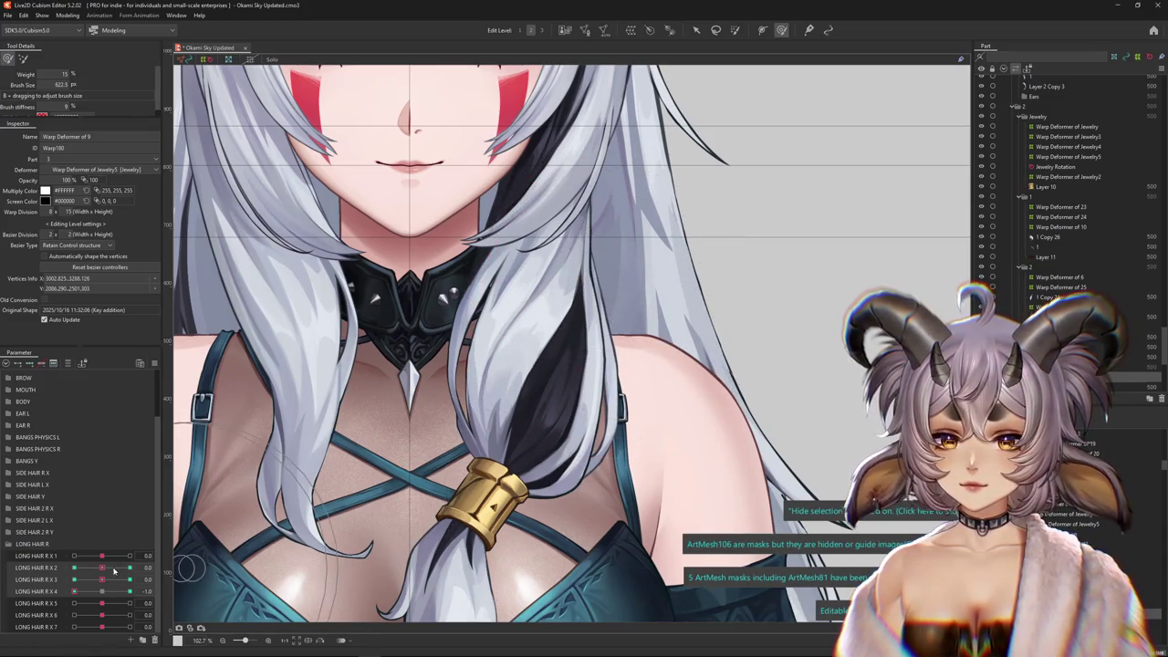
Reshape the black strand at LONG HAIR R X 4 = 1.0 and -1.0, enlarge the brush, reset X 3
left_click_drag(74, 591, 129, 591)
mouse_move(633, 389)
left_mouse_down()
mouse_move(643, 413)
mouse_move(659, 345)
left_mouse_up()
left_click_drag(129, 591, 74, 592)
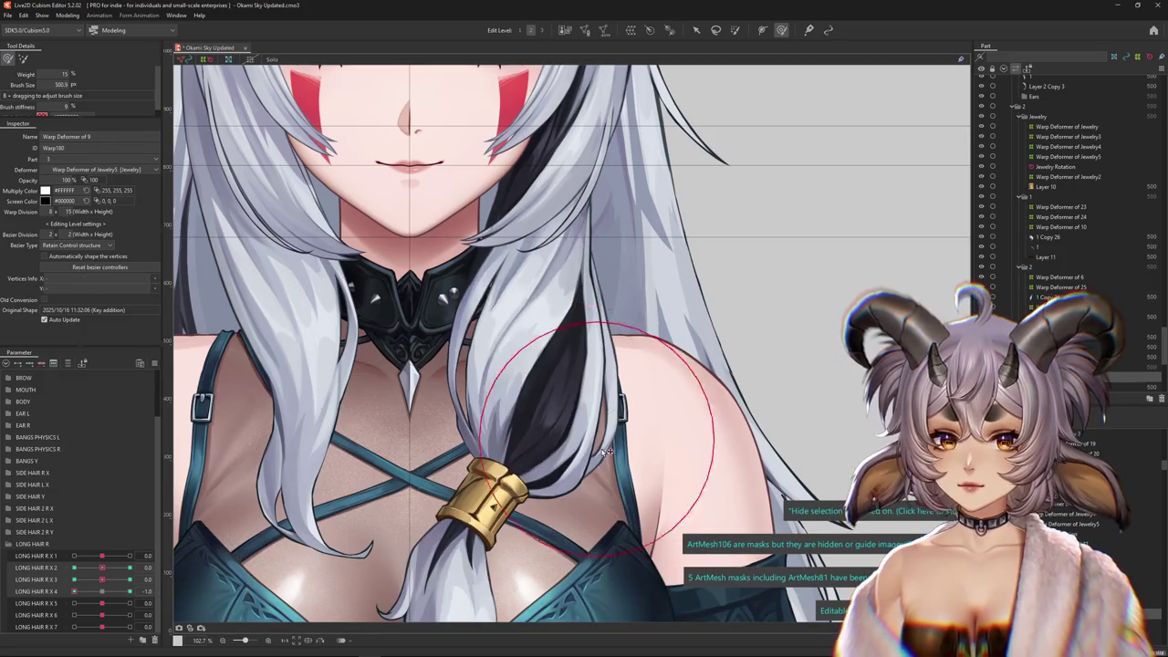
left_click_drag(598, 398, 502, 484)
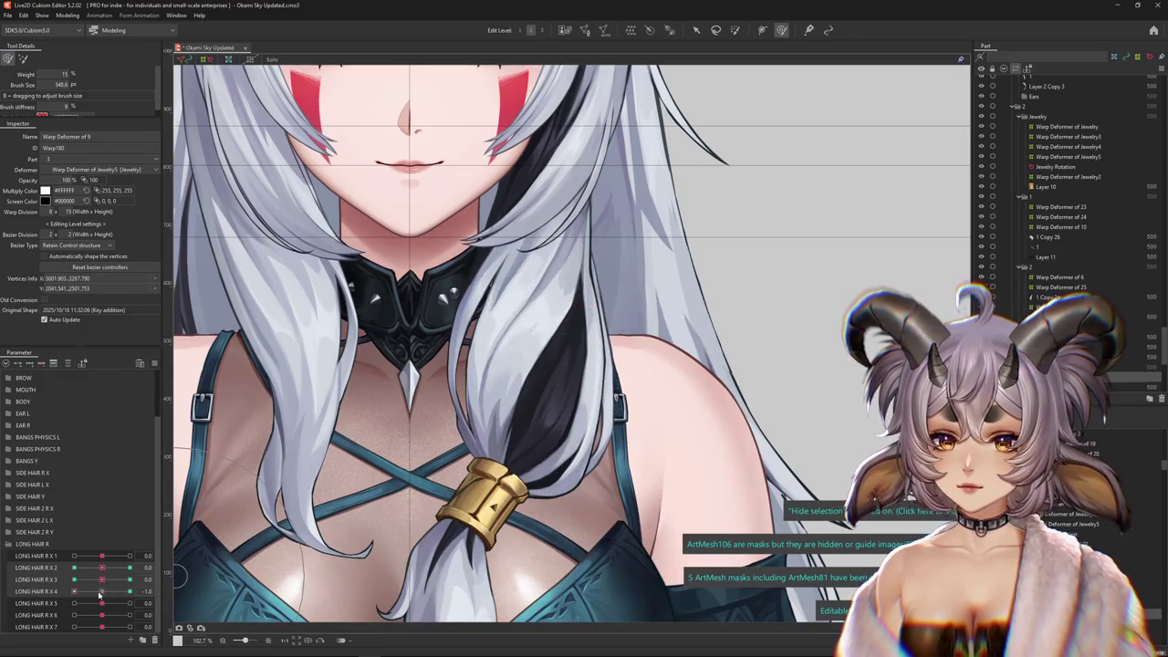
left_click_drag(99, 594, 130, 575)
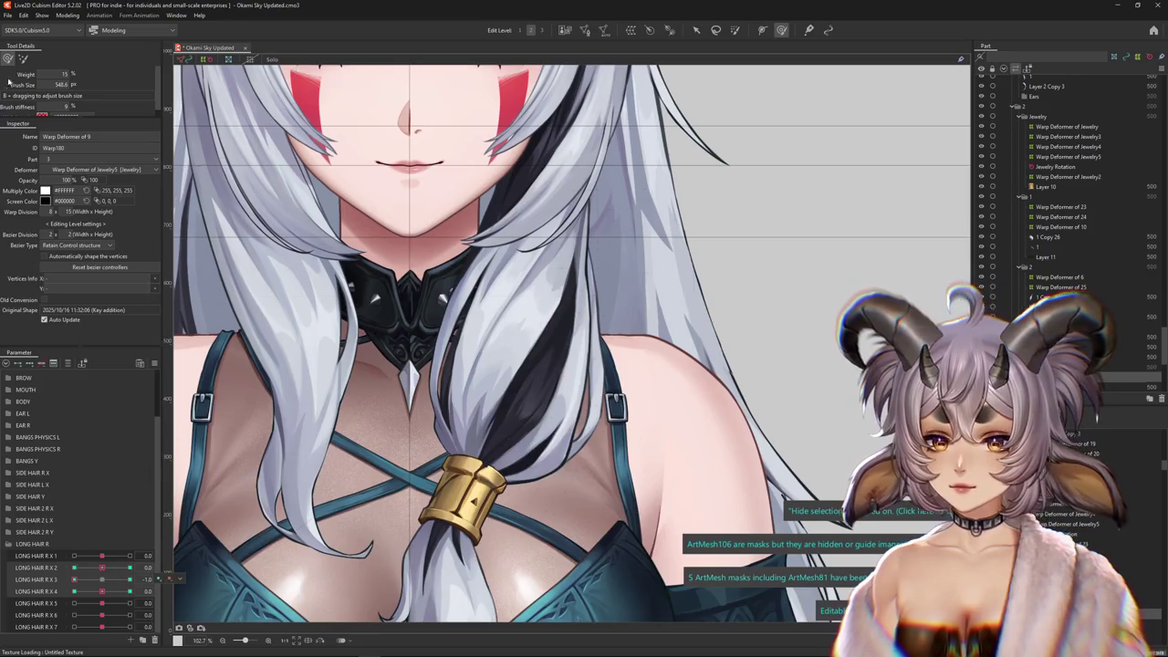
left_click_drag(8, 80, 331, 528)
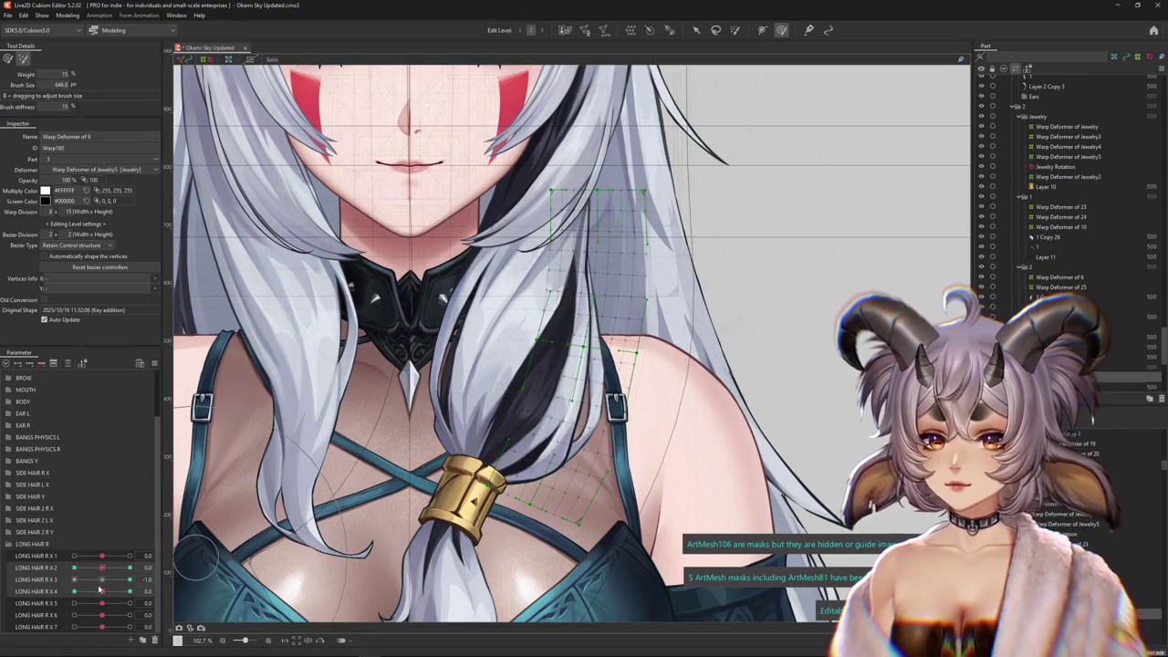
mouse_move(99, 591)
left_mouse_down()
mouse_move(107, 568)
mouse_move(131, 569)
left_mouse_up()
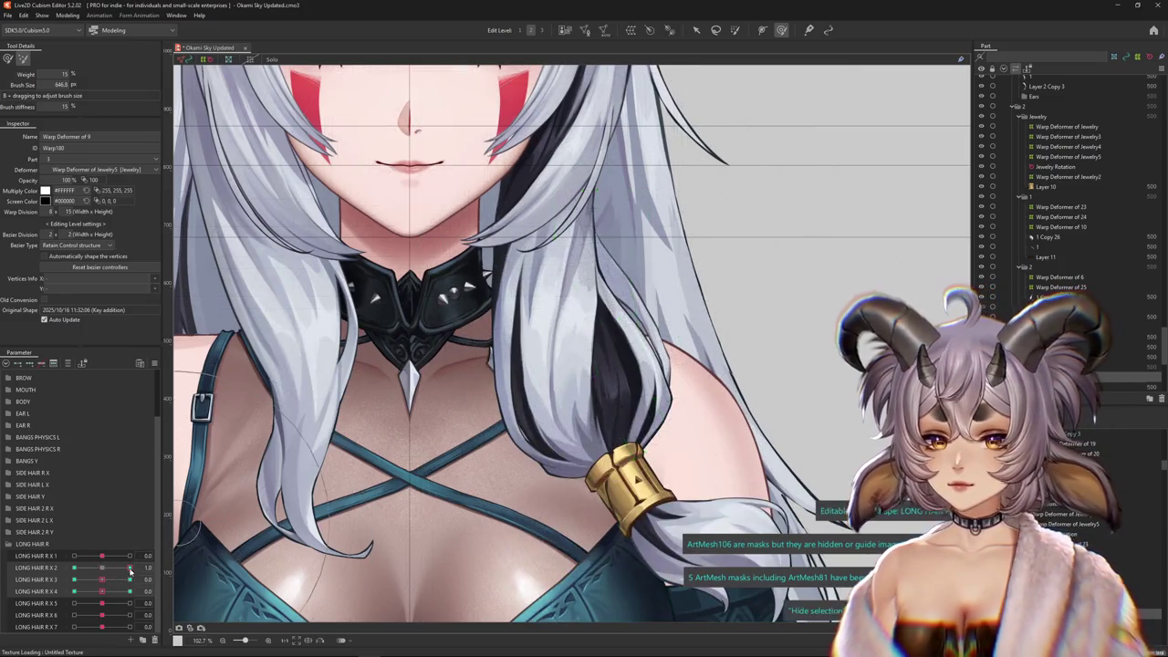
Test the braid's swing at LONG HAIR R X 3 and X 2 keys 1.0, -1.0 and 0.0
left_click(129, 580)
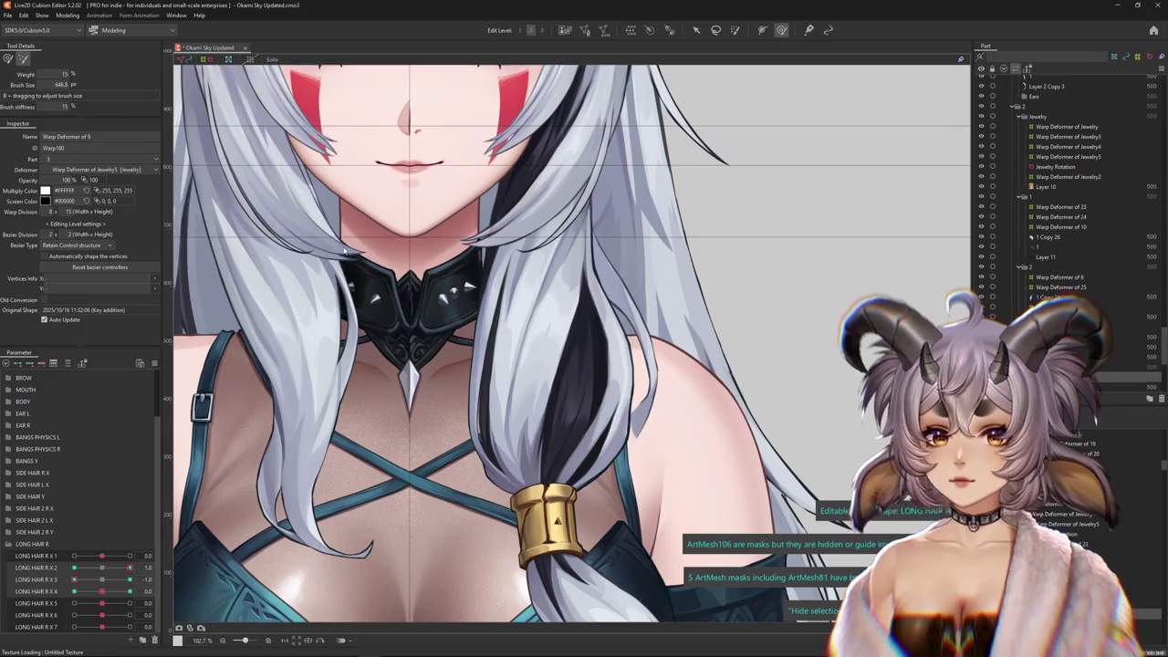
left_click(567, 350)
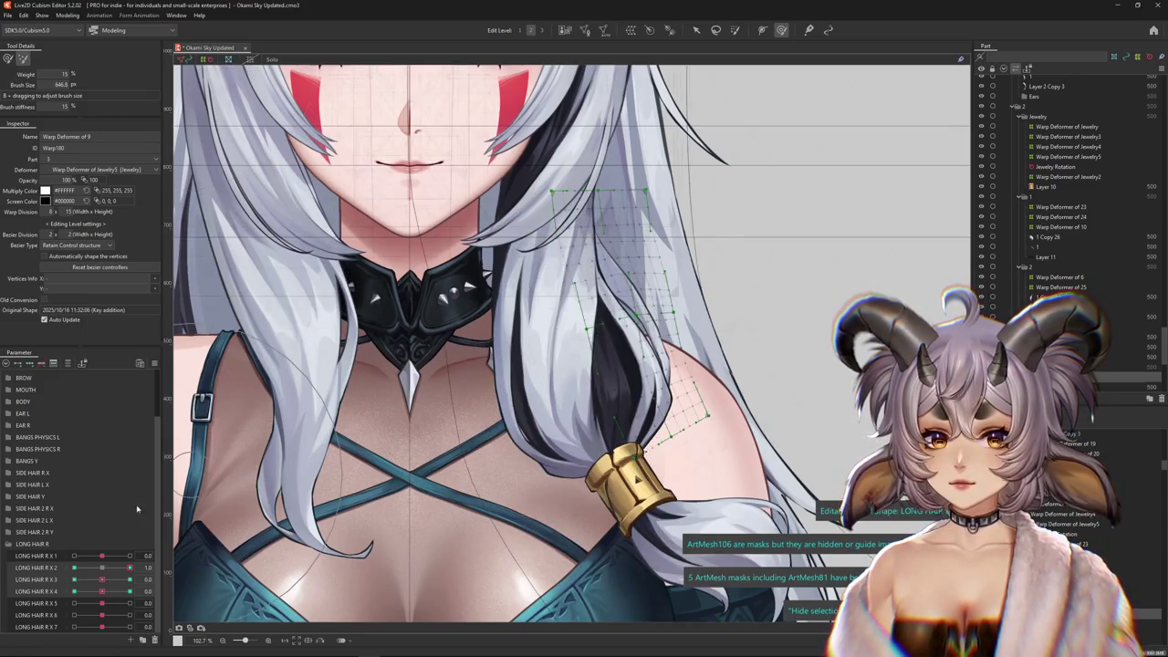
left_click(109, 569)
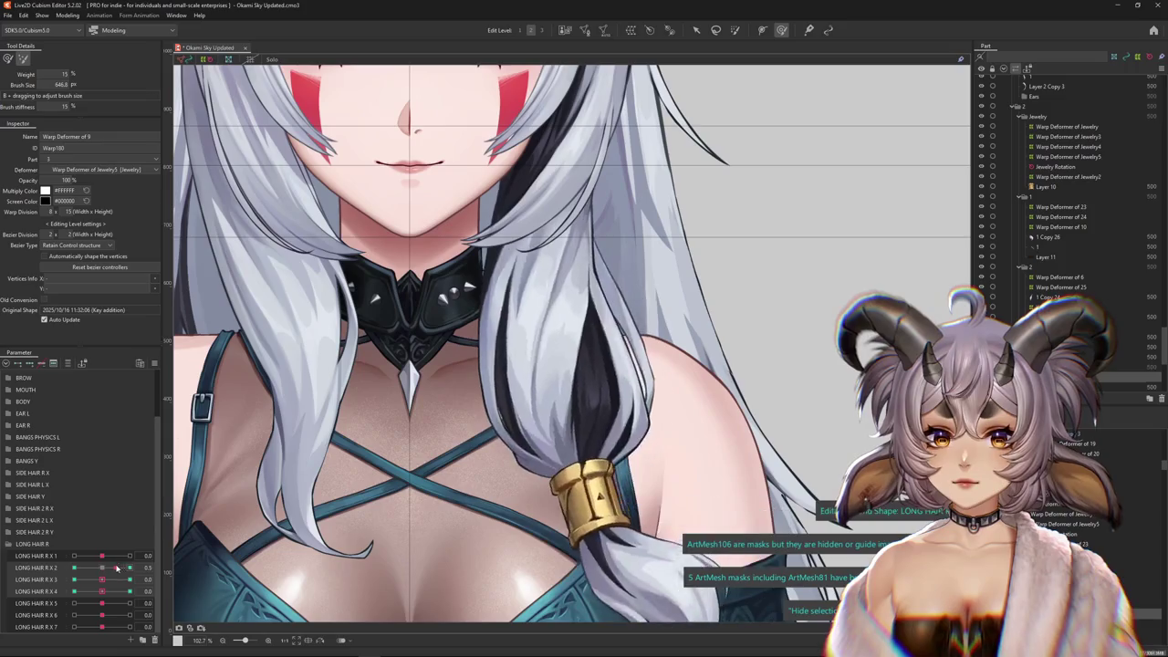
left_click(129, 568)
left_click(611, 358)
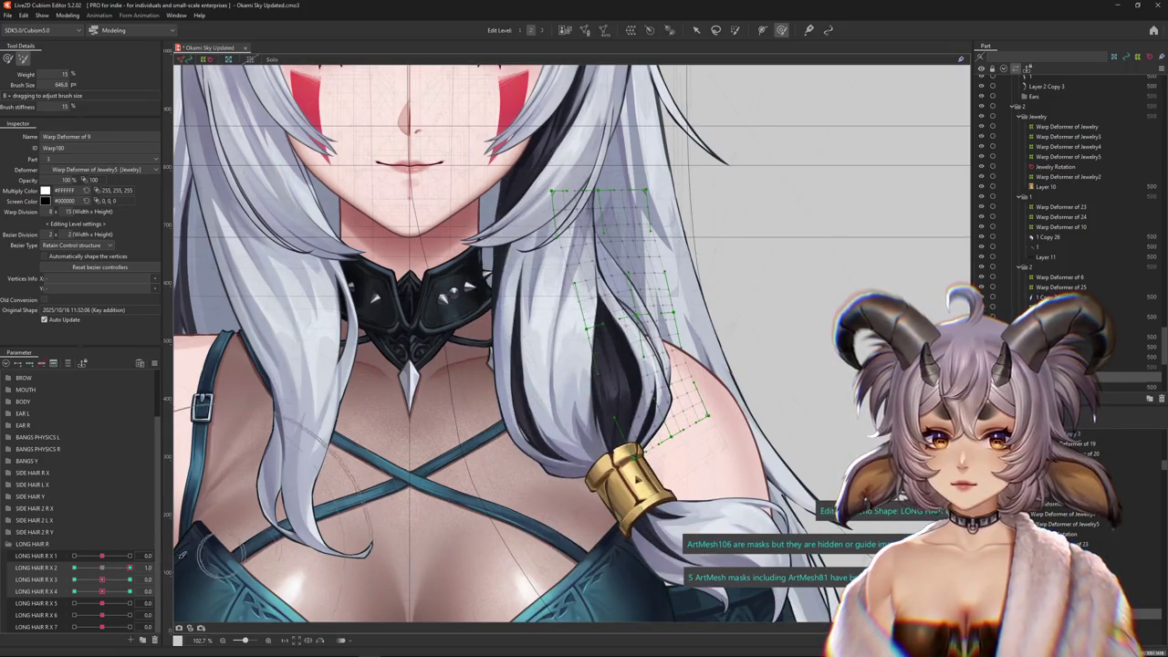
left_click(73, 567)
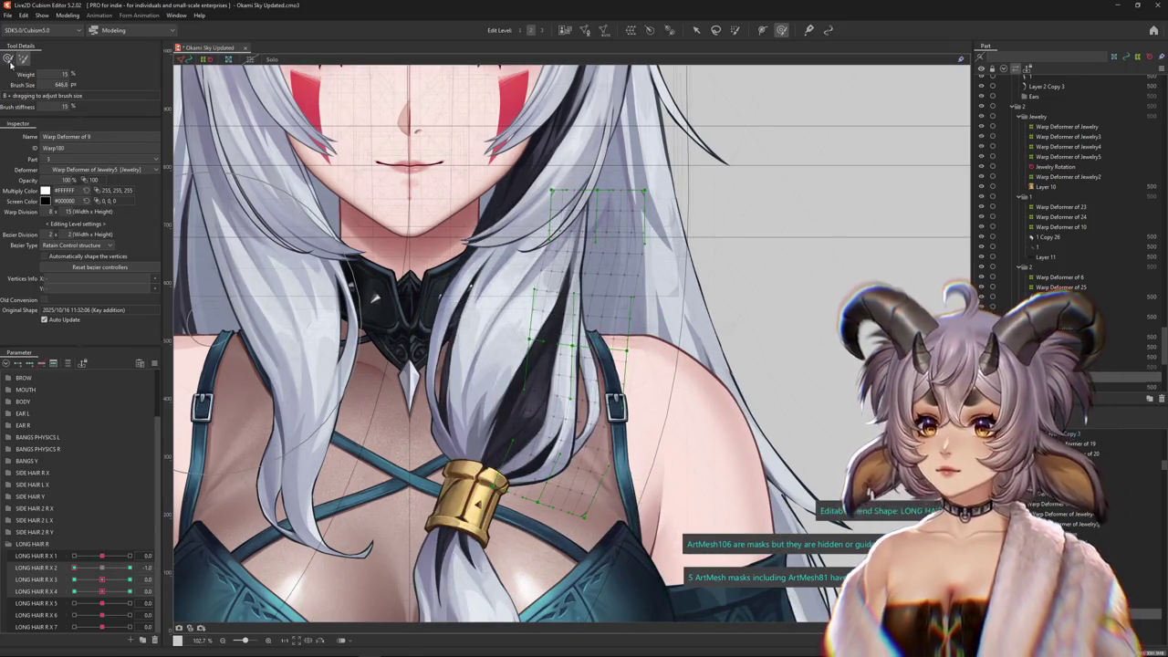
left_click(129, 567)
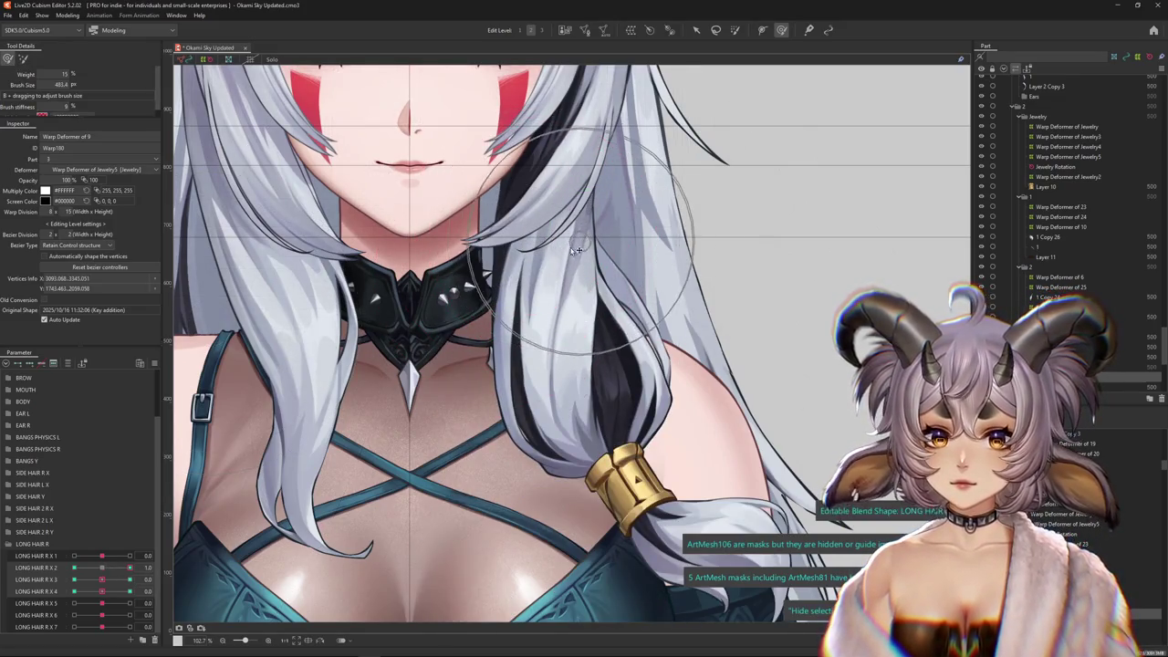
left_click_drag(576, 250, 636, 331)
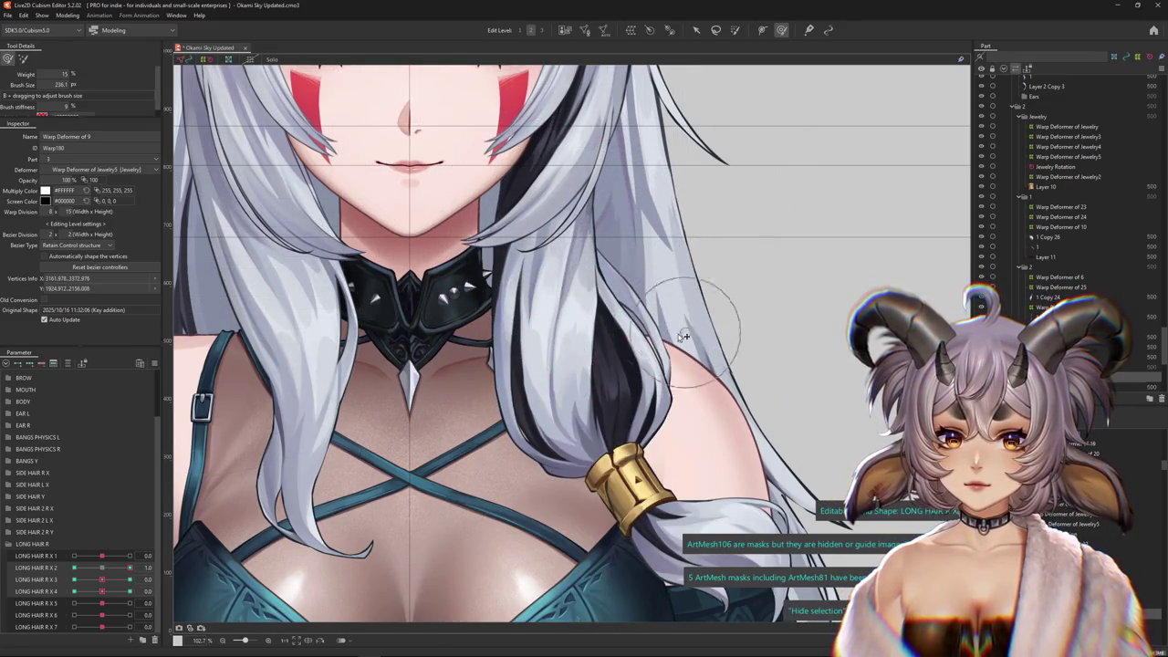
scroll(508, 426, "down", 3)
mouse_move(128, 568)
left_mouse_down()
mouse_move(101, 567)
mouse_move(74, 591)
mouse_move(98, 591)
left_mouse_up()
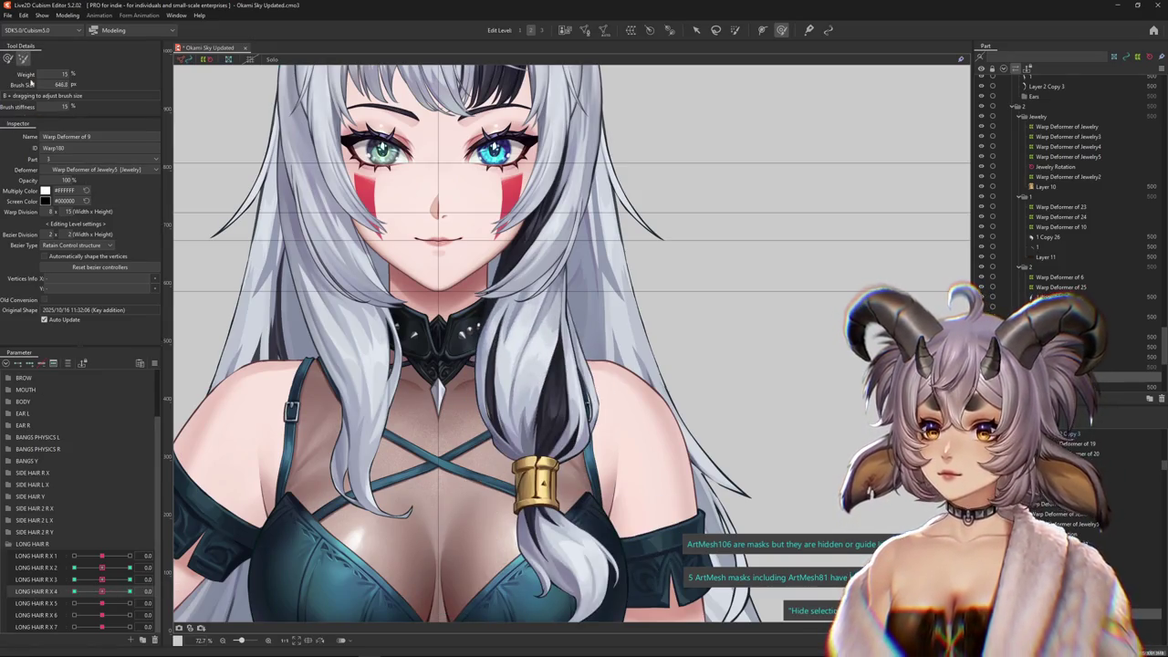
At LONG HAIR R X 4 = -1.0, push the braid and strand up-left, then check the 1.0 side
left_click_drag(102, 592, 74, 592)
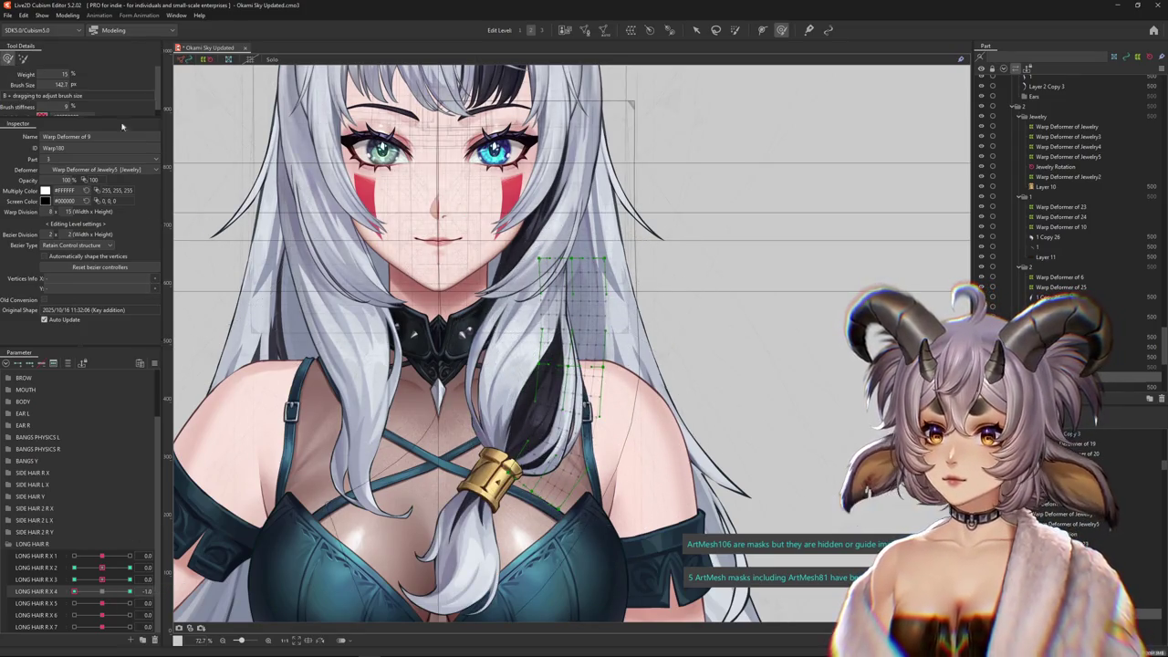
left_click_drag(573, 429, 527, 314)
mouse_move(84, 597)
left_mouse_down()
mouse_move(129, 592)
mouse_move(101, 591)
left_mouse_up()
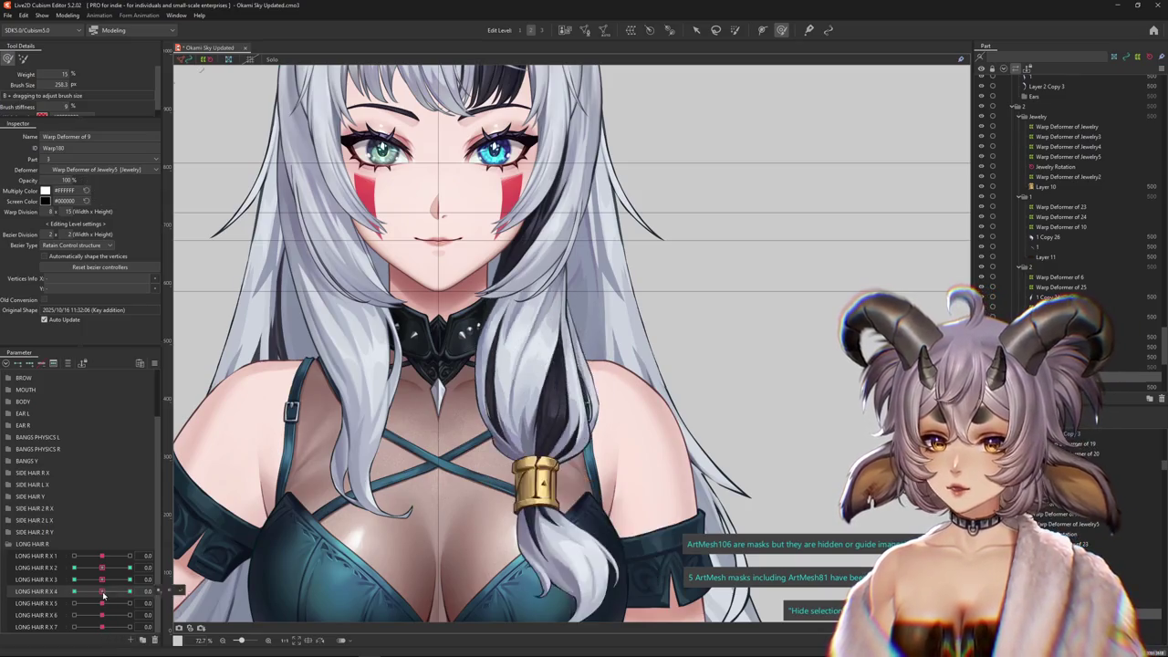
scroll(501, 419, "up", 2)
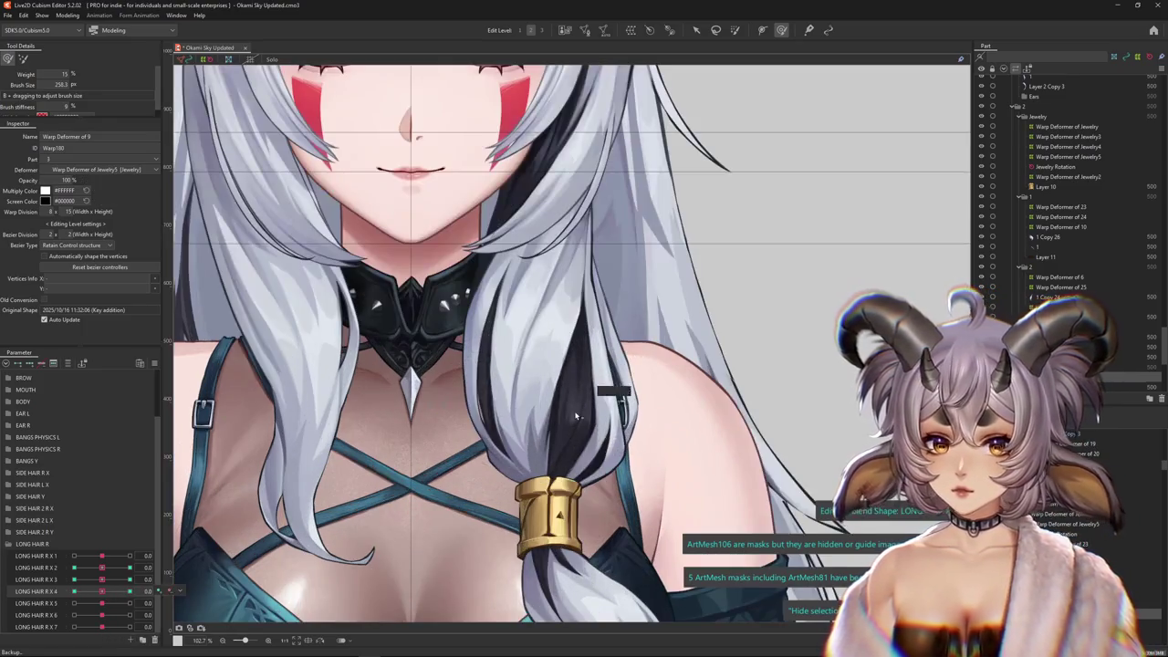
Select ArtMesh83, mesh 1, then Warp Deformer of 8 from the braid's overlap lists
right_click(591, 425)
left_click(664, 465)
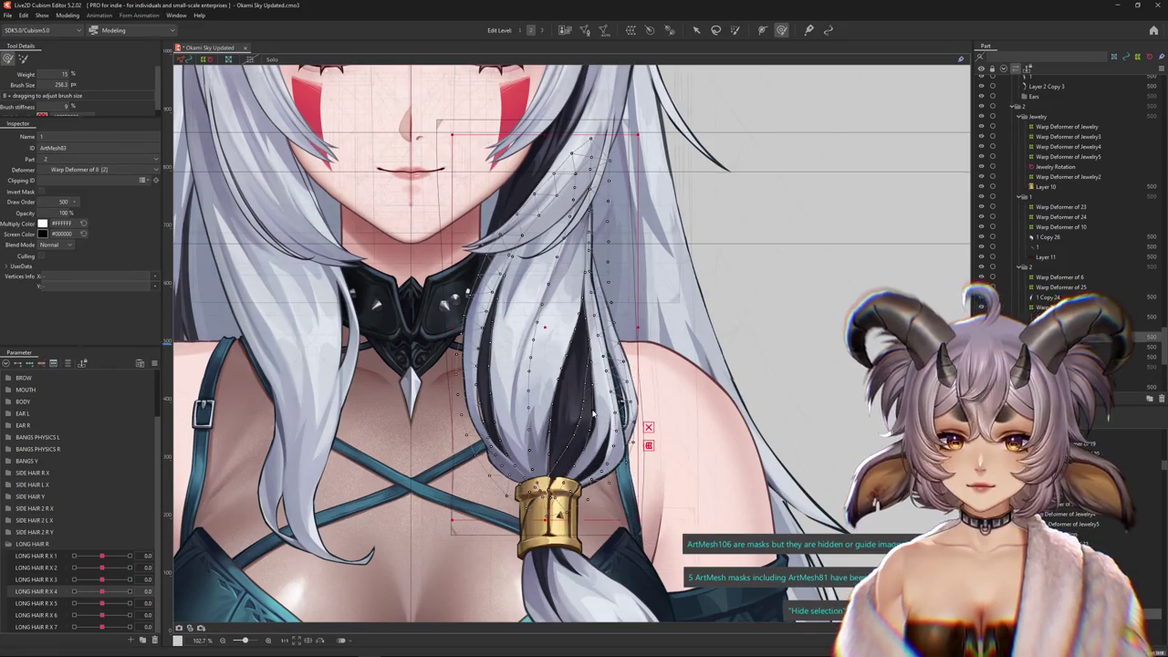
right_click(599, 428)
left_click(629, 473)
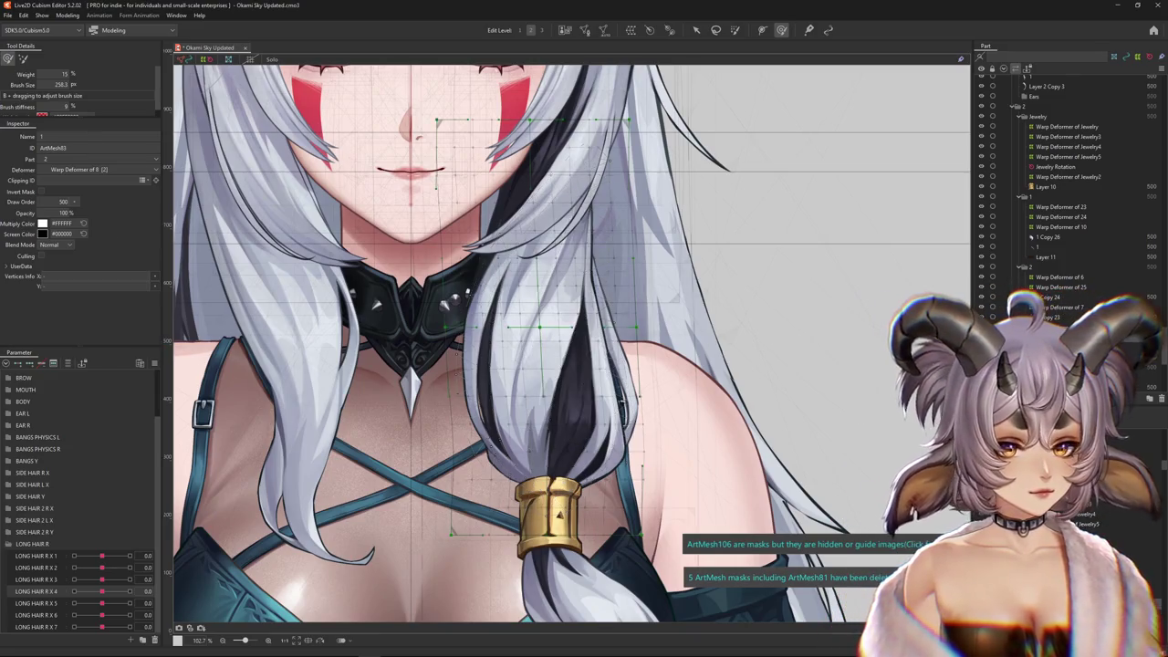
left_click(539, 325)
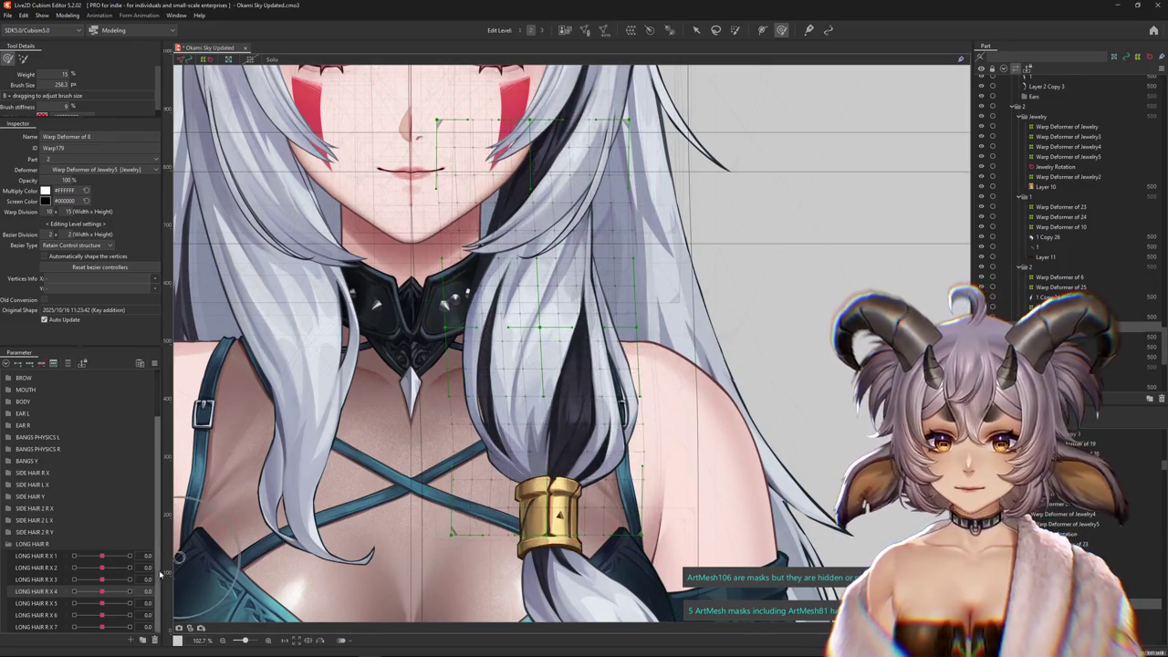
Preview LONG HAIR R X 3 at 1.0 and -1.0, reset it to 0.0, and lightly sculpt the strands
left_click(107, 581)
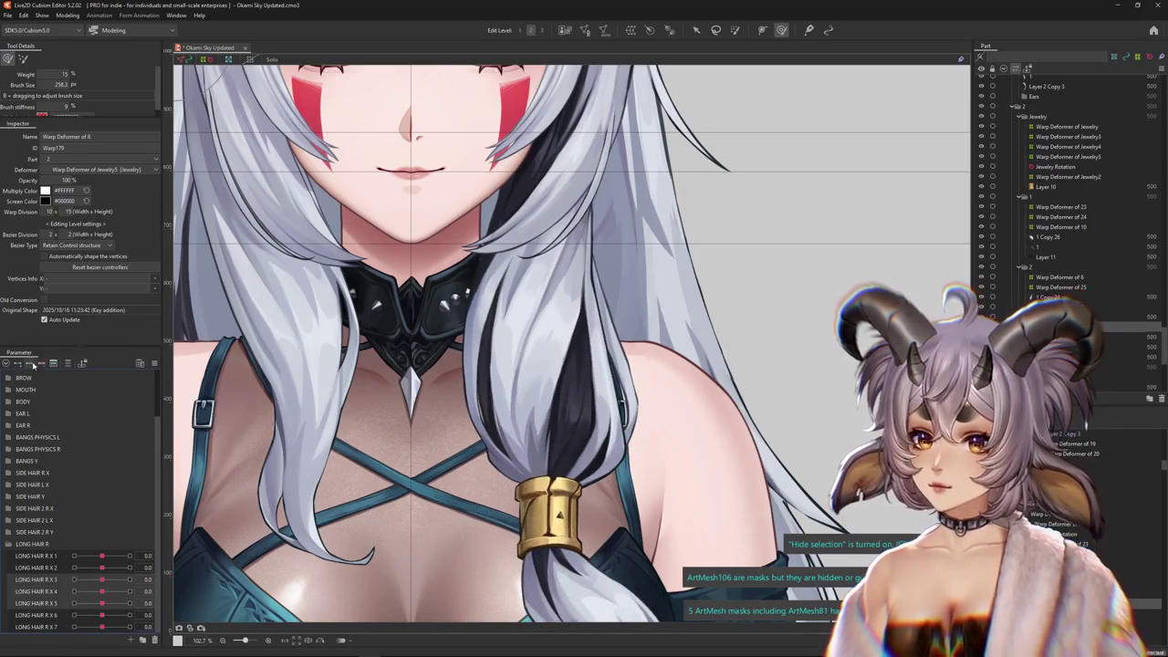
left_click_drag(102, 580, 178, 571)
left_click_drag(554, 317, 537, 291)
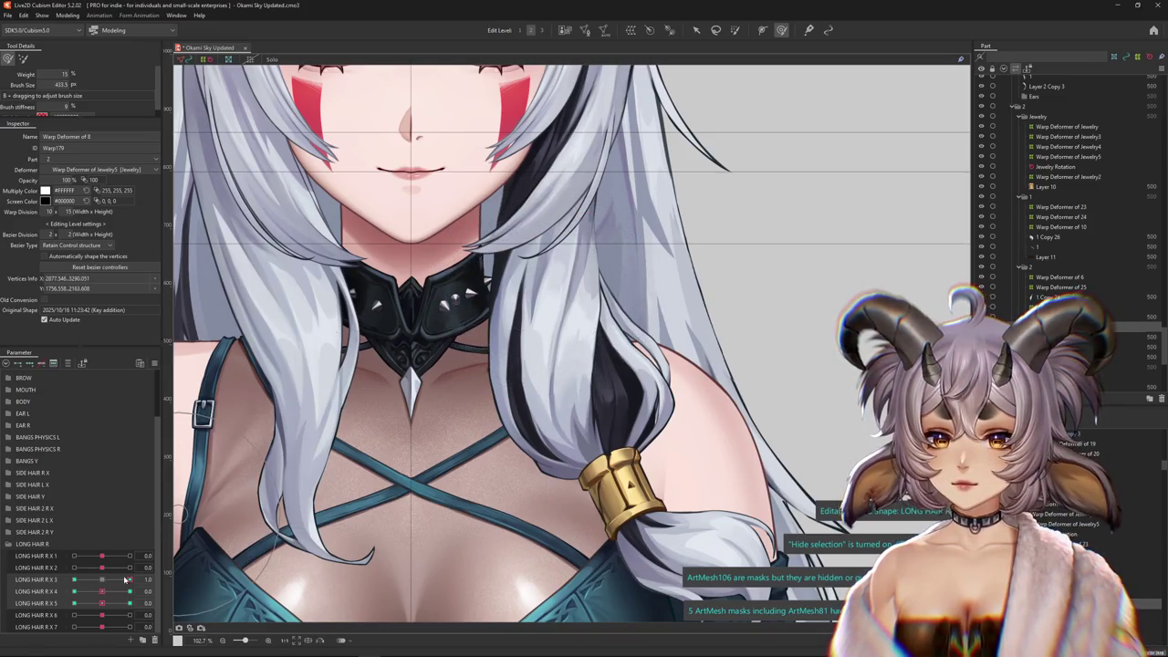
left_click_drag(125, 580, 71, 580)
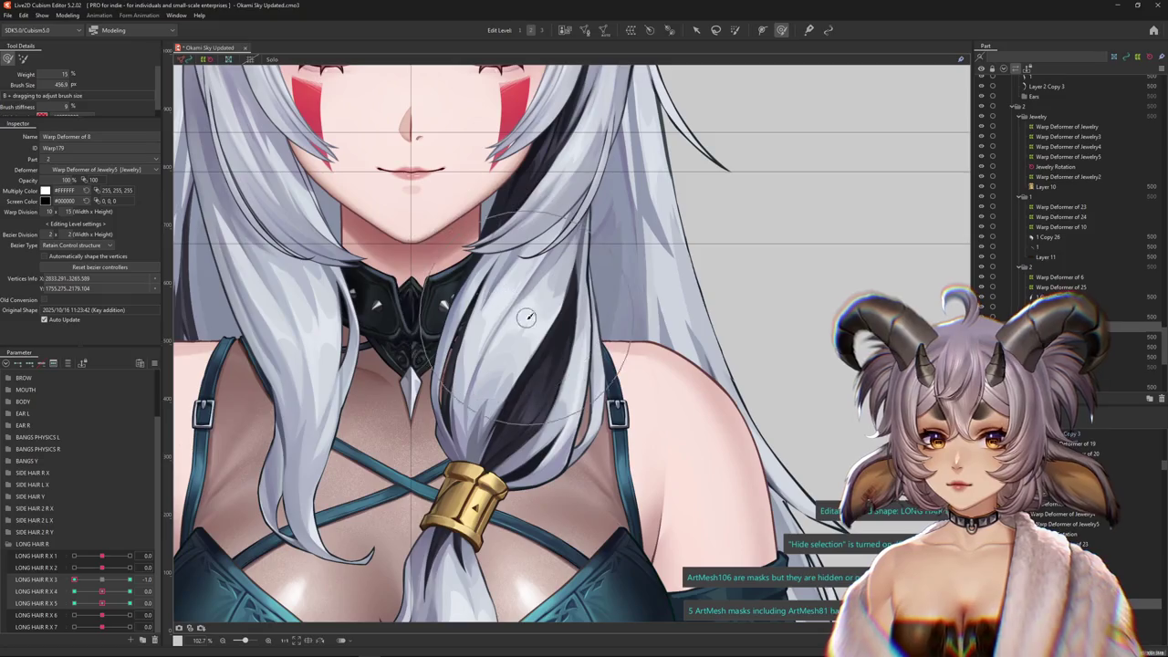
mouse_move(74, 579)
left_mouse_down()
mouse_move(101, 595)
mouse_move(129, 591)
mouse_move(74, 591)
left_mouse_up()
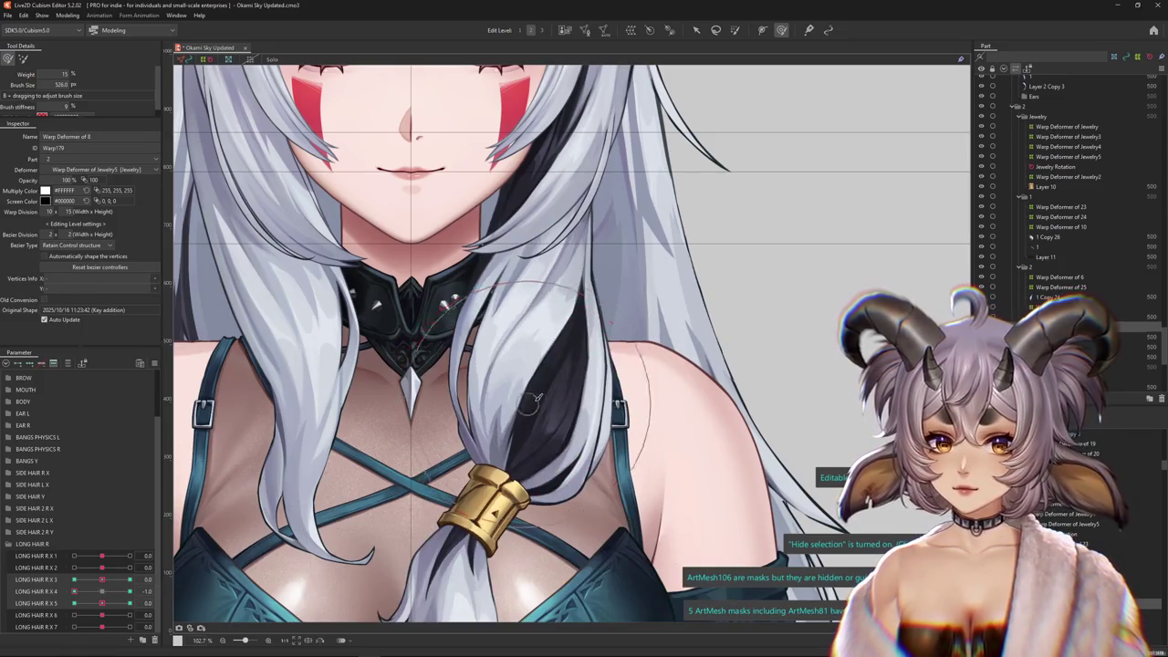
left_click_drag(534, 374, 537, 392)
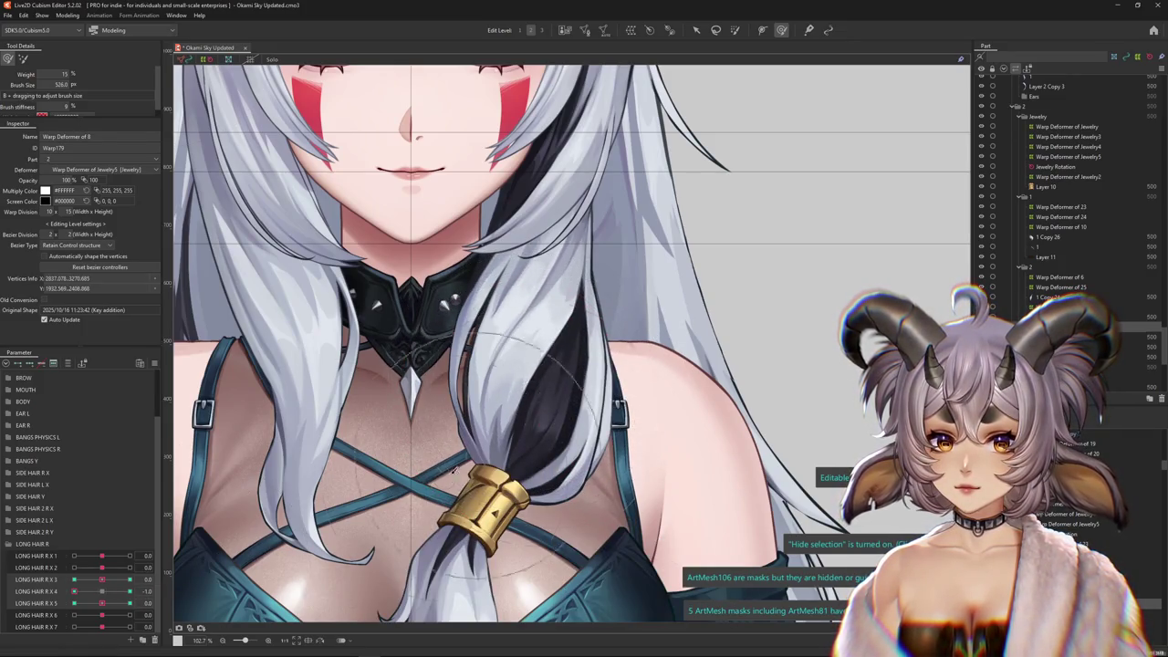
Swing the braid with LONG HAIR R X 4, then set LONG HAIR R X 5 to -1.0 and back to 0
mouse_move(74, 591)
left_mouse_down()
mouse_move(74, 603)
mouse_move(129, 603)
left_mouse_up()
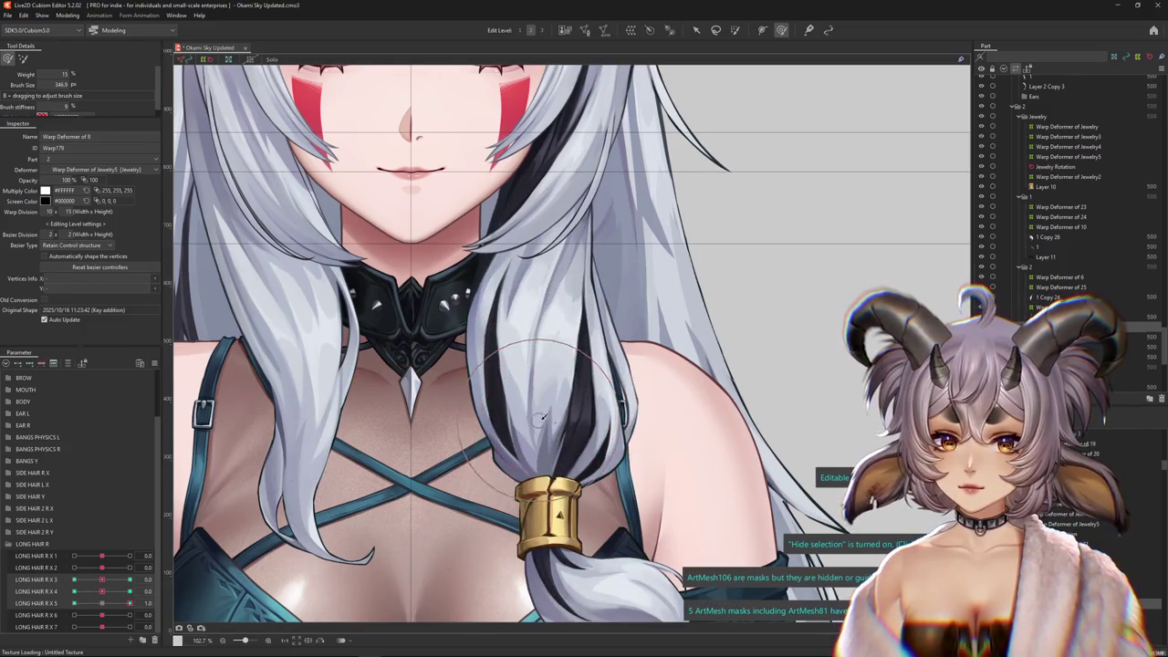
left_click_drag(130, 603, 74, 603)
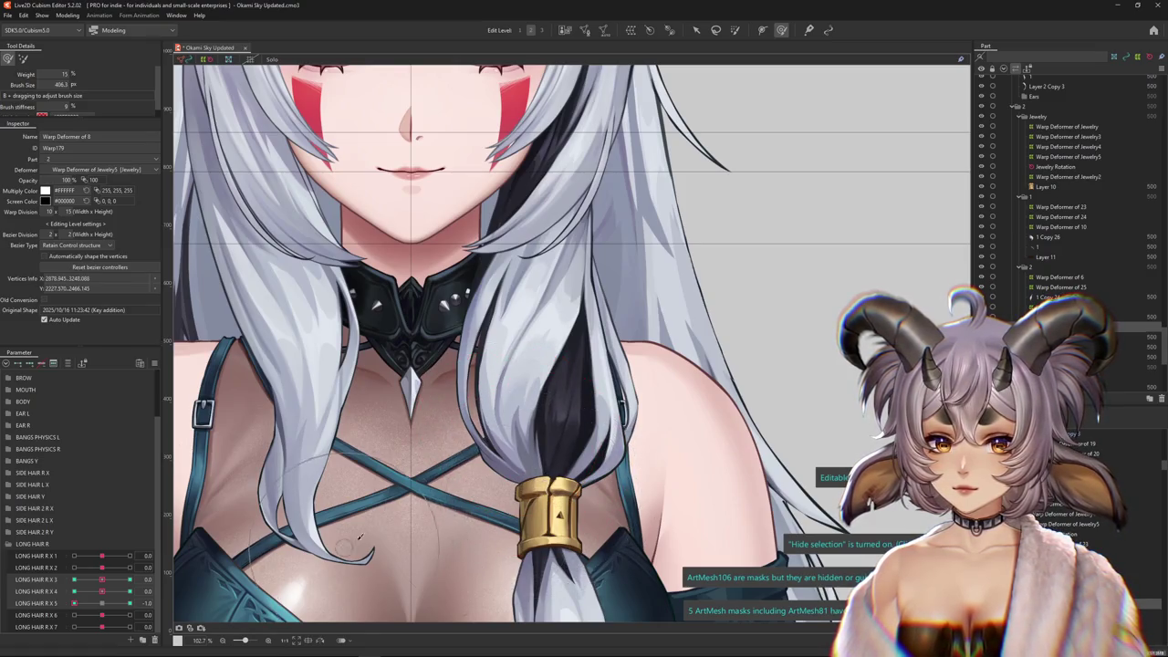
left_click_drag(80, 607, 110, 600)
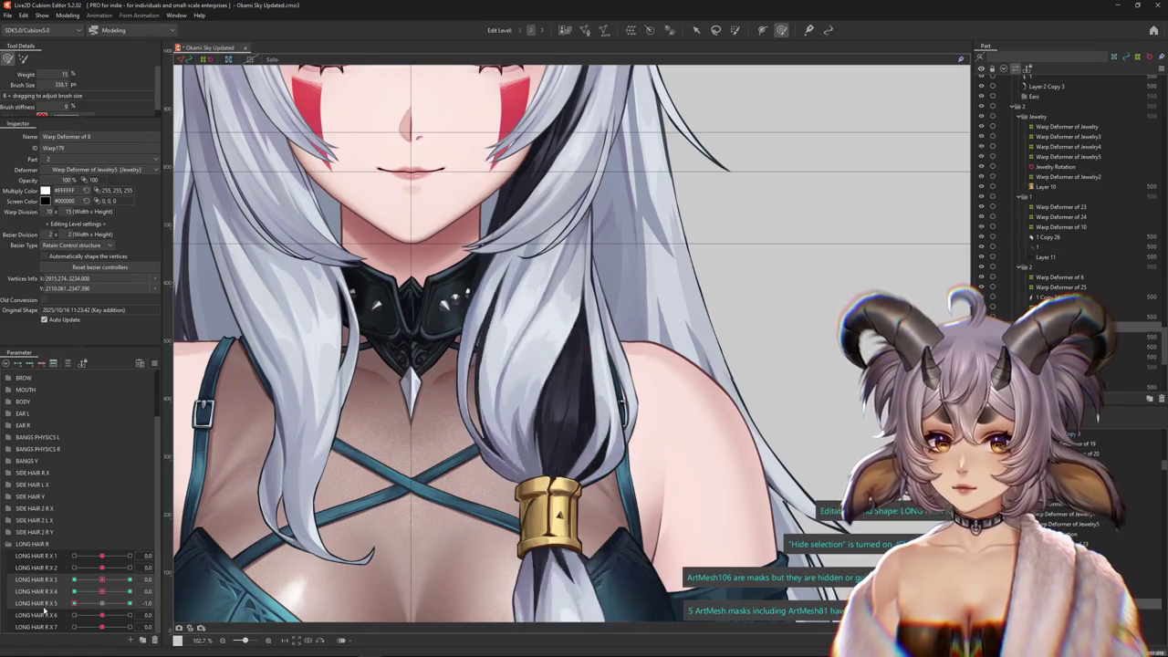
left_click(96, 16)
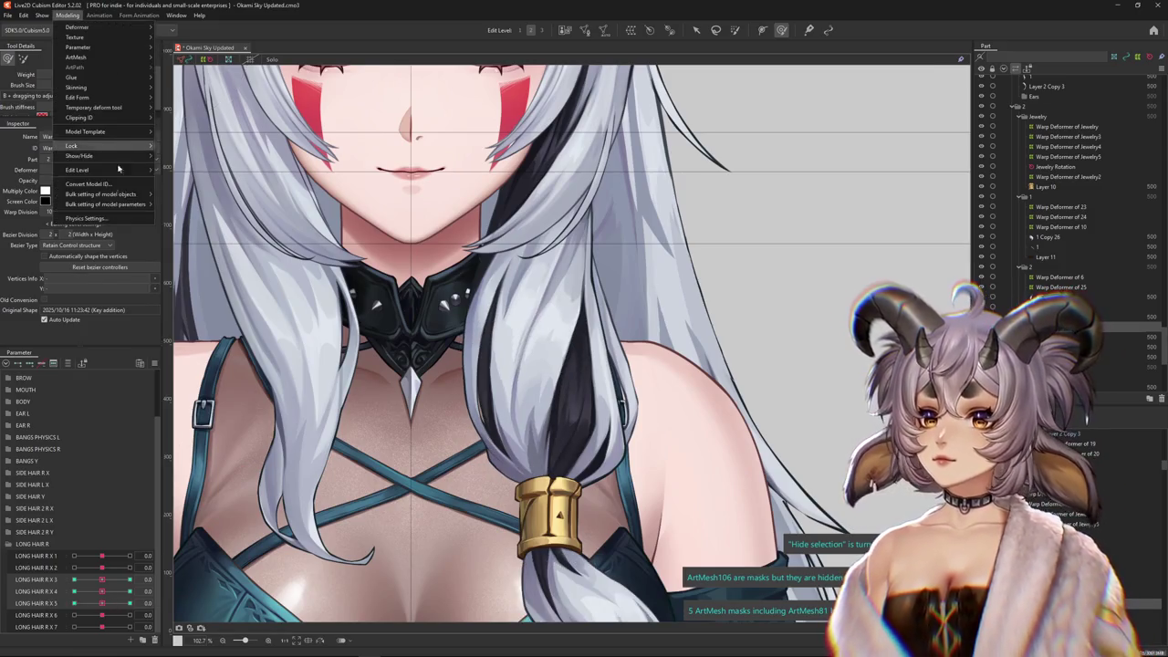
left_click(105, 192)
left_click_drag(764, 227, 587, 357)
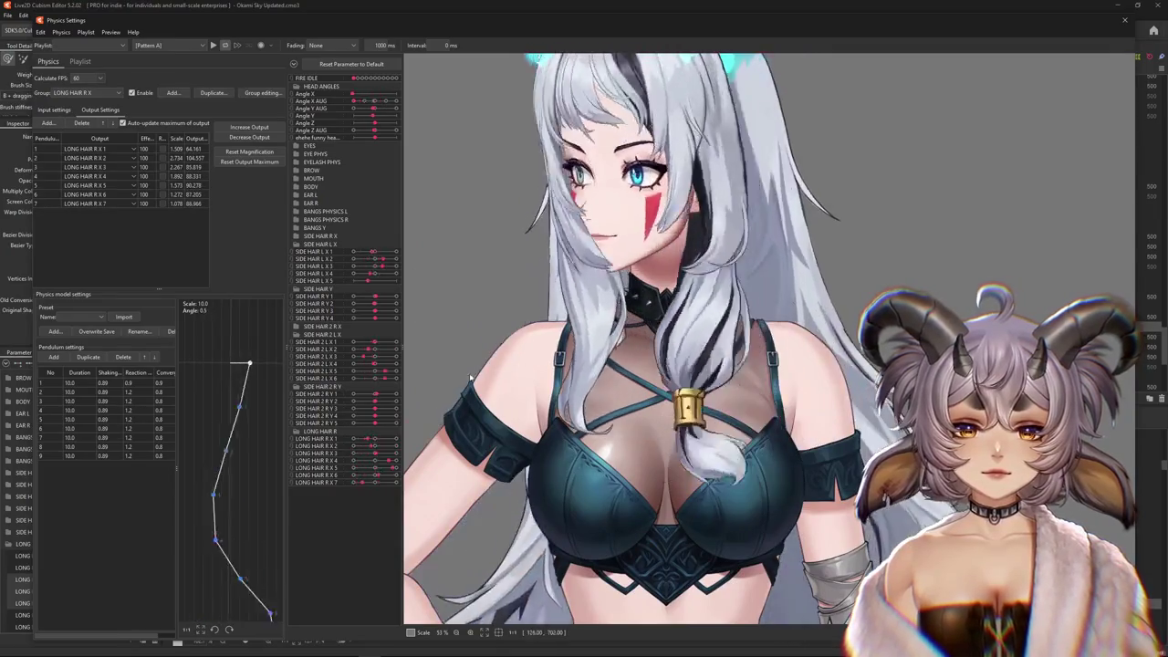
left_click_drag(587, 356, 494, 374)
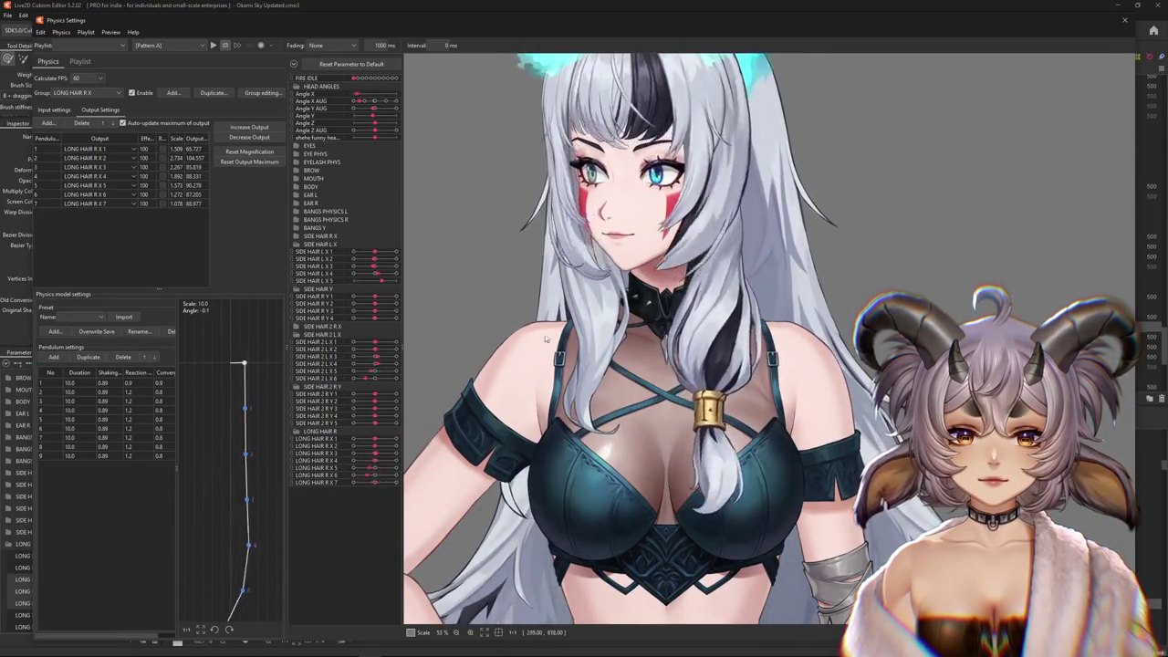
scroll(495, 374, "up", 3)
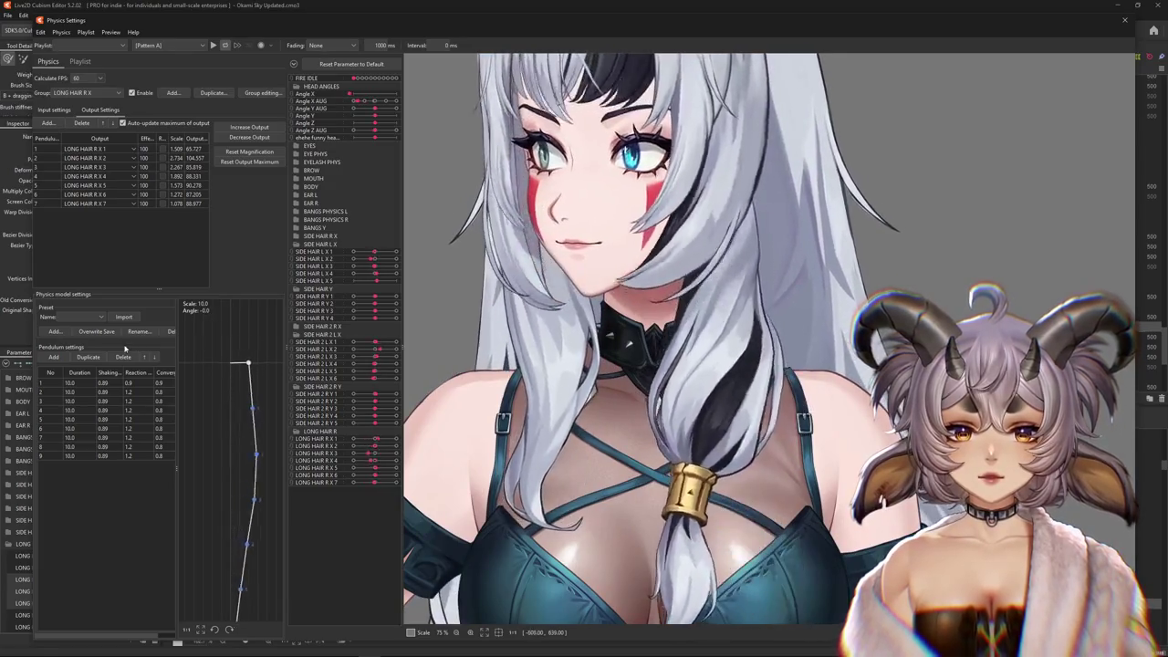
left_click_drag(374, 340, 911, 267)
mouse_move(935, 456)
left_mouse_down()
mouse_move(807, 150)
mouse_move(448, 356)
mouse_move(746, 374)
left_mouse_up()
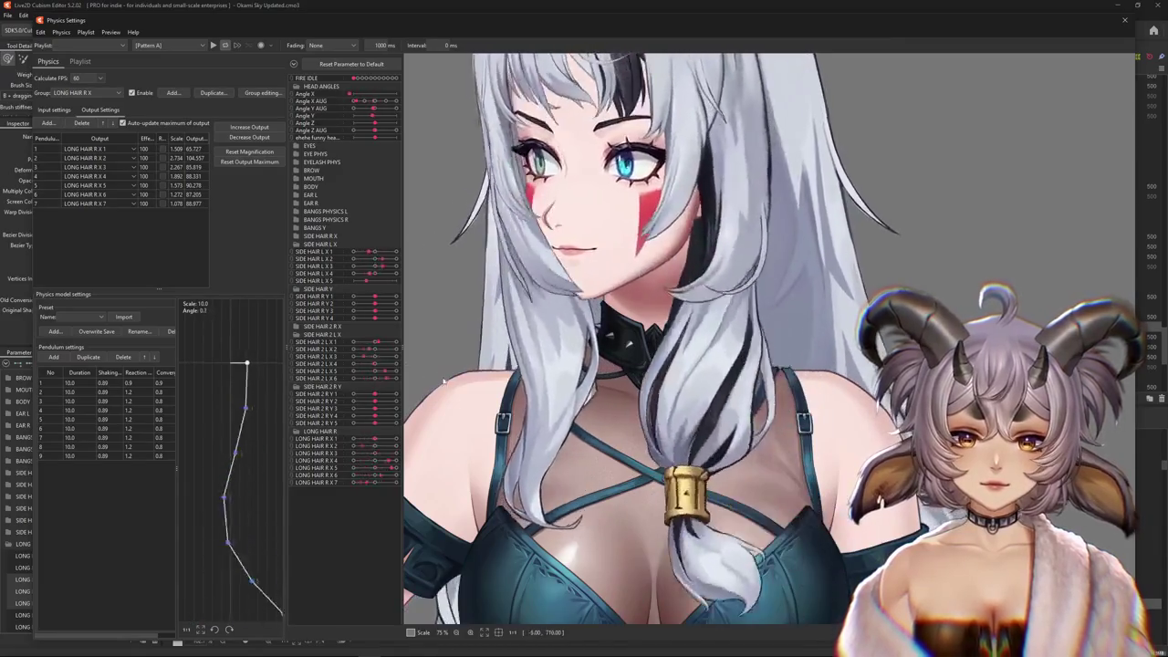
left_click_drag(746, 374, 684, 639)
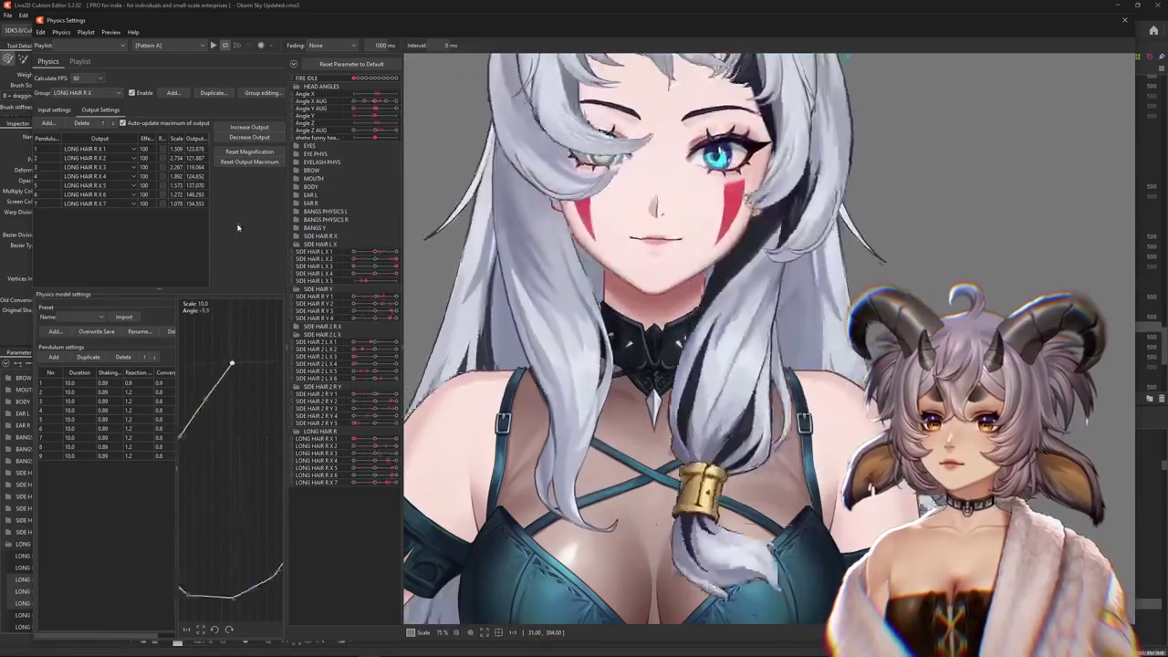
mouse_move(617, 349)
left_mouse_down()
mouse_move(516, 424)
mouse_move(803, 417)
left_mouse_up()
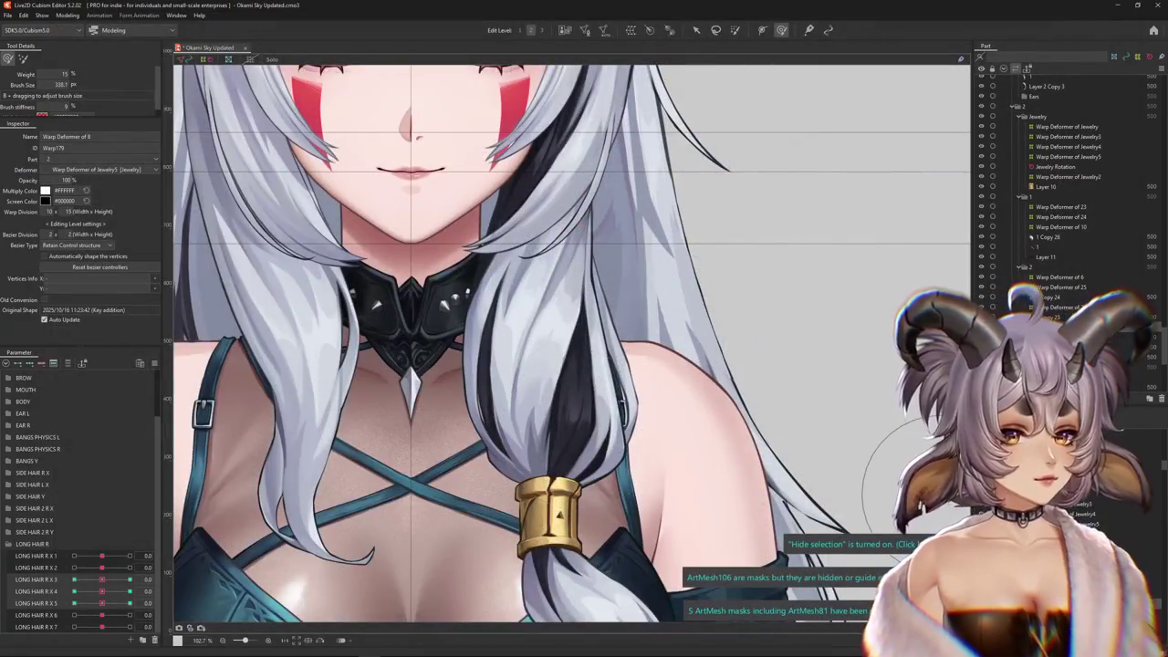
left_click(579, 429)
Show only the jewelry warp's linked parameters and reshape it near the chin at Angle X AUG +30
left_click(155, 363)
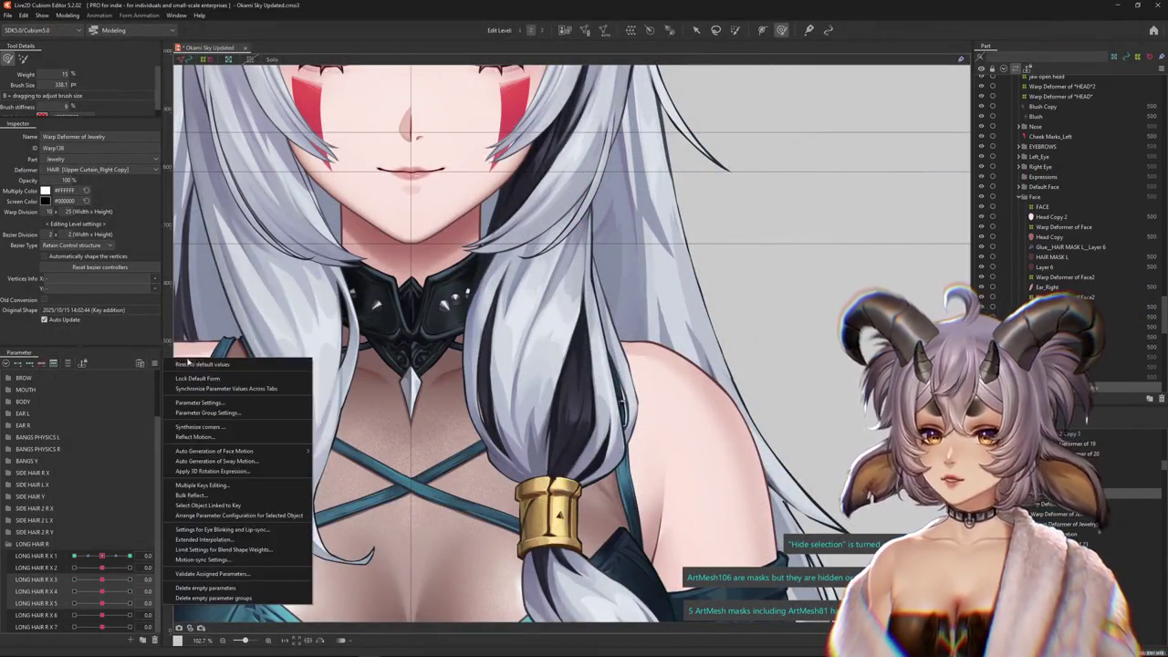
left_click(210, 364)
left_click_drag(101, 376, 129, 376)
scroll(608, 295, "down", 2)
scroll(608, 294, "down", 1)
mouse_move(564, 323)
left_mouse_down()
mouse_move(565, 296)
mouse_move(562, 337)
left_mouse_up()
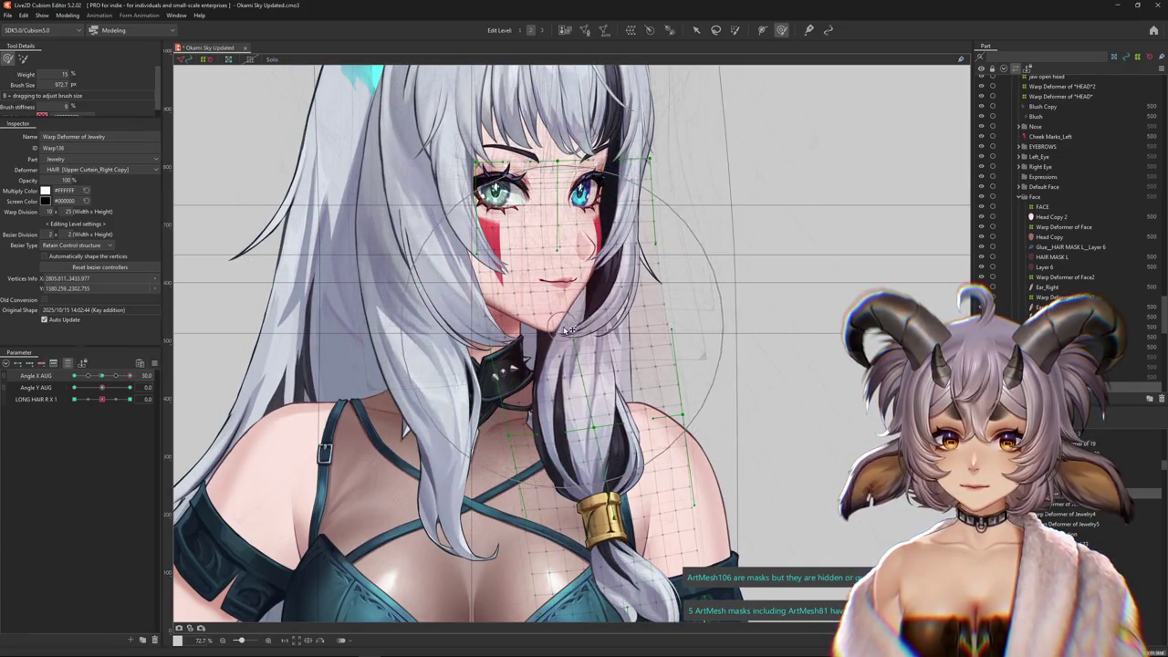
Hide the grid, set Angle X AUG to -30, and resize the Deform Brush with lower stiffness
key("ctrl+h")
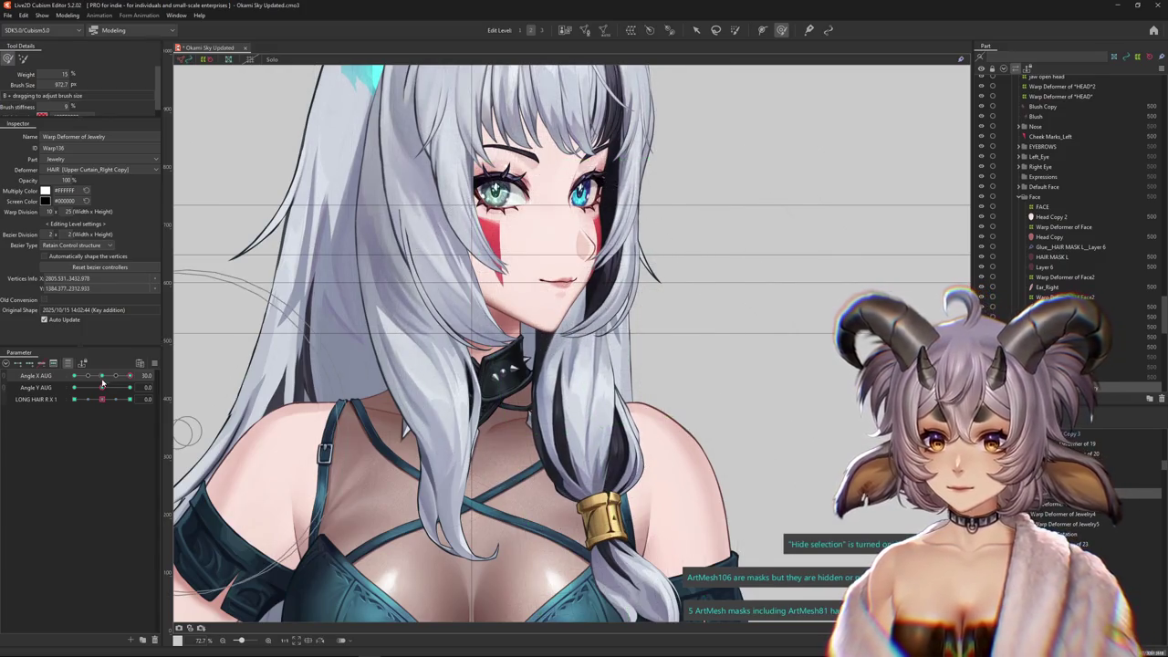
left_click_drag(102, 376, 74, 376)
left_click(24, 58)
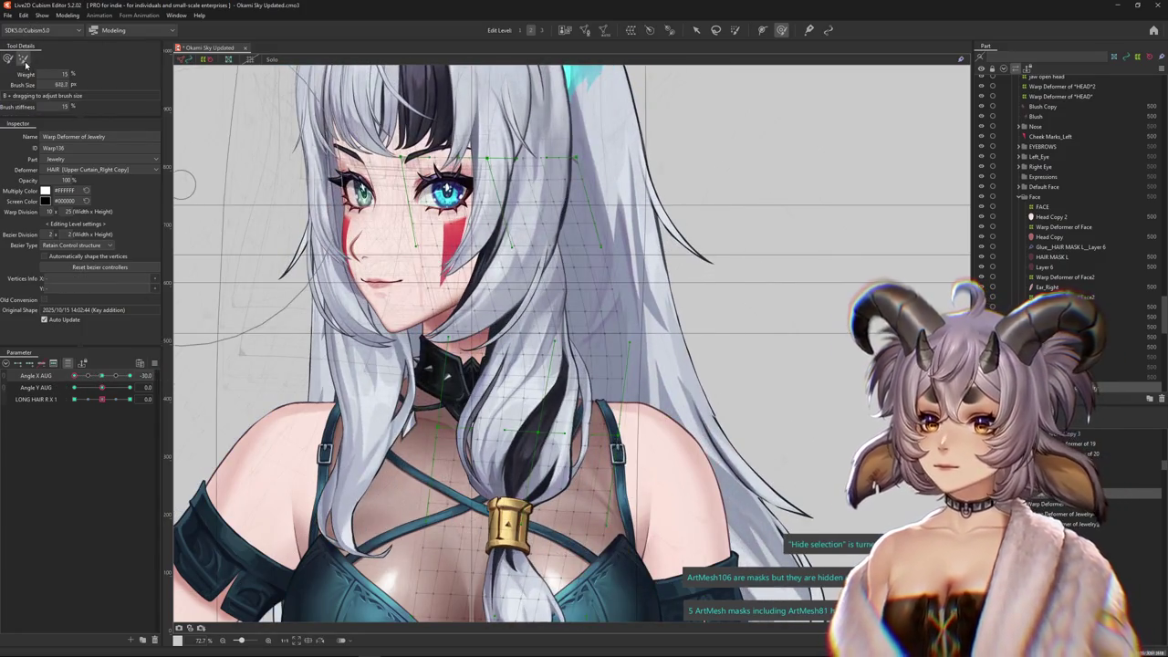
left_click_drag(492, 246, 547, 246)
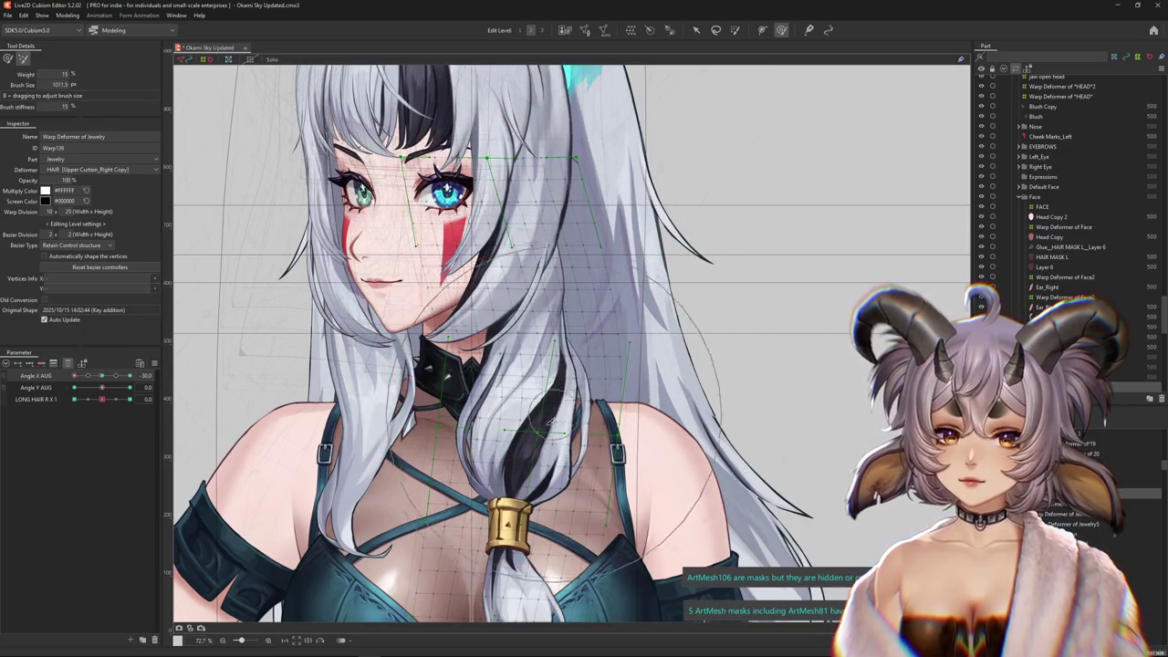
left_click_drag(550, 421, 475, 322)
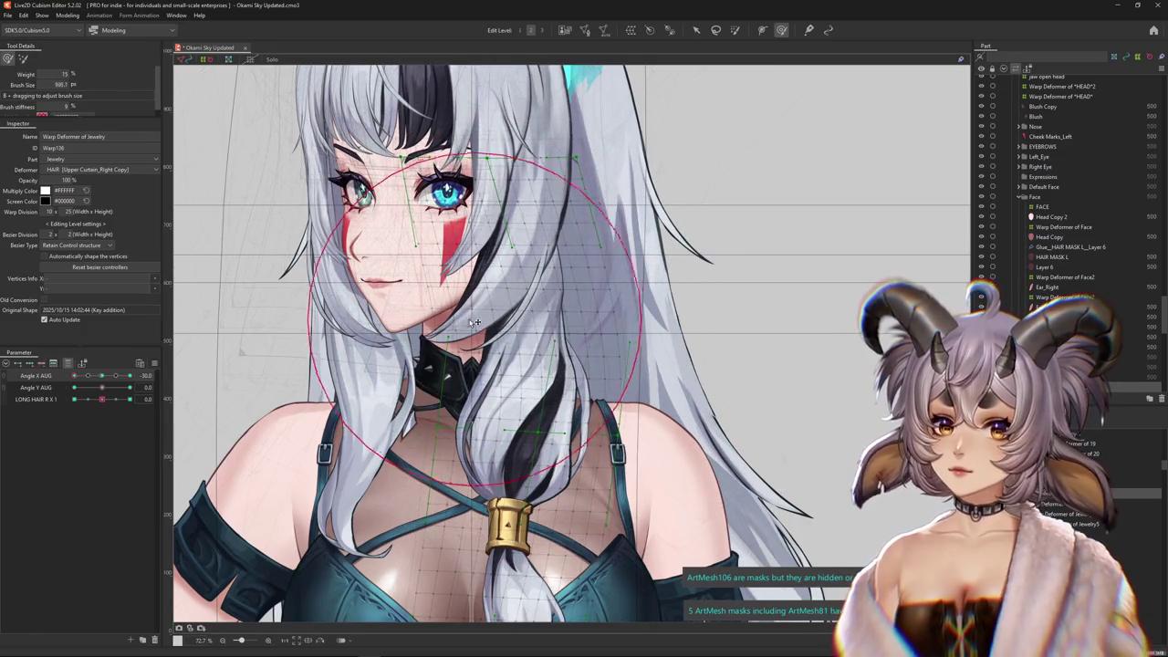
mouse_move(73, 375)
left_mouse_down()
mouse_move(101, 376)
mouse_move(72, 377)
left_mouse_up()
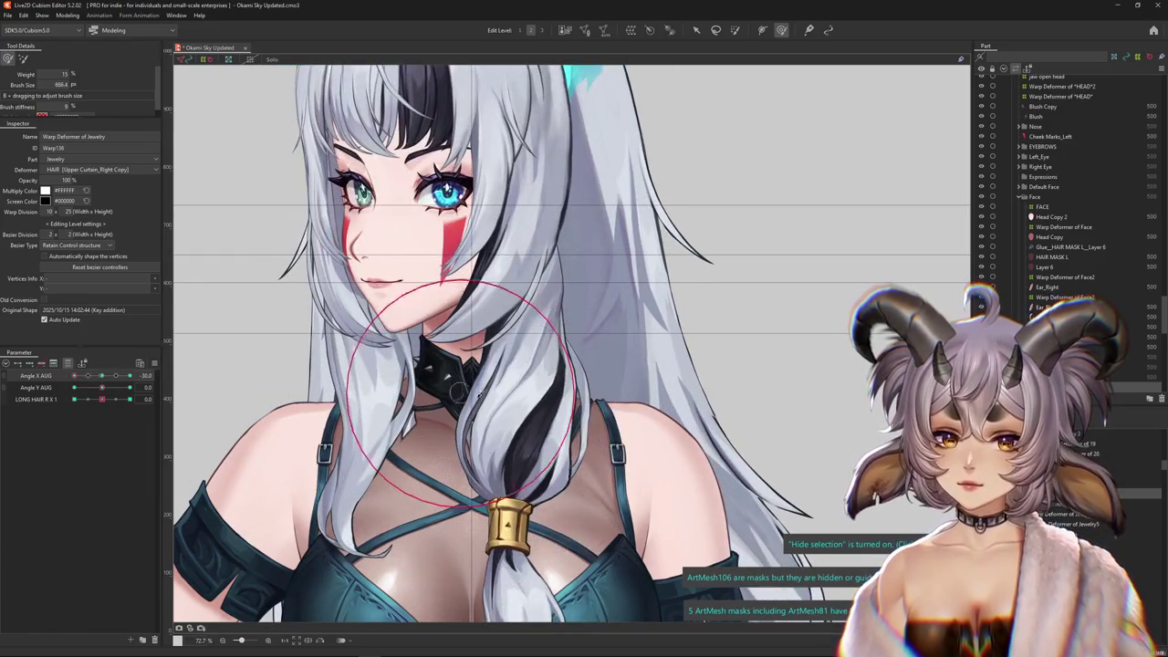
Select the LONG HAIR R X 1 parameter and list the objects under the hair
left_click(37, 399)
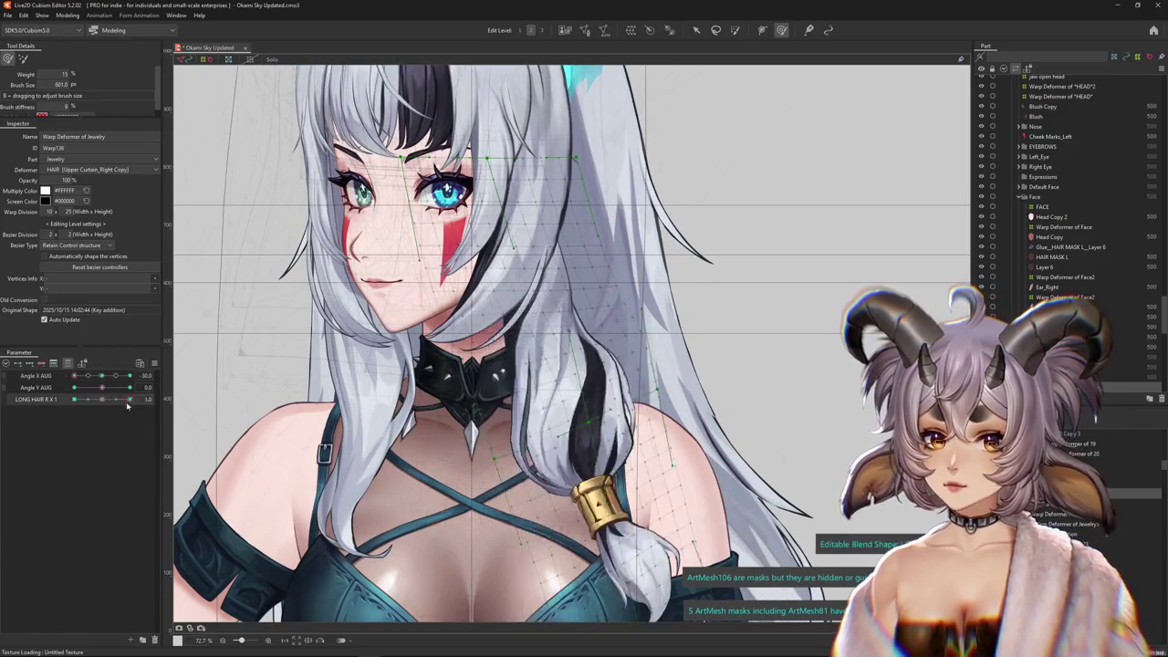
right_click(160, 356)
mouse_move(74, 376)
left_mouse_down()
mouse_move(101, 376)
mouse_move(74, 376)
left_mouse_up()
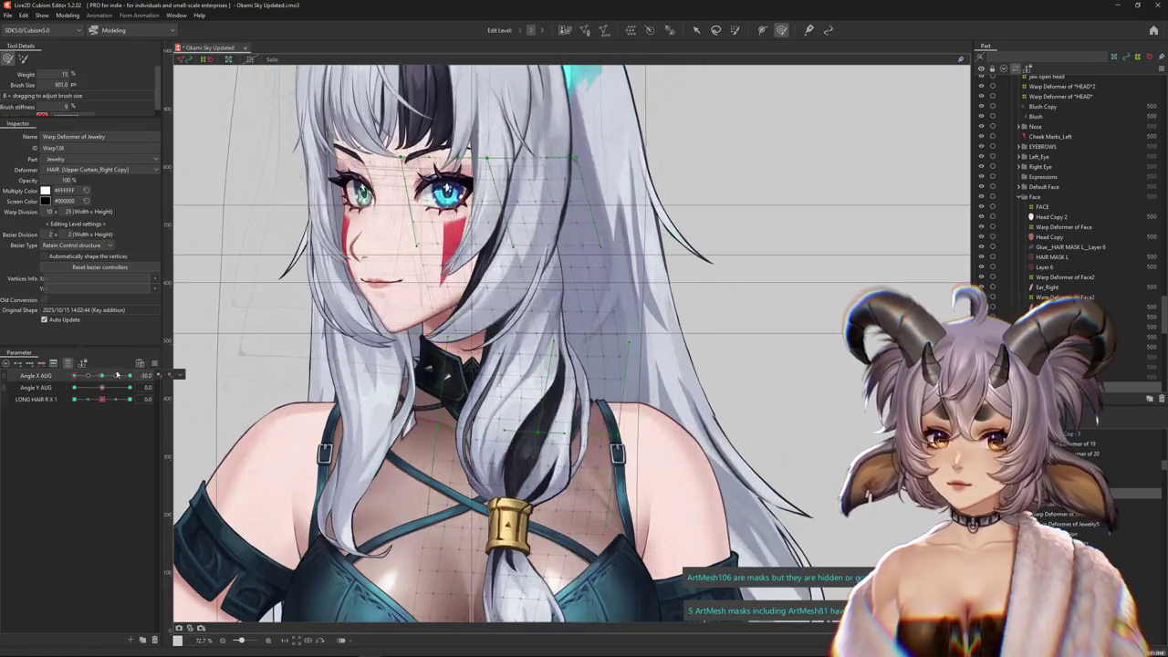
scroll(599, 401, "up", 3)
right_click(599, 403)
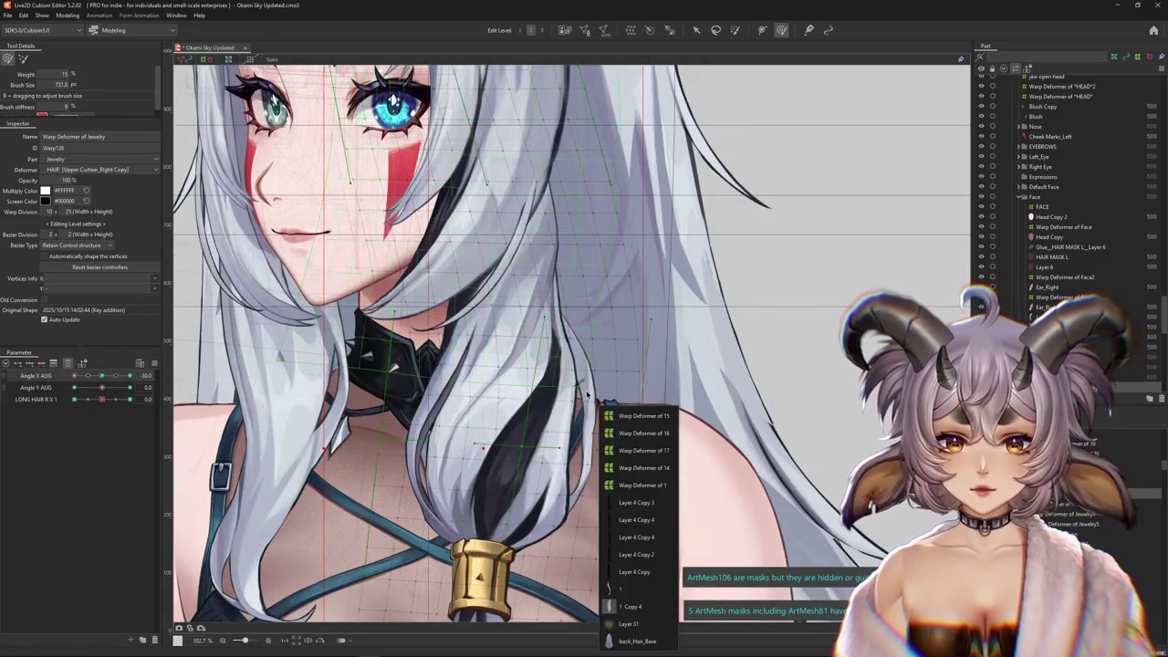
Try the hair strand warp deformers and preview the hair at Angle X AUG 30 with the grid hidden
left_click(629, 589)
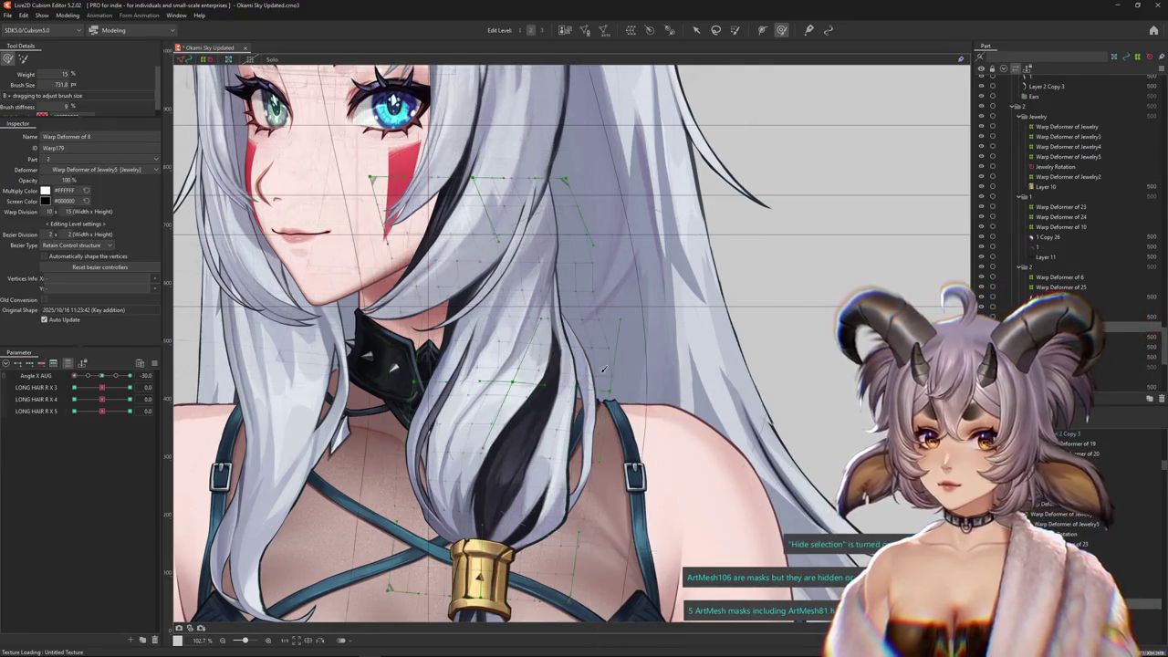
key("b")
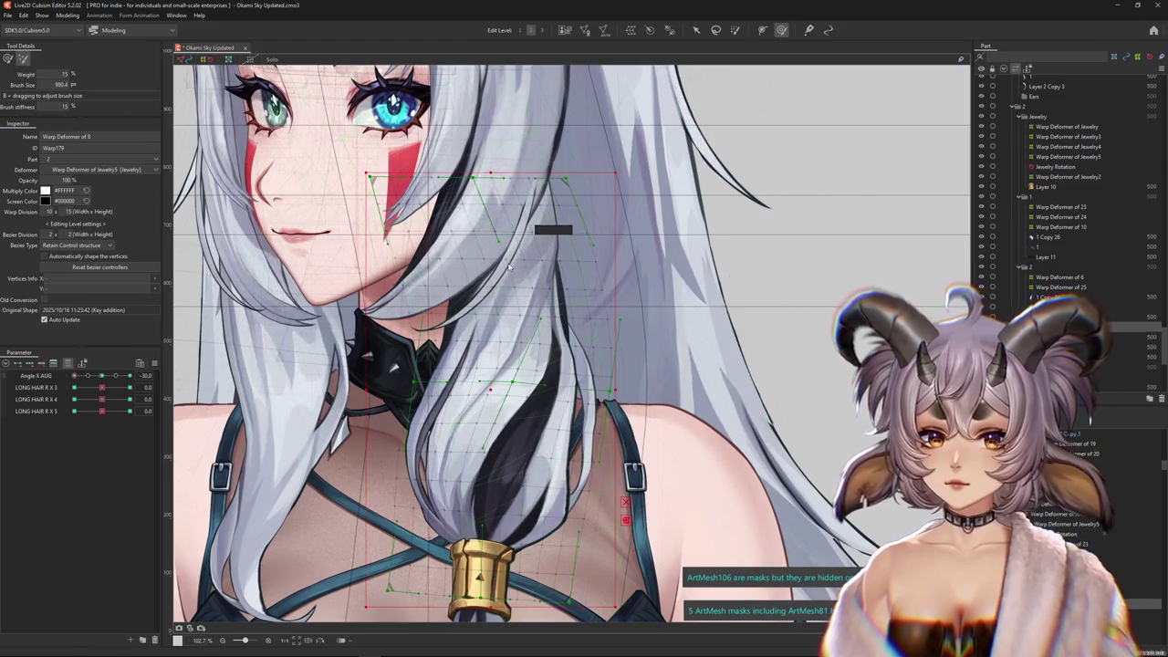
left_click(493, 283)
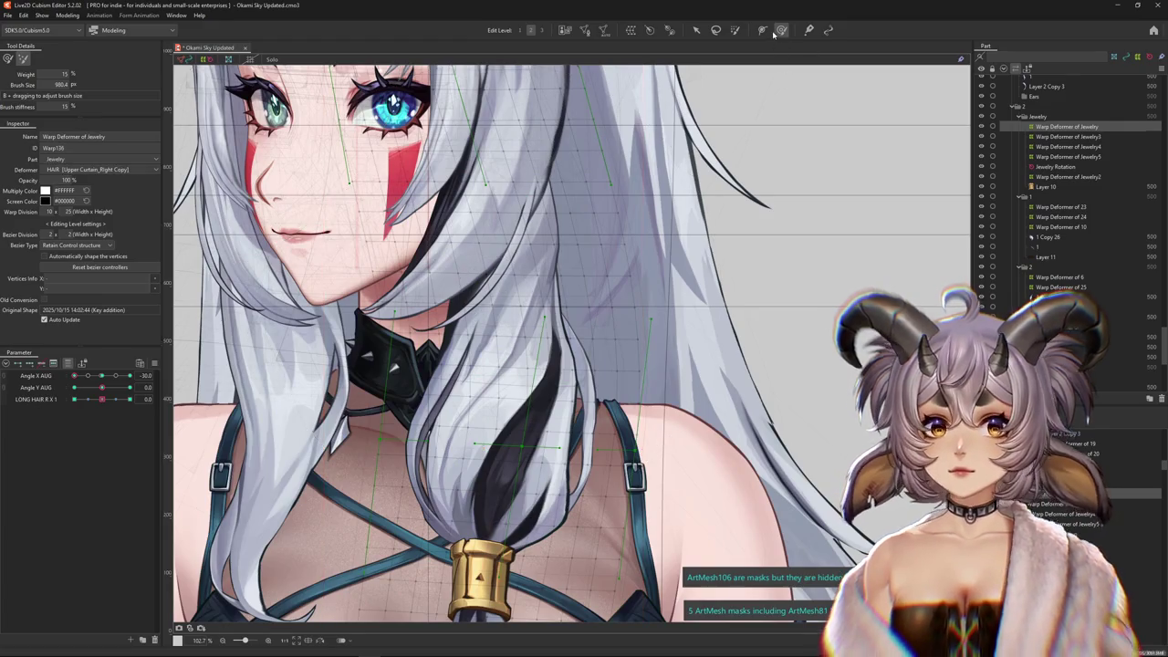
left_click(1123, 375)
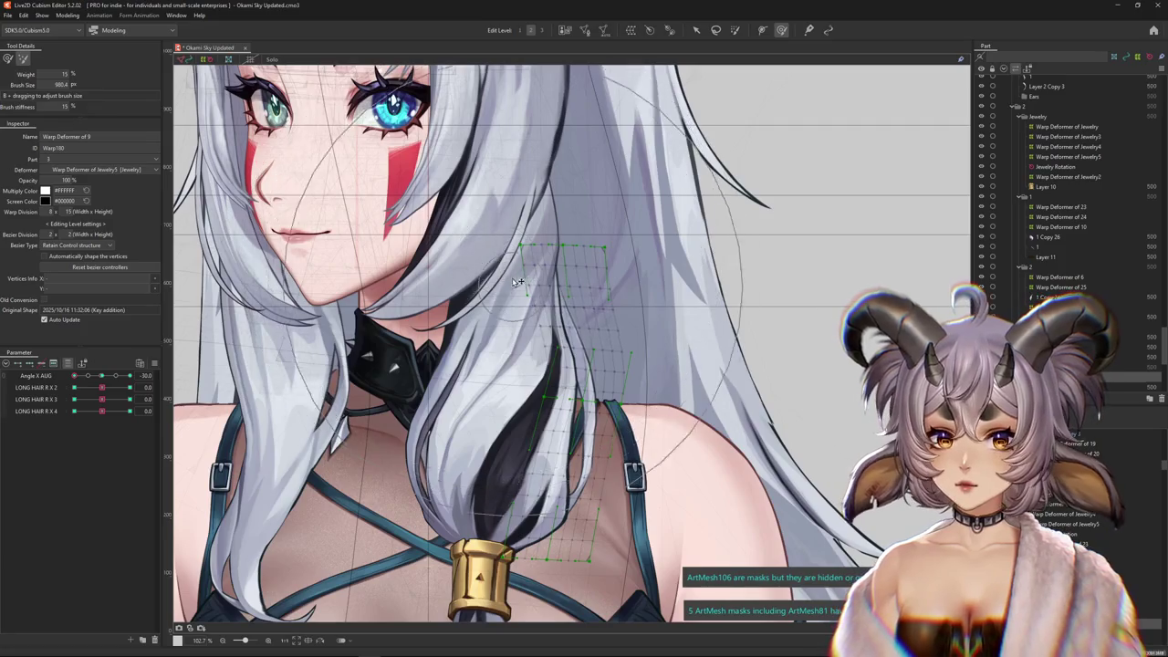
left_click_drag(113, 377, 164, 380)
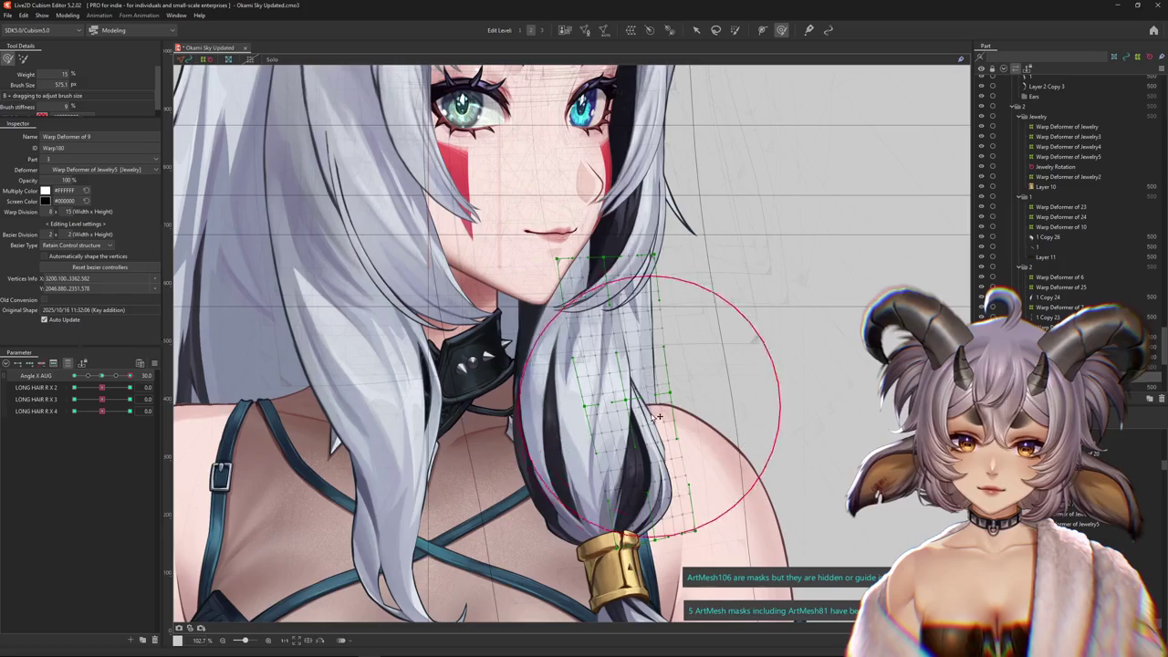
key("ctrl+h")
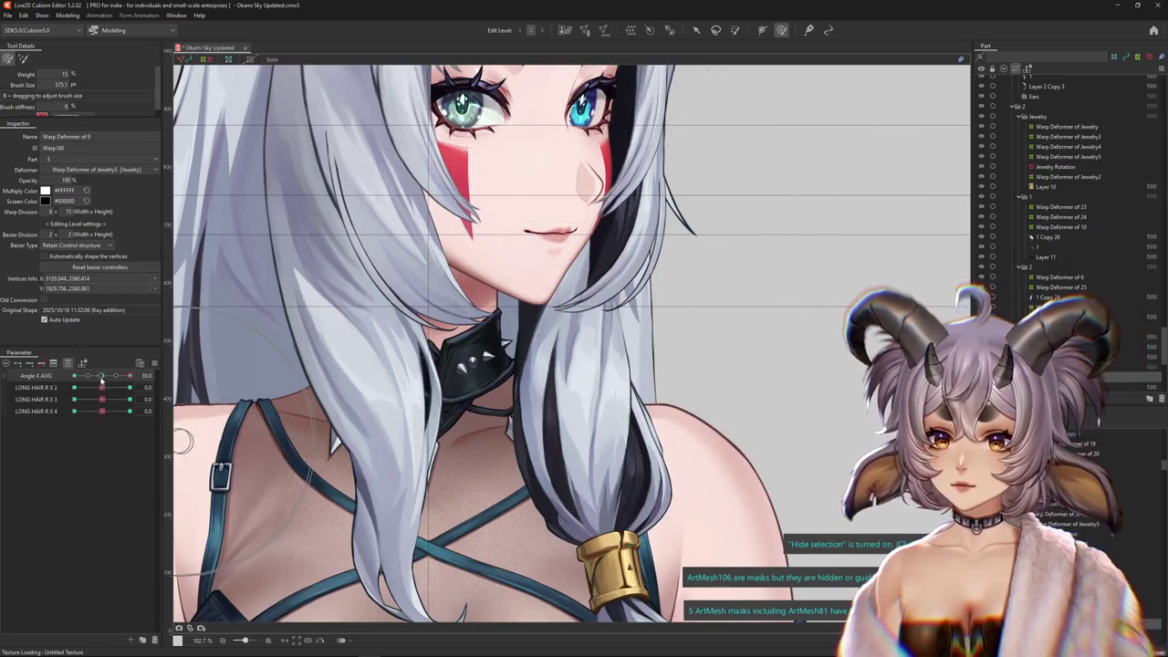
left_click(101, 377)
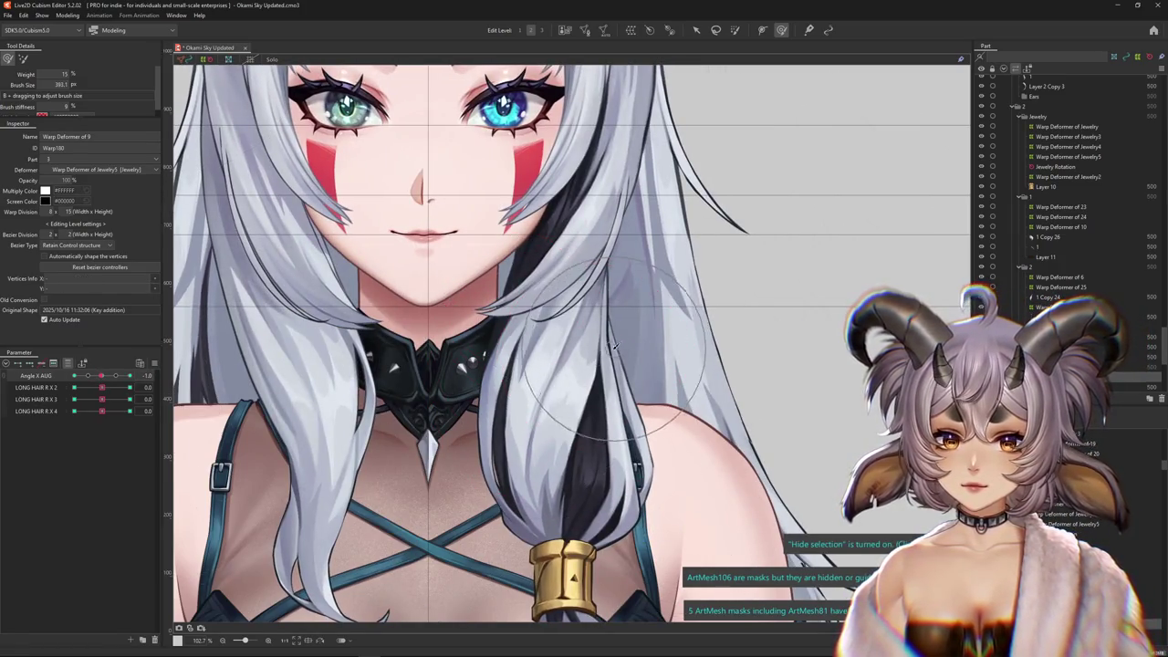
Reshape the strand above the shoulder, then select Warp Deformer of 6 at Angle X AUG -30
left_click_drag(615, 347, 605, 375)
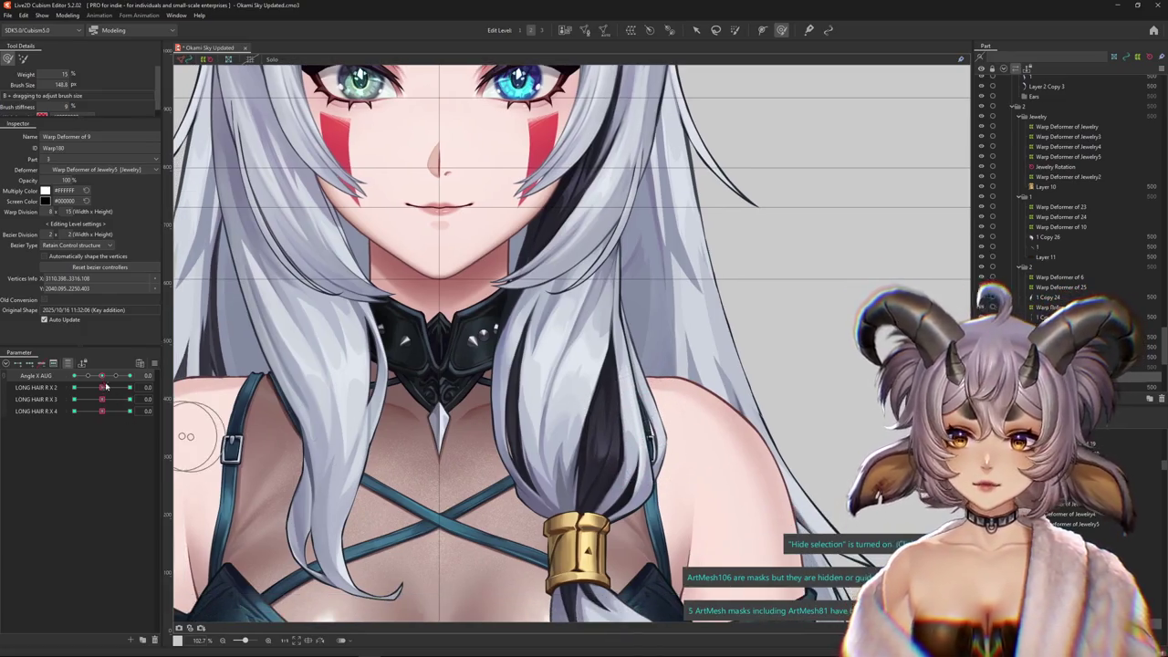
left_click_drag(101, 376, 53, 376)
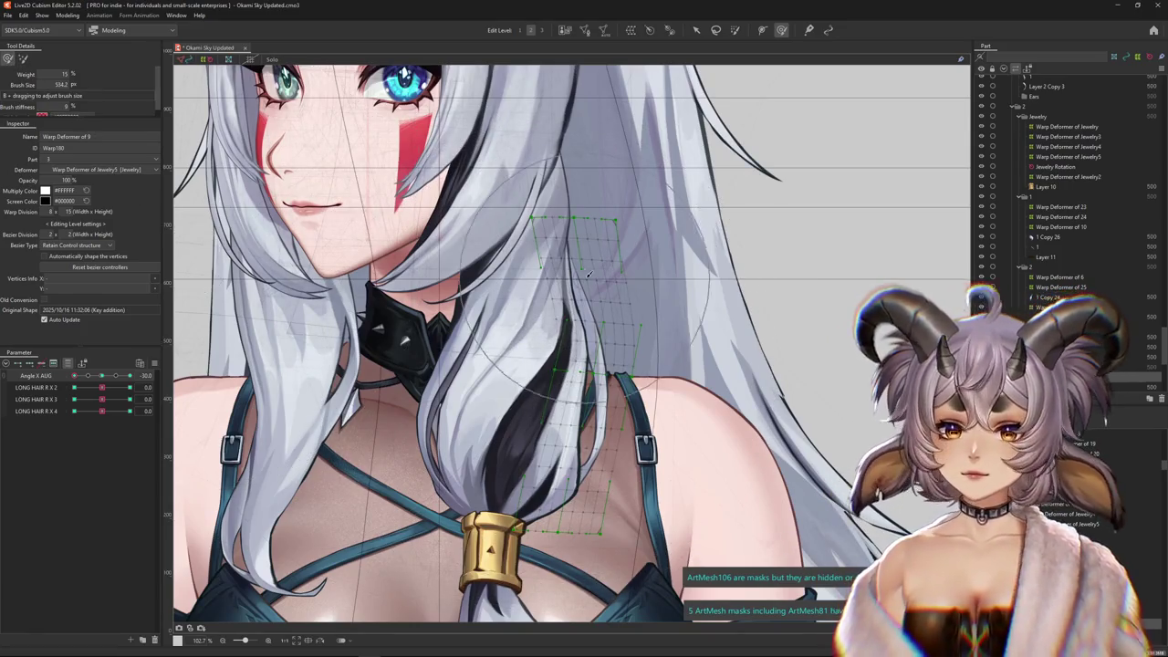
key("ctrl+a")
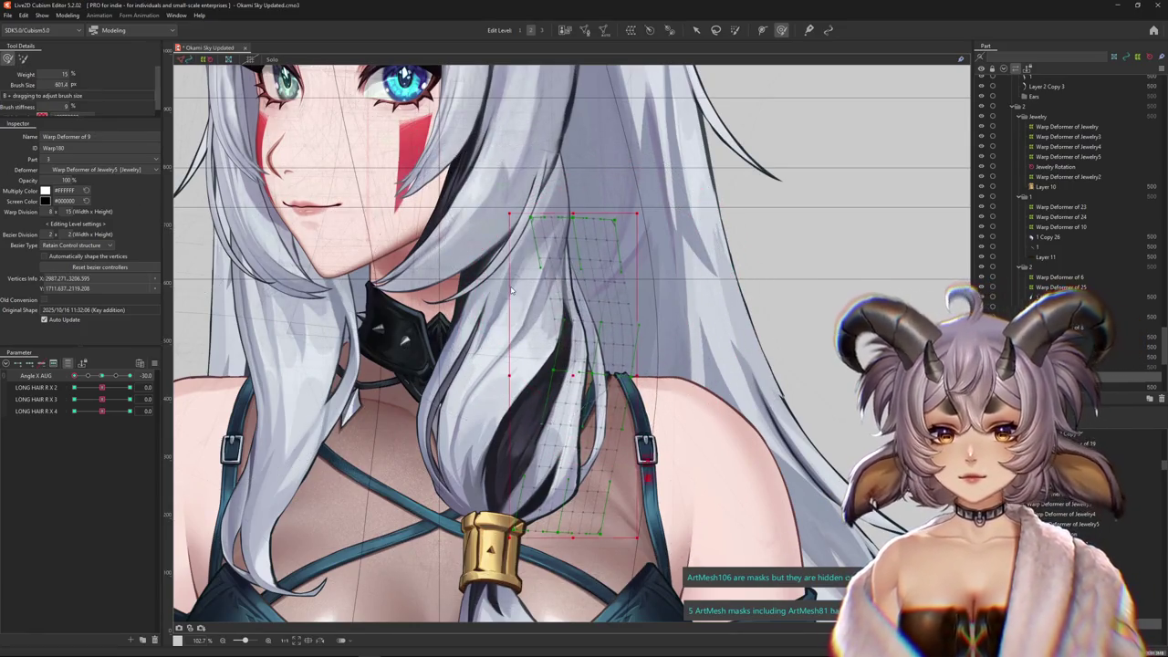
right_click(524, 299)
left_click(560, 417)
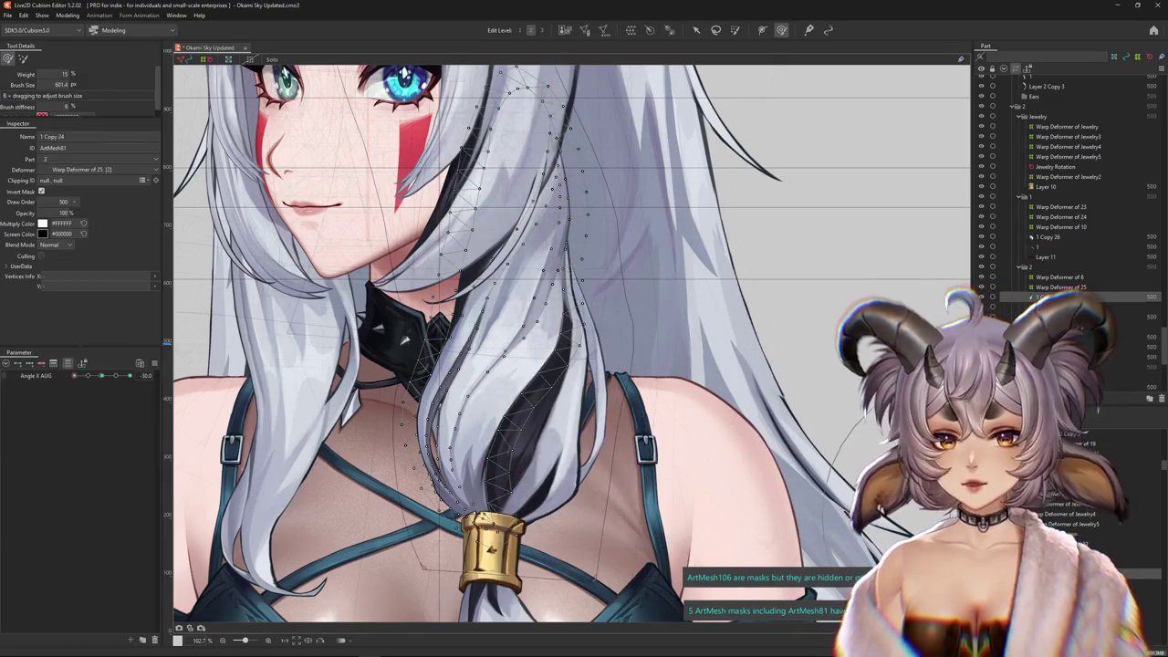
left_click(1059, 286)
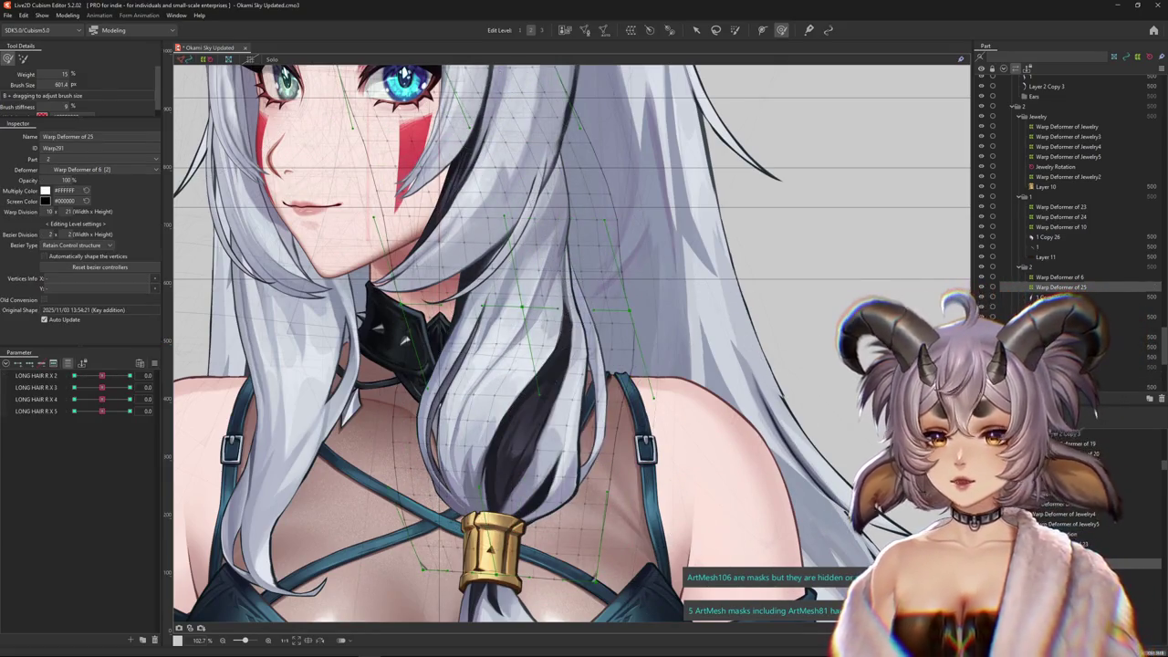
left_click(1058, 277)
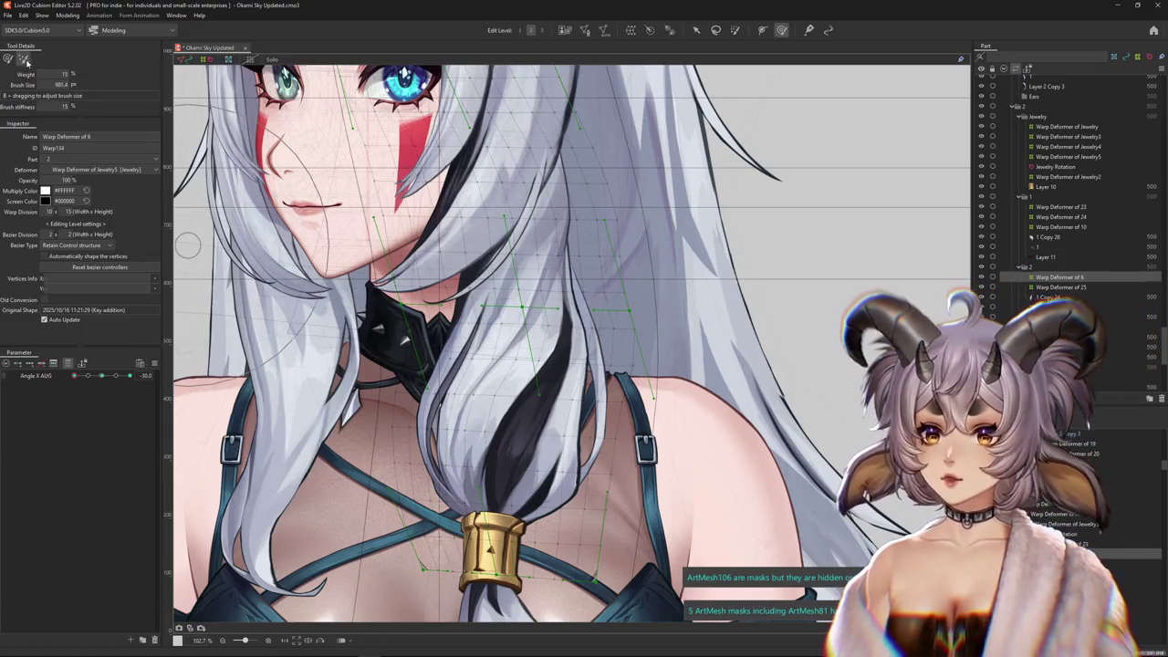
Brush the hair near the neck toward the chest and pull the right strand down-right
left_click_drag(525, 285, 509, 282)
scroll(515, 298, "up", 1)
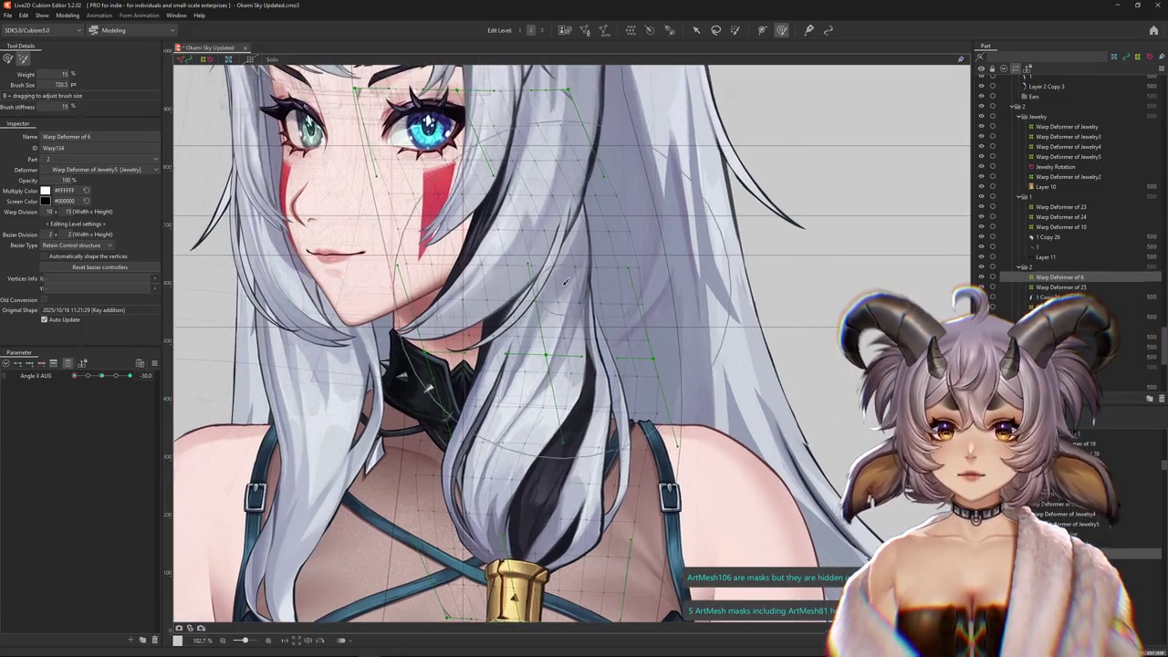
left_click_drag(552, 233, 551, 357)
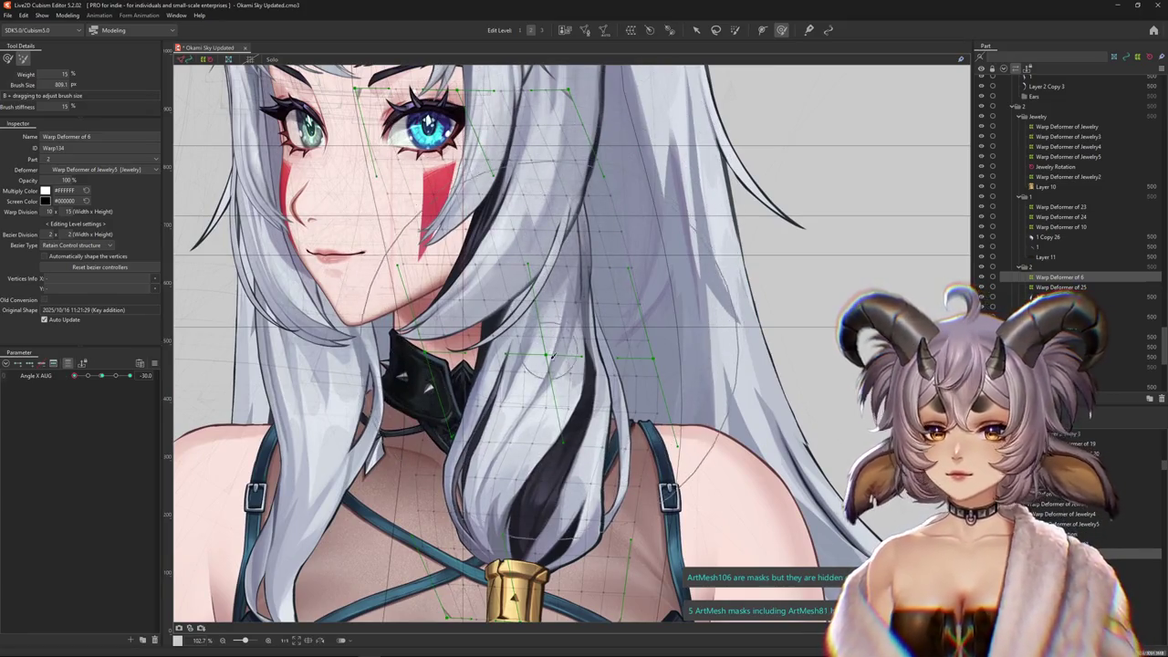
scroll(477, 429, "down", 1)
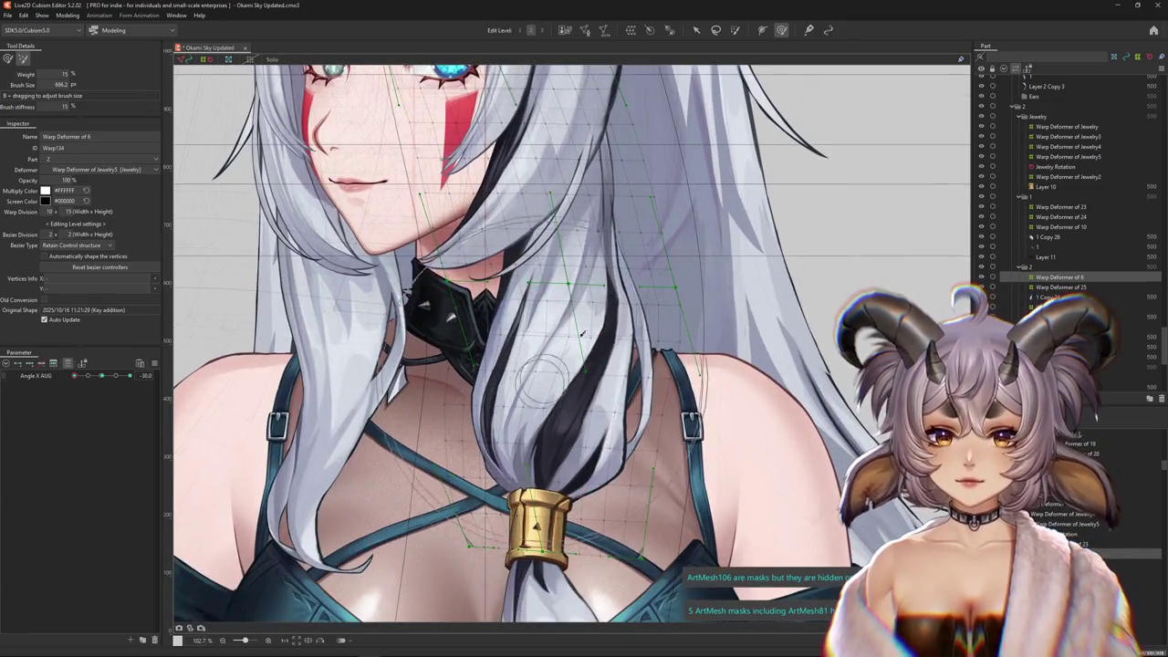
left_click_drag(698, 356, 776, 401)
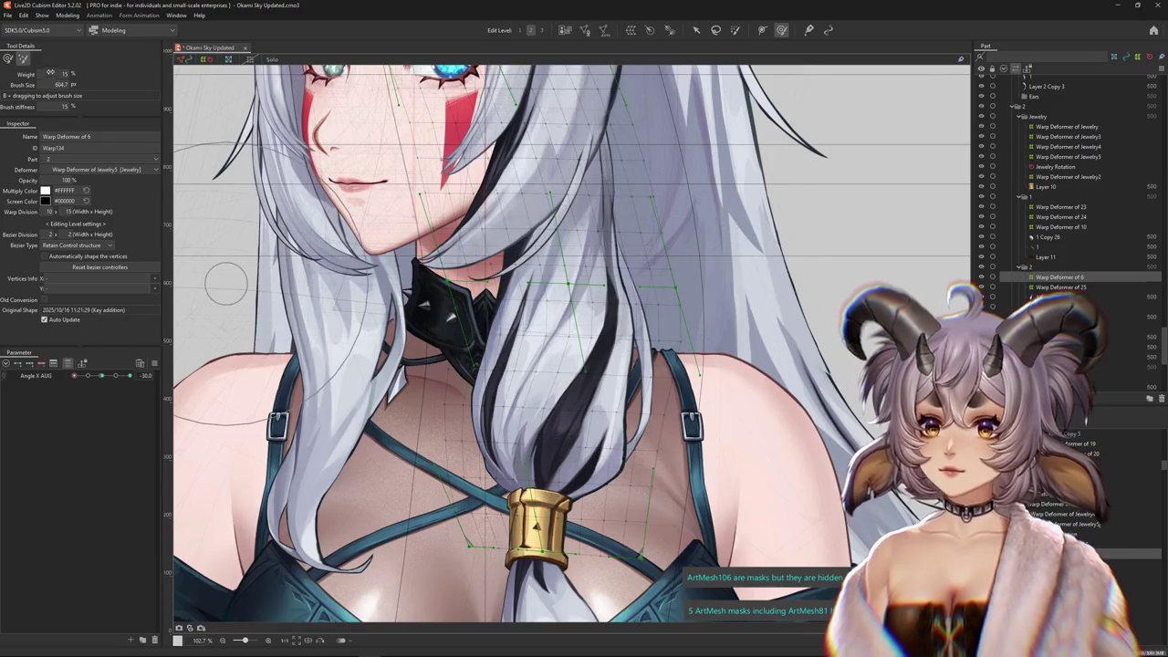
left_click_drag(493, 438, 566, 365)
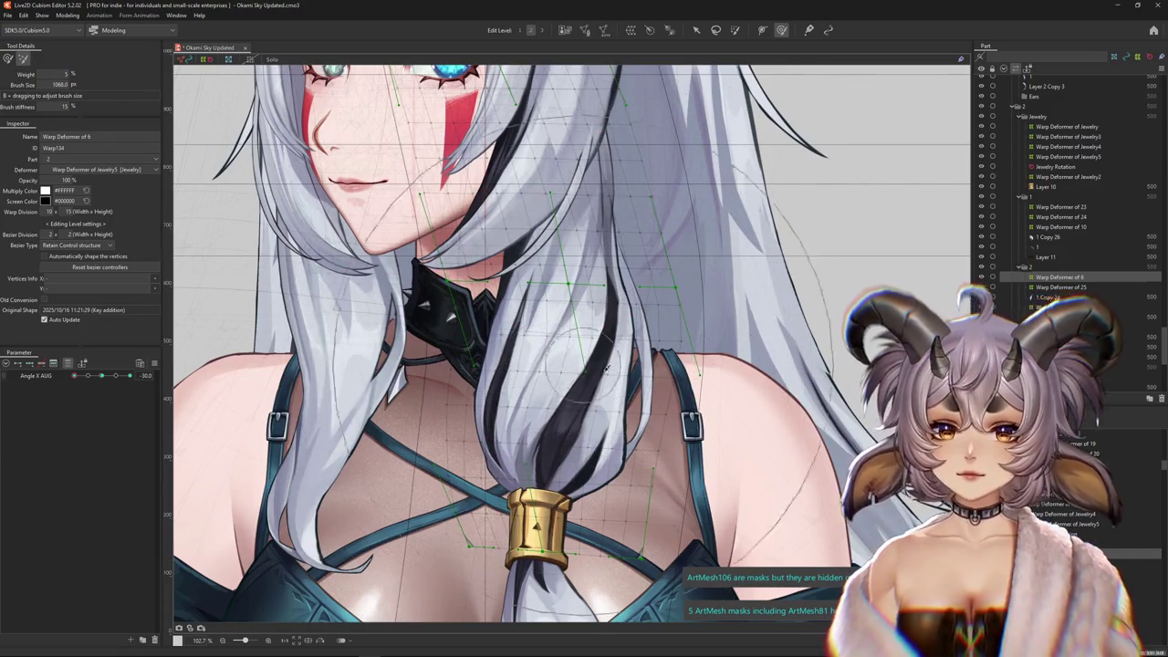
left_click_drag(584, 274, 547, 402)
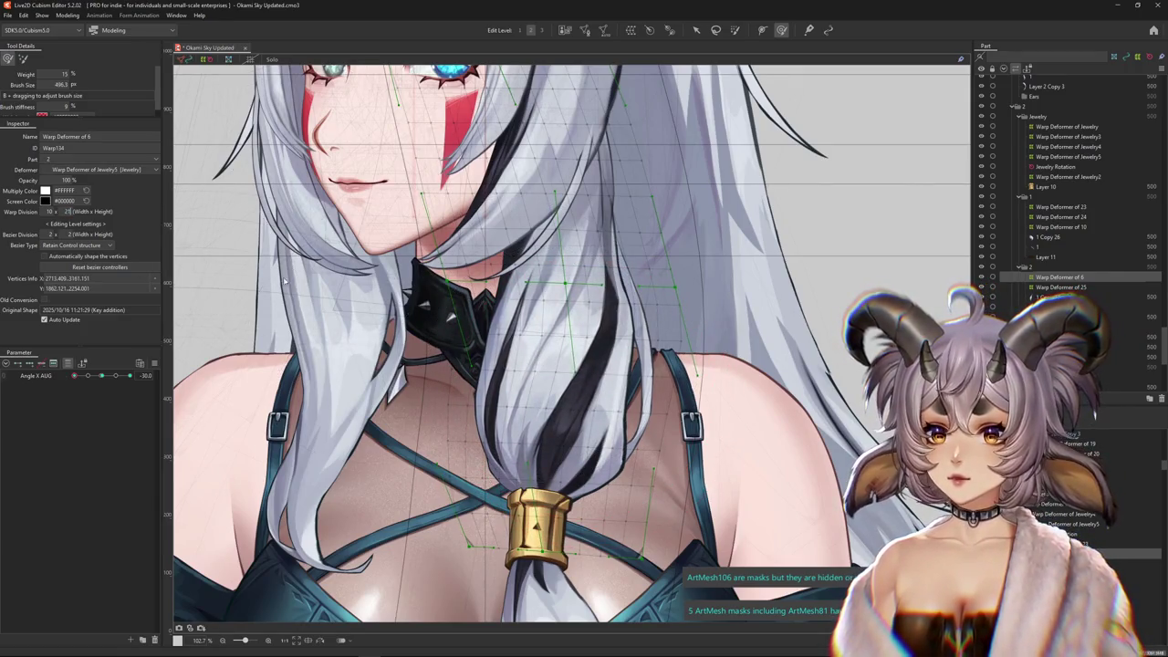
left_click_drag(561, 352, 438, 366)
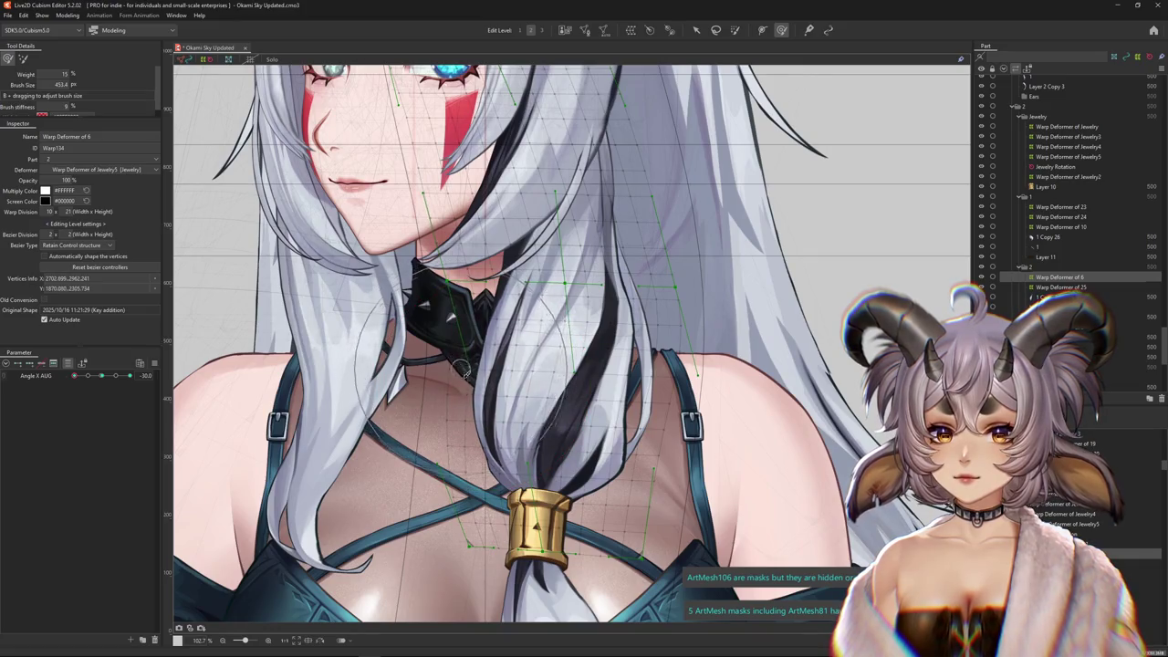
Soften the lower hair lock's curve with a resized brush, preview it, and select mesh 1 Copy 24
scroll(449, 397, "up", 2)
left_click_drag(580, 251, 592, 248)
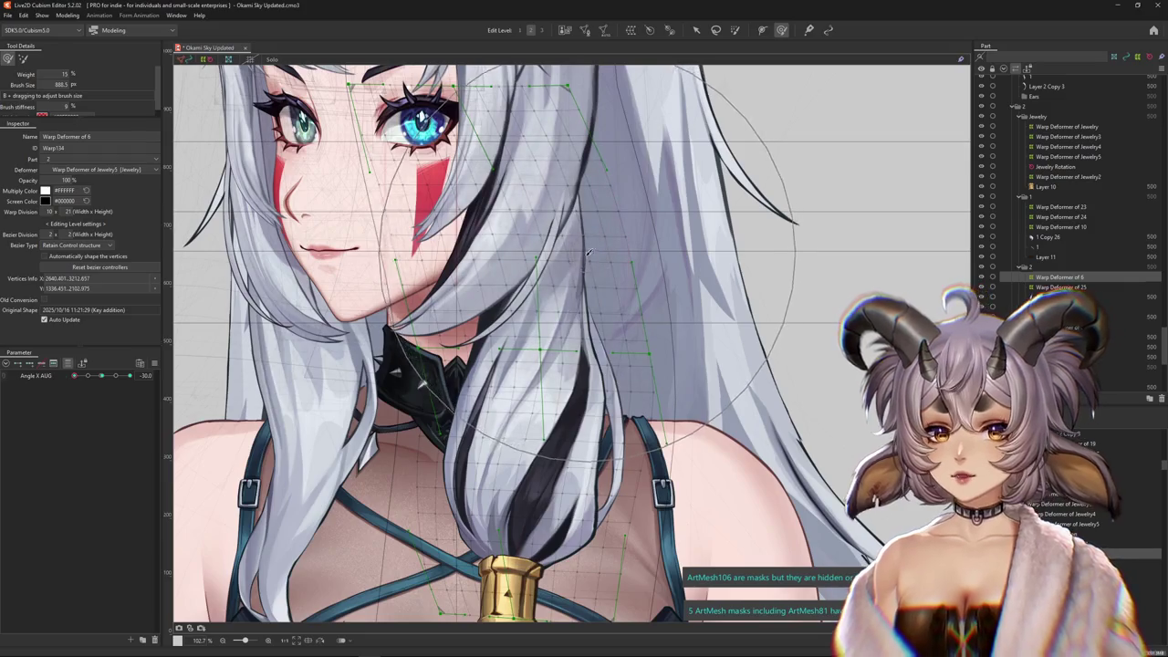
left_click_drag(592, 248, 601, 443)
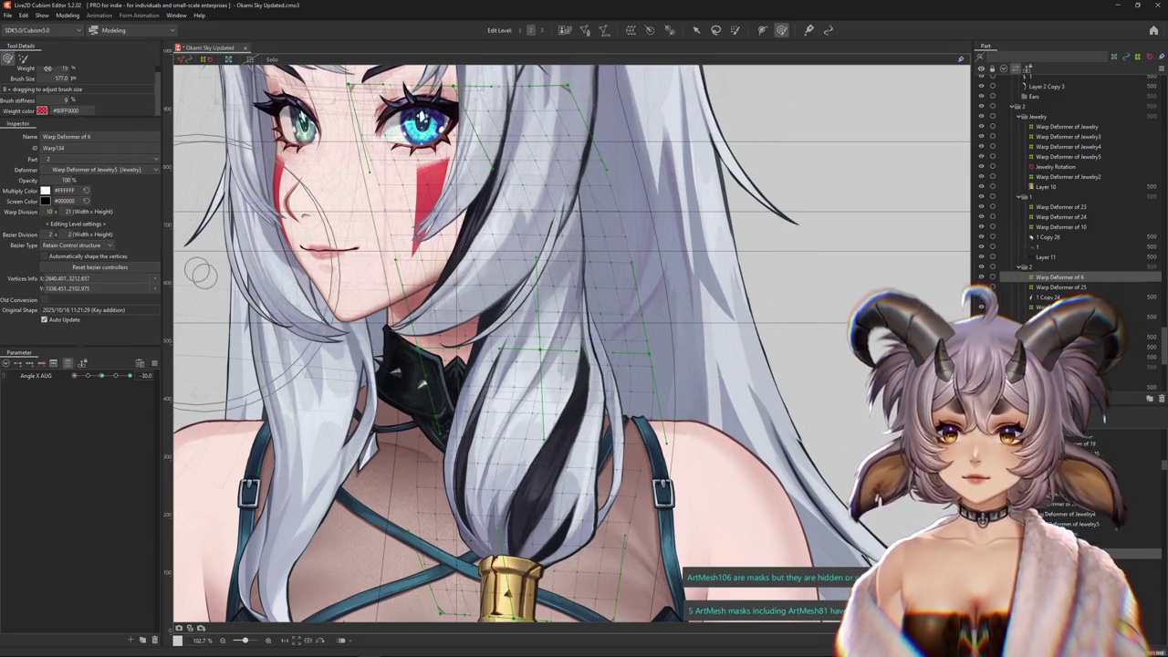
scroll(449, 331, "up", 1)
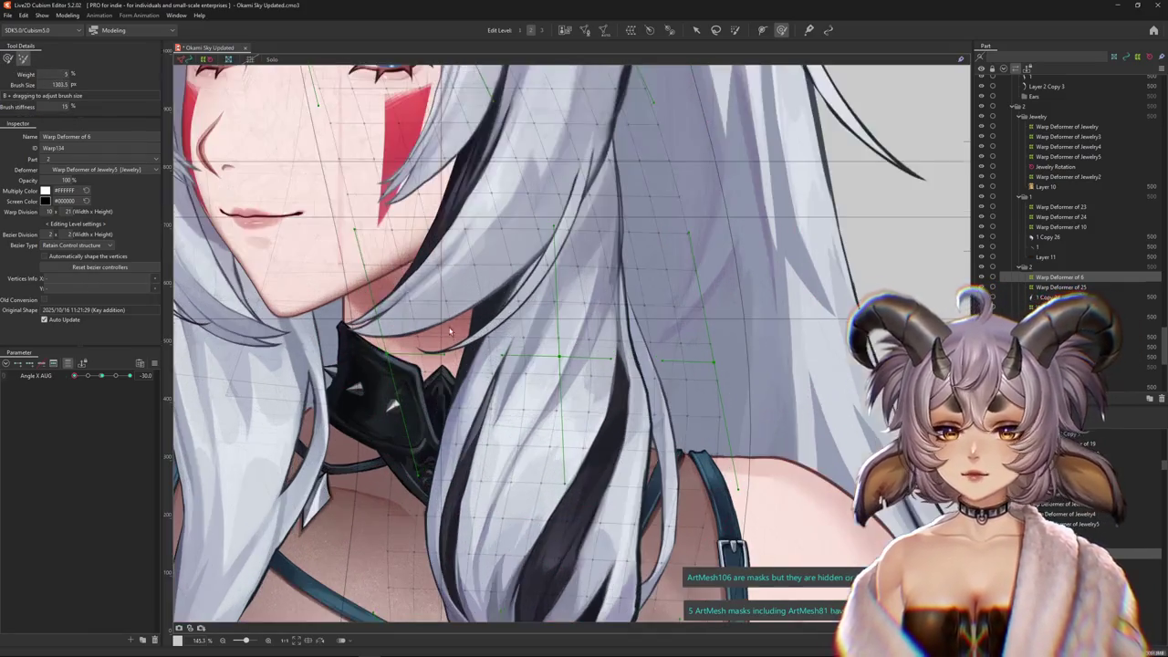
left_click(7, 59)
scroll(475, 371, "down", 4)
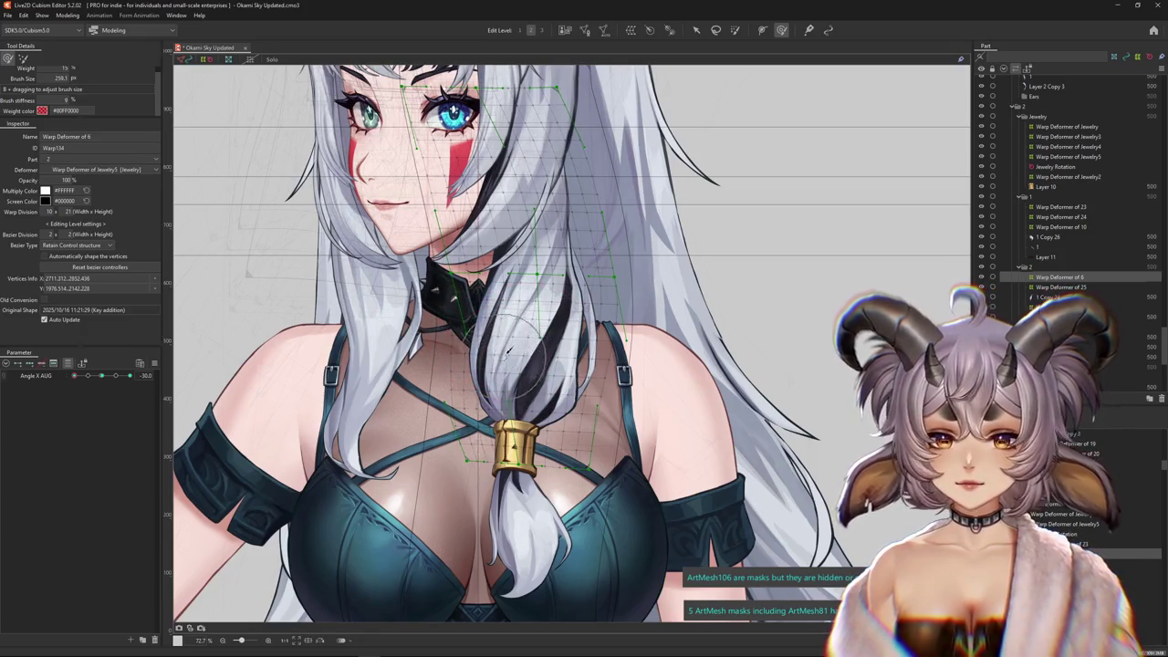
scroll(508, 351, "up", 2)
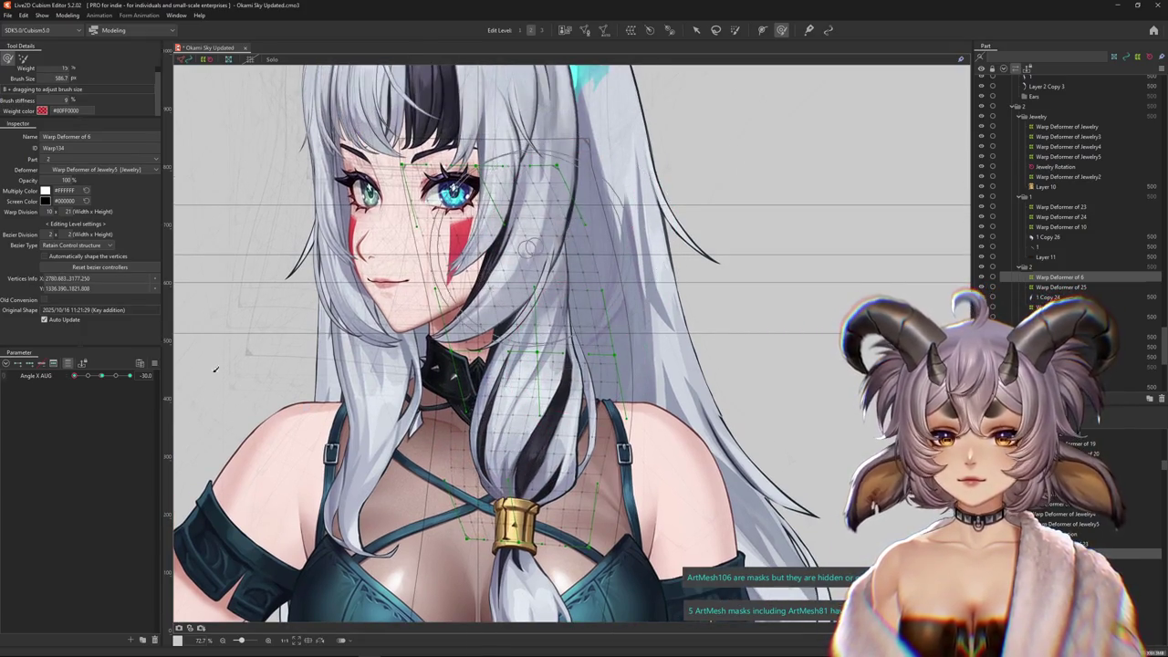
key("ctrl+h")
key("ctrl+h")
left_click_drag(519, 373, 511, 417)
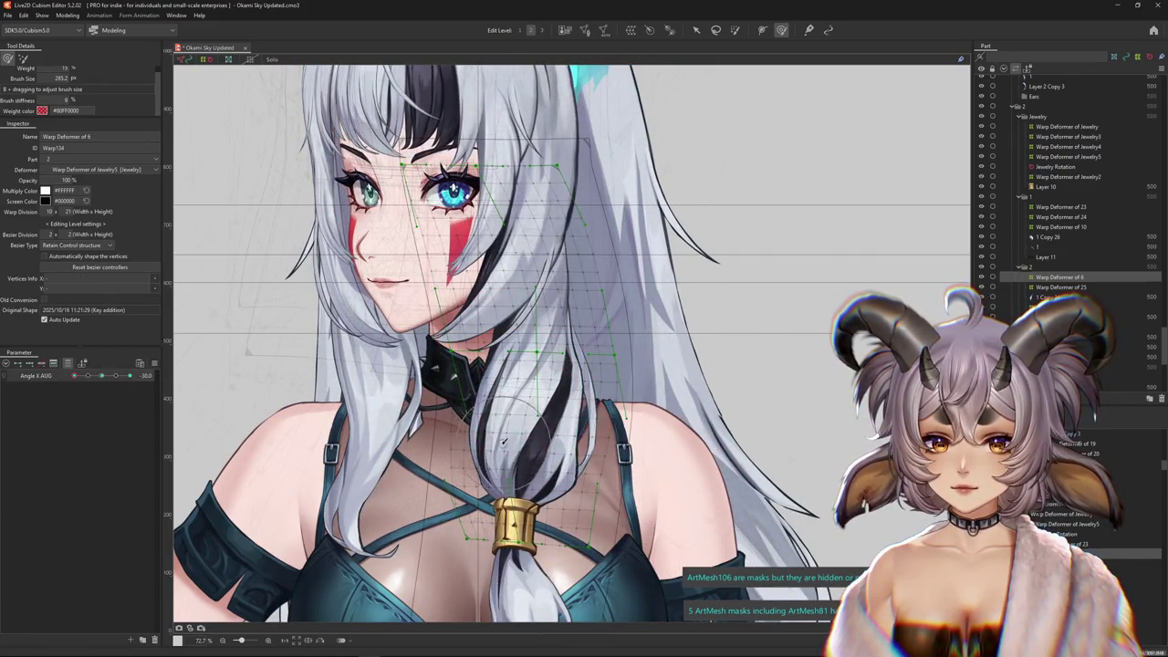
scroll(490, 439, "up", 5)
left_click(489, 435)
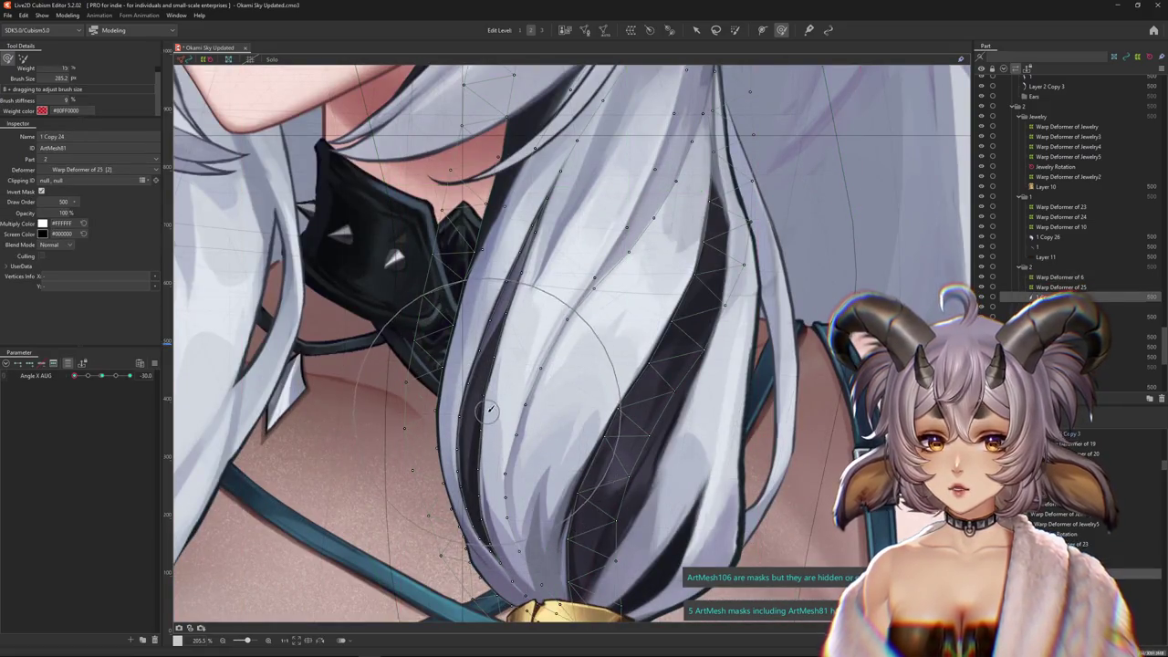
scroll(526, 465, "down", 3)
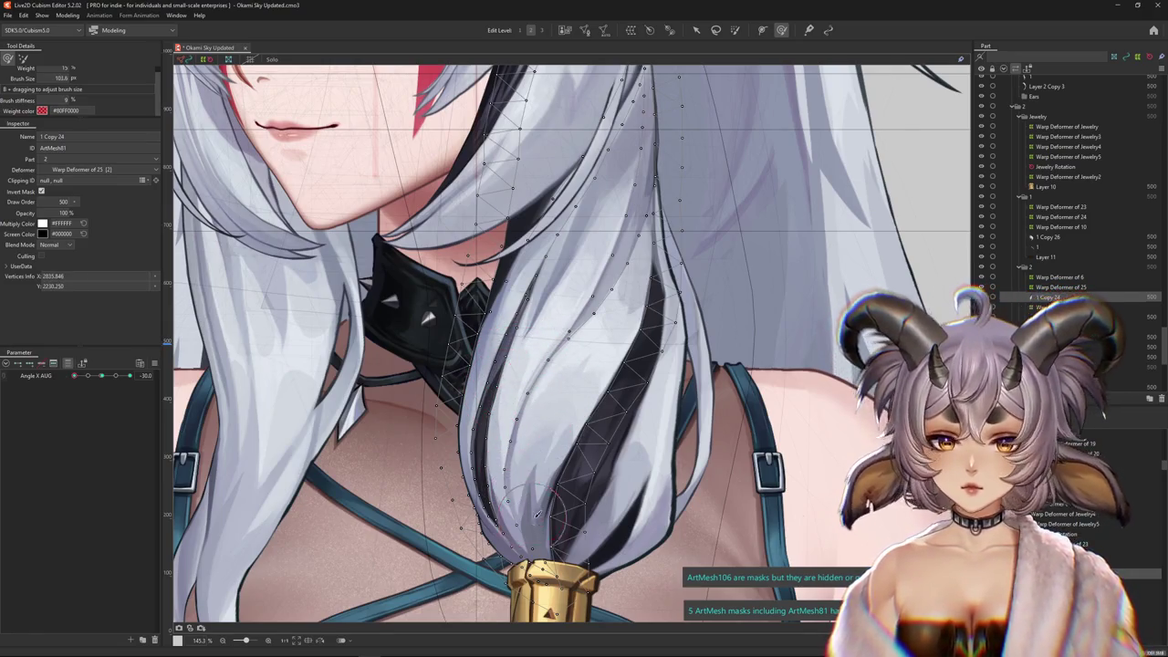
key("ctrl+h")
scroll(588, 318, "down", 3)
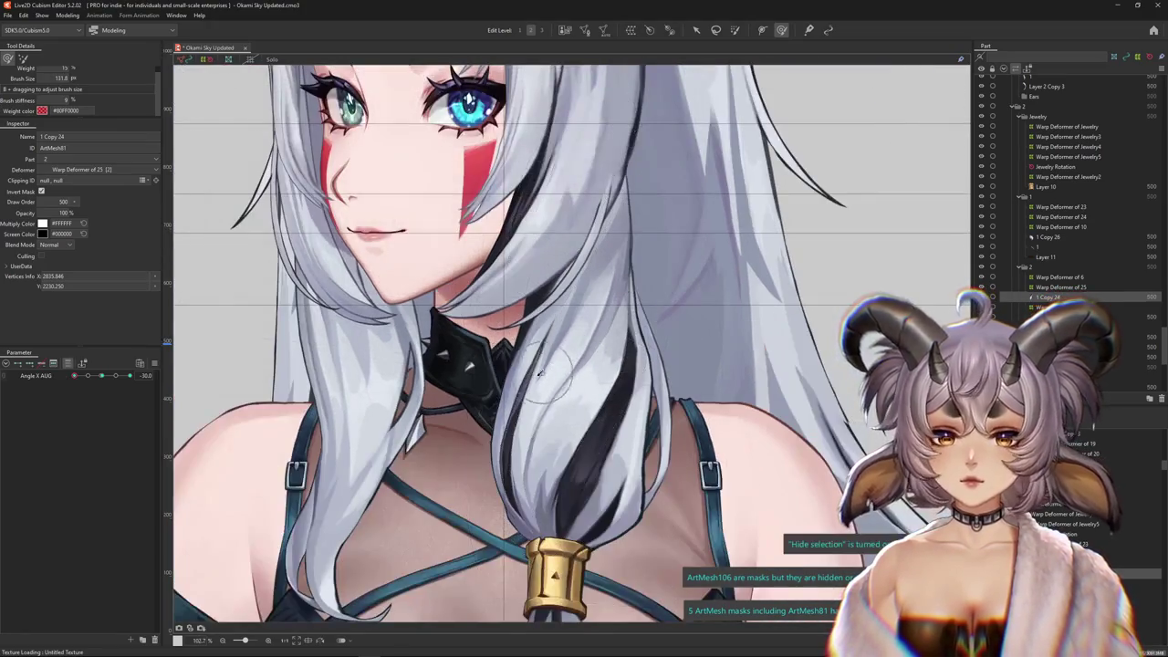
left_click_drag(75, 375, 130, 375)
key("ctrl+h")
scroll(650, 420, "up", 3)
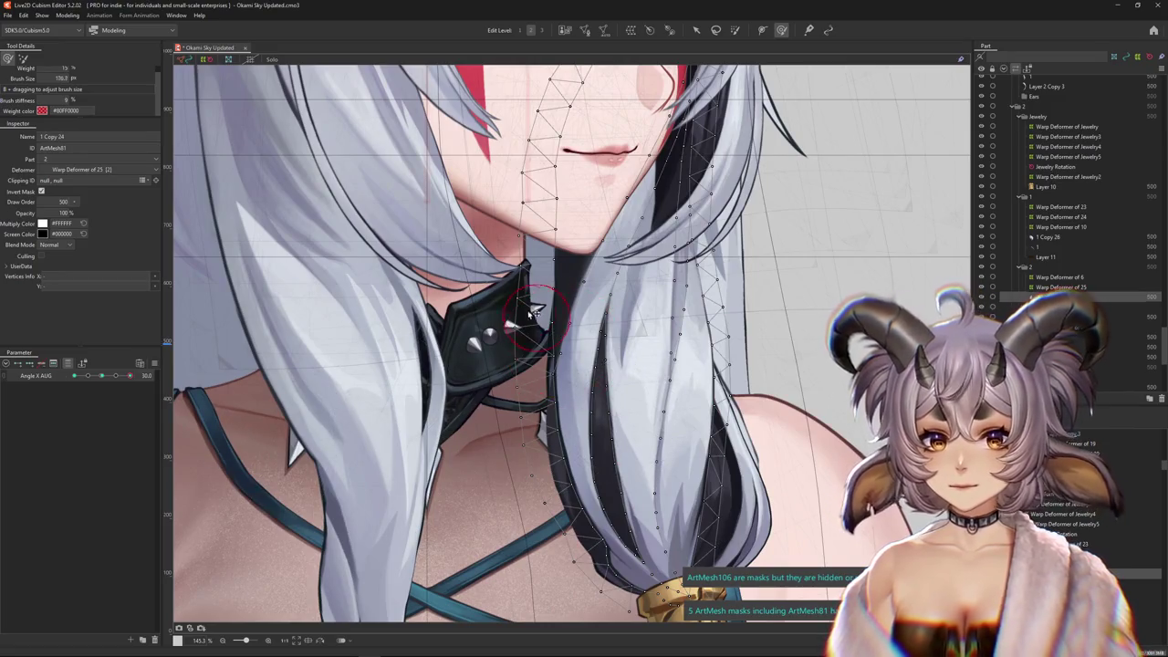
key("ctrl+h")
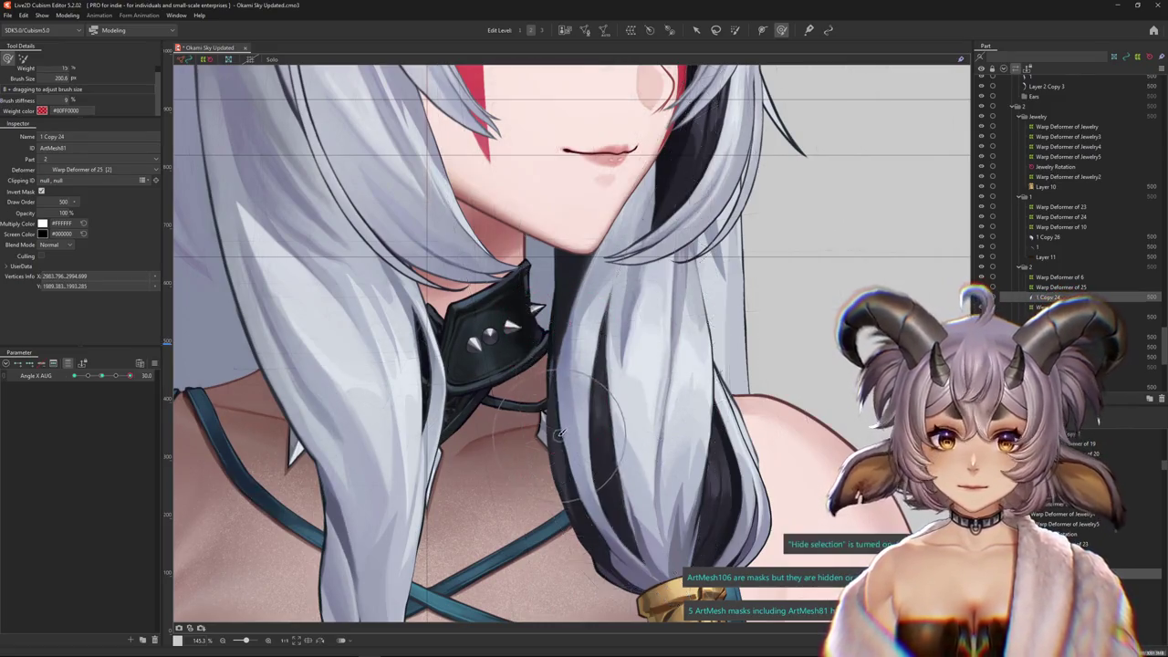
scroll(571, 435, "down", 4)
left_click_drag(101, 375, 54, 381)
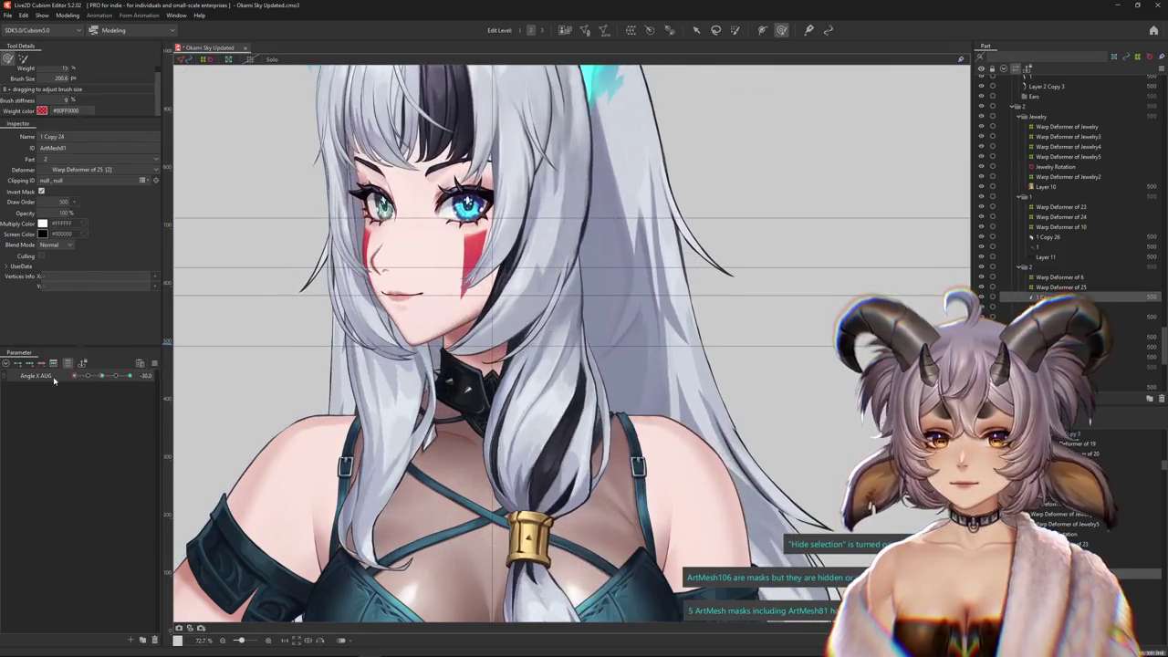
key("ctrl+h")
scroll(547, 379, "up", 4)
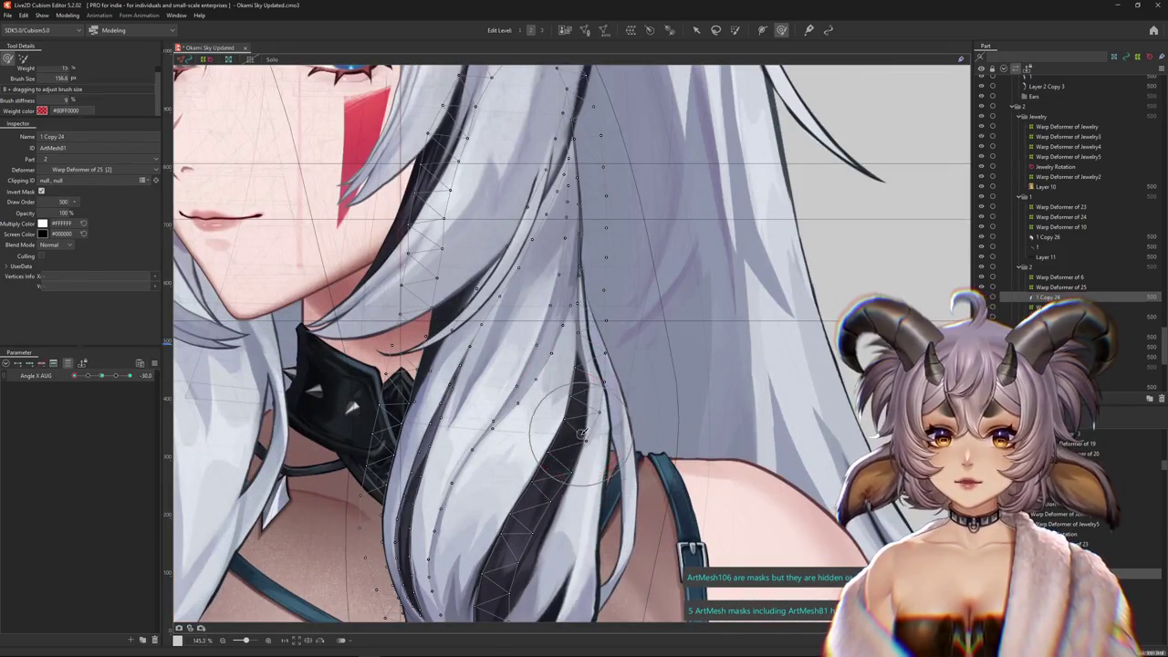
left_click_drag(628, 457, 687, 407)
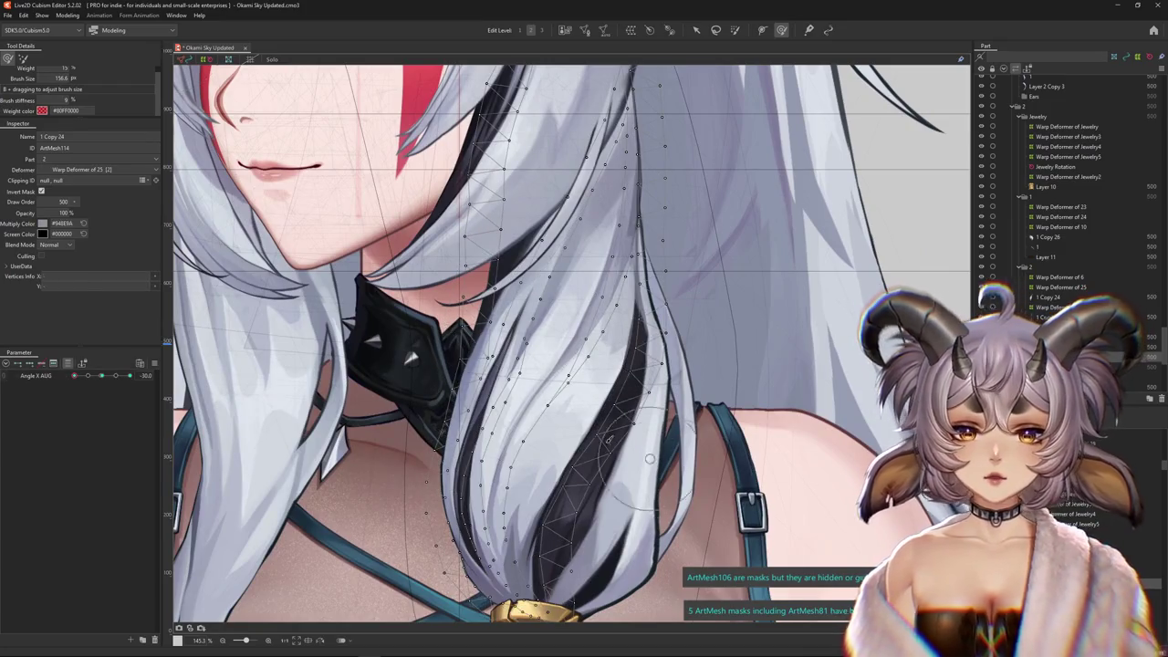
scroll(591, 443, "down", 2)
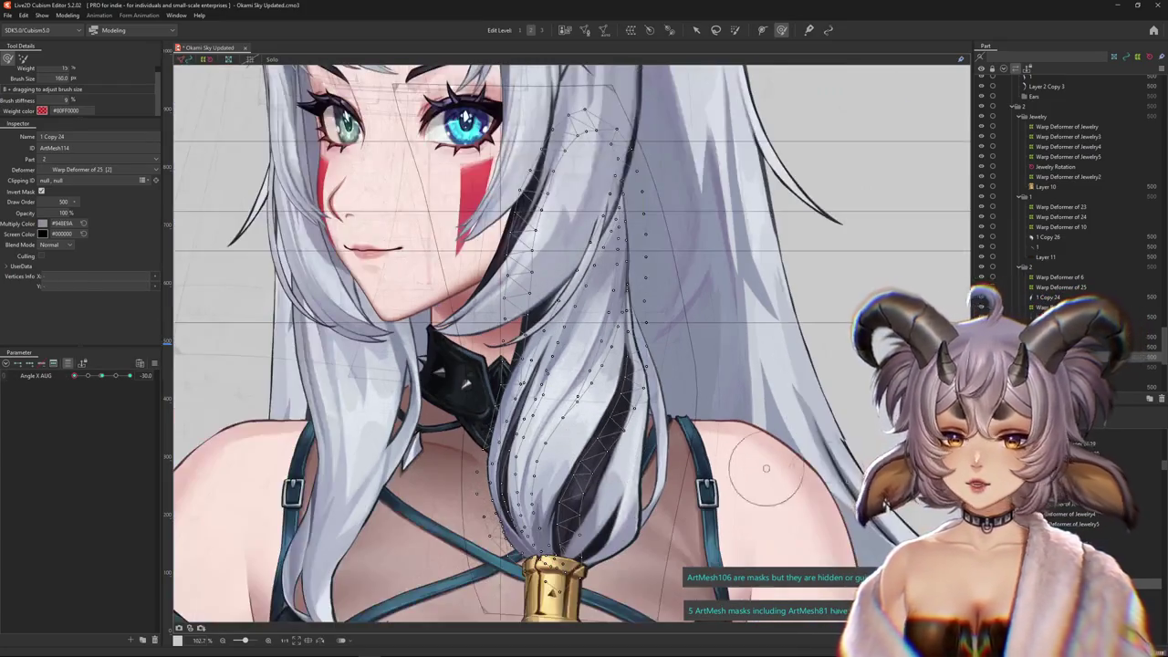
left_click(1060, 277)
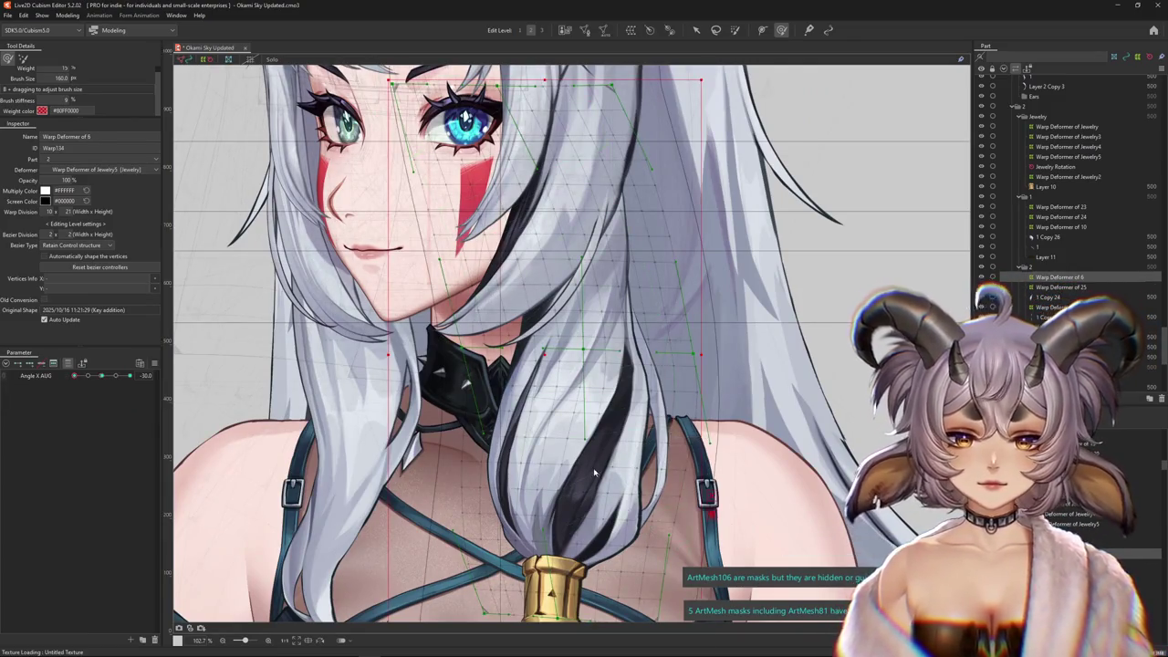
Select Warp Deformer of 7 through the hair mesh 1 Copy 23 and shrink the brush
right_click(631, 480)
left_click(675, 552)
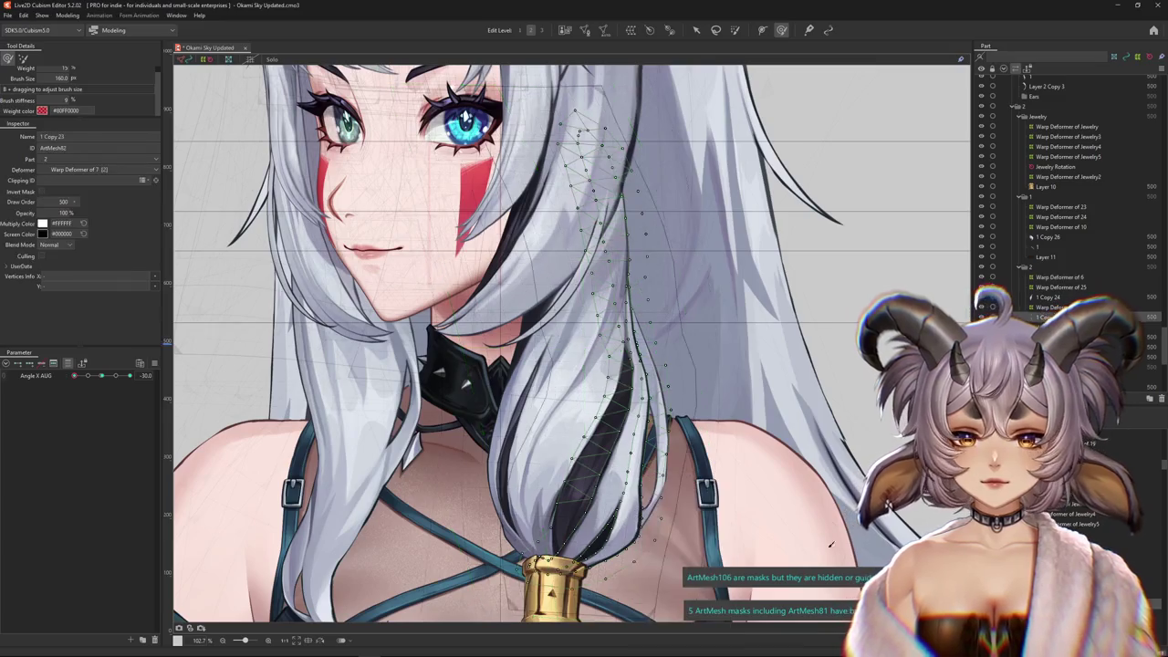
left_click(680, 448)
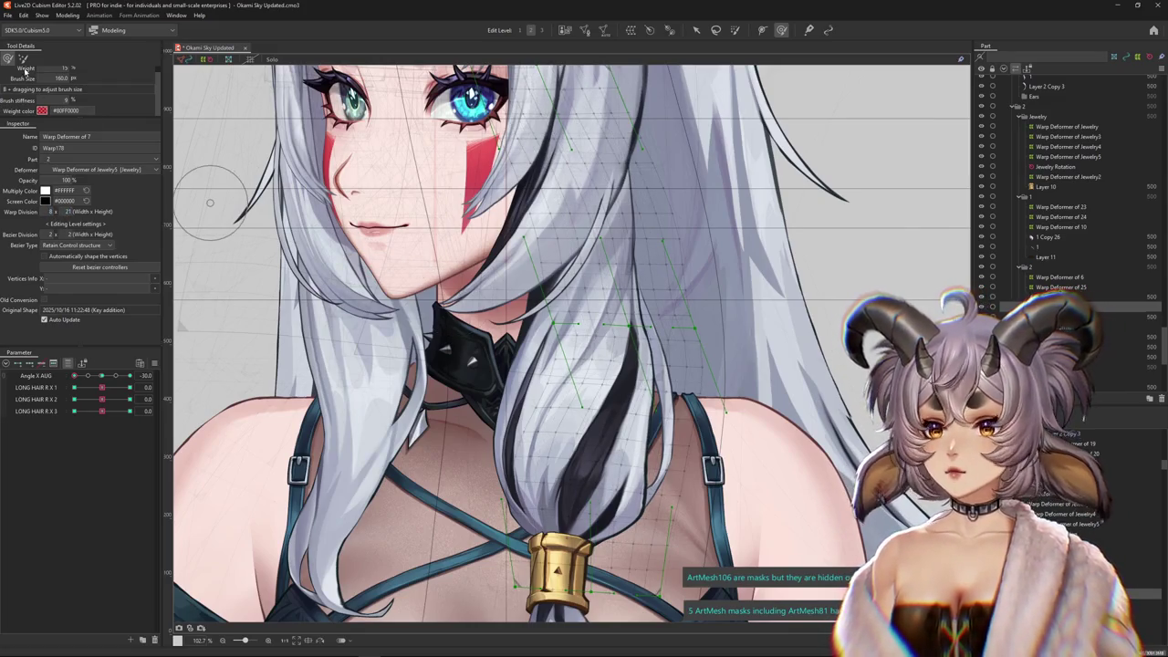
mouse_move(502, 321)
left_mouse_down()
mouse_move(493, 280)
mouse_move(522, 363)
left_mouse_up()
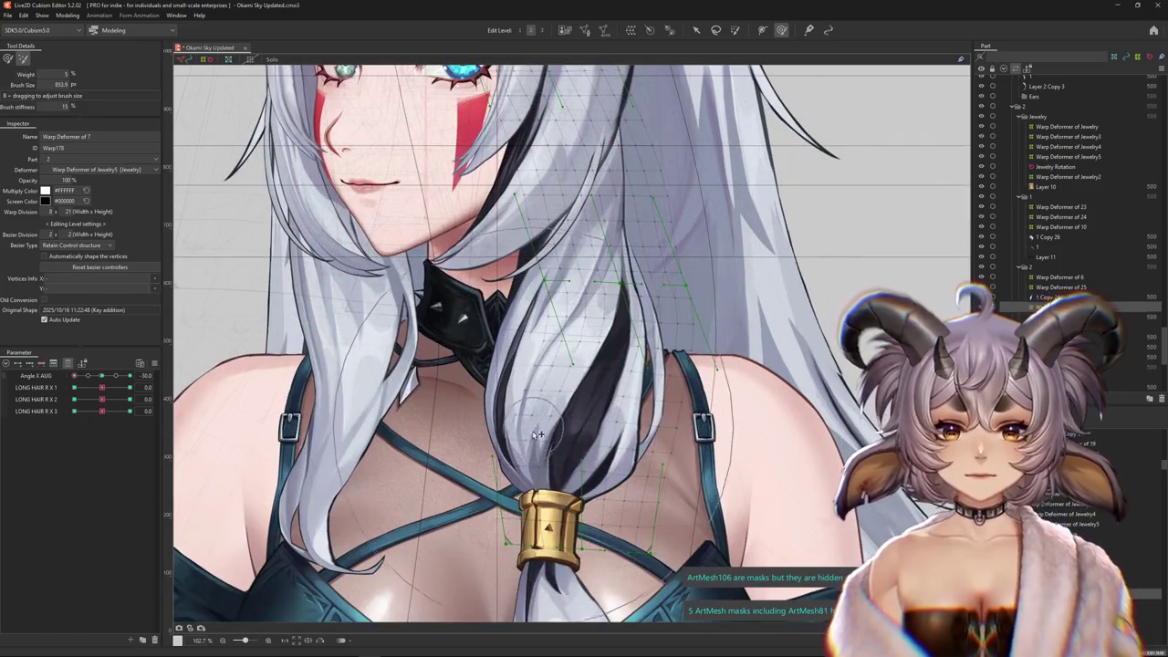
key("ctrl+h")
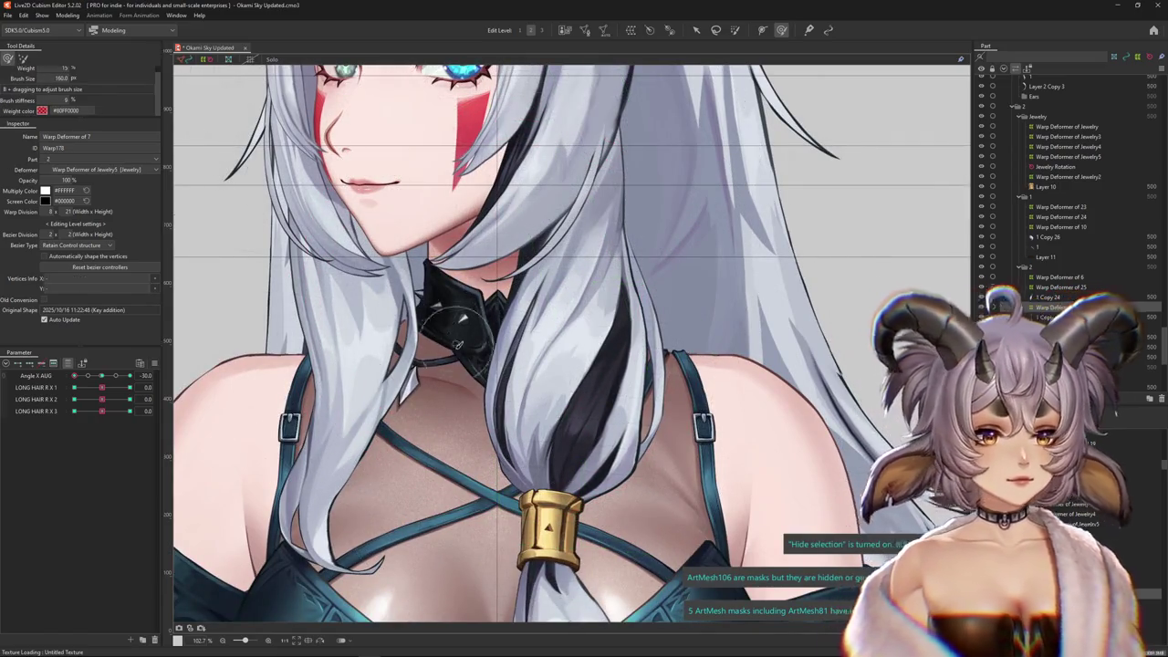
scroll(399, 348, "down", 3)
scroll(399, 348, "up", 4)
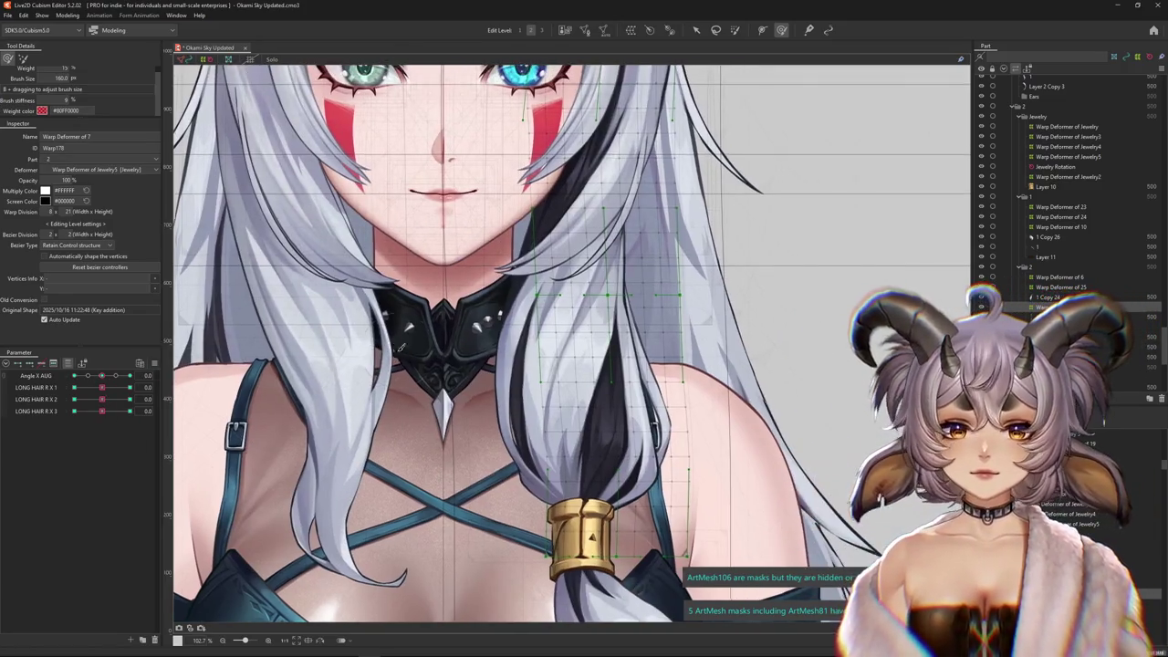
At Angle X AUG -30, push the strand leftward to follow the turned head
left_click_drag(101, 375, 130, 375)
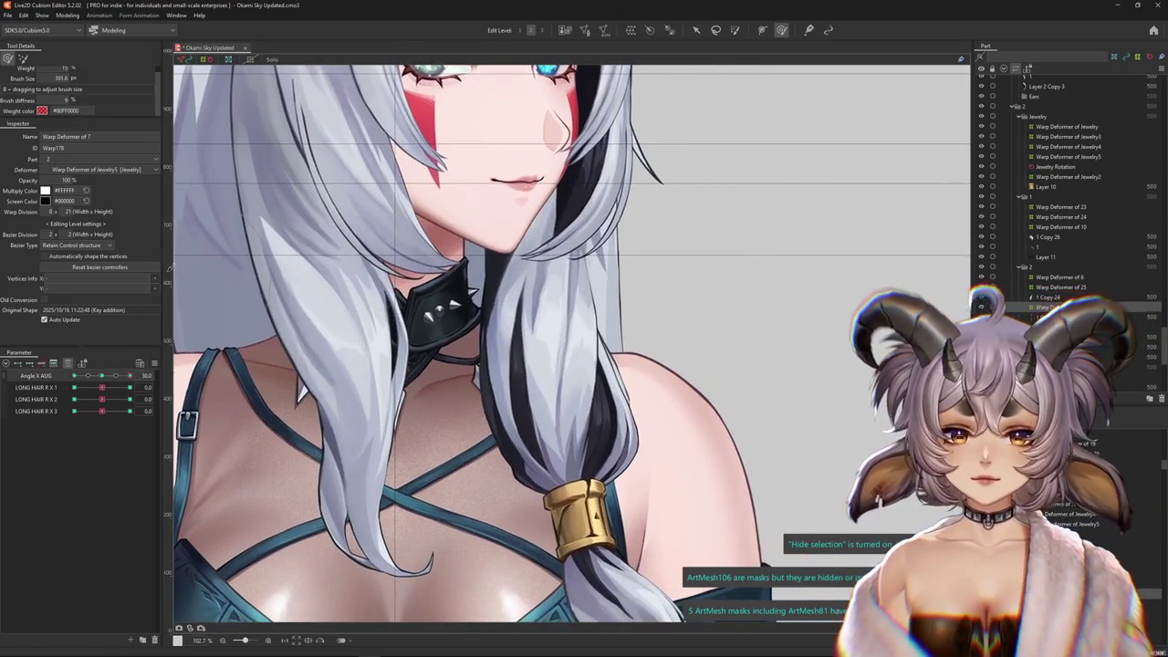
left_click_drag(566, 365, 631, 372)
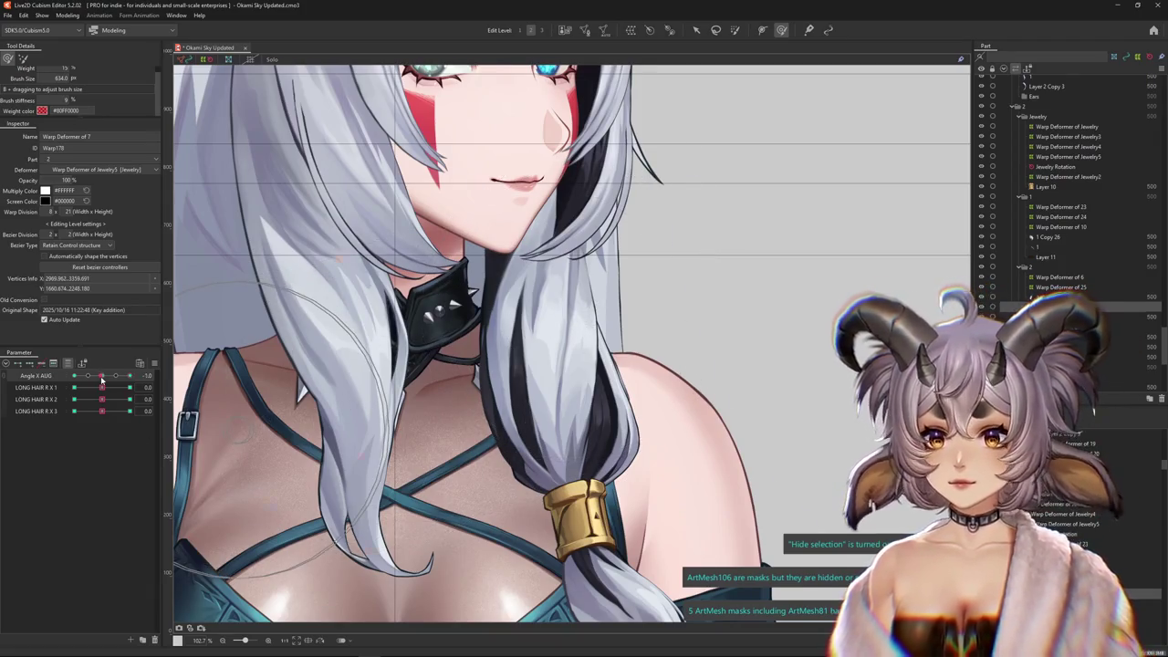
left_click_drag(102, 375, 73, 375)
left_click_drag(490, 319, 481, 304)
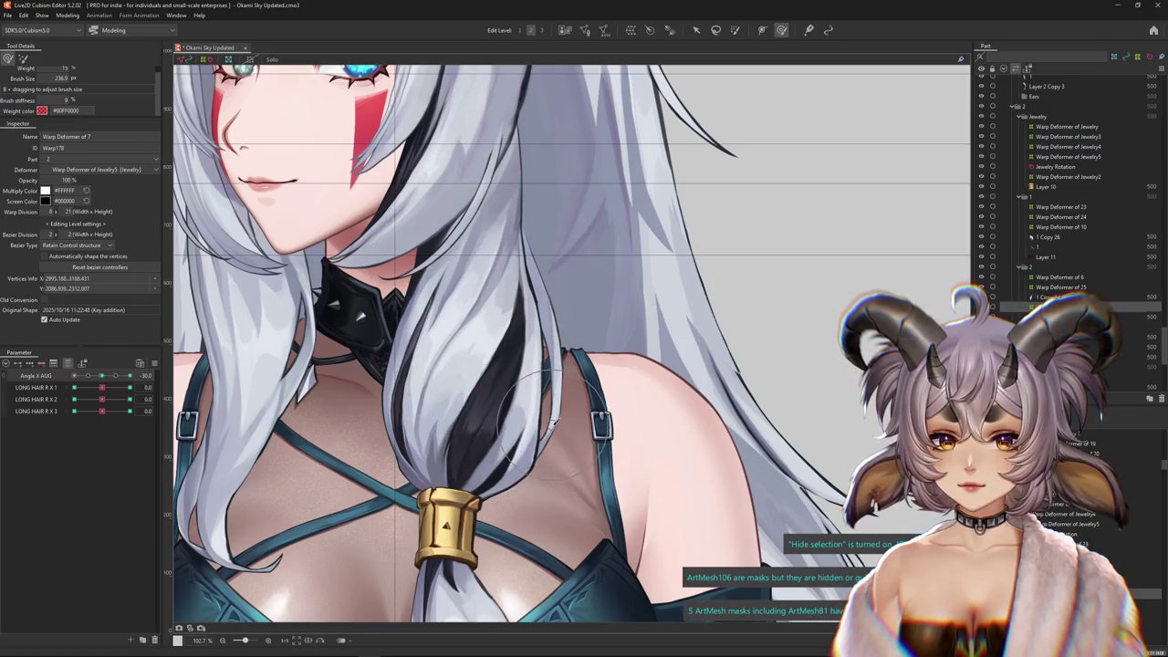
left_click_drag(587, 442, 525, 420)
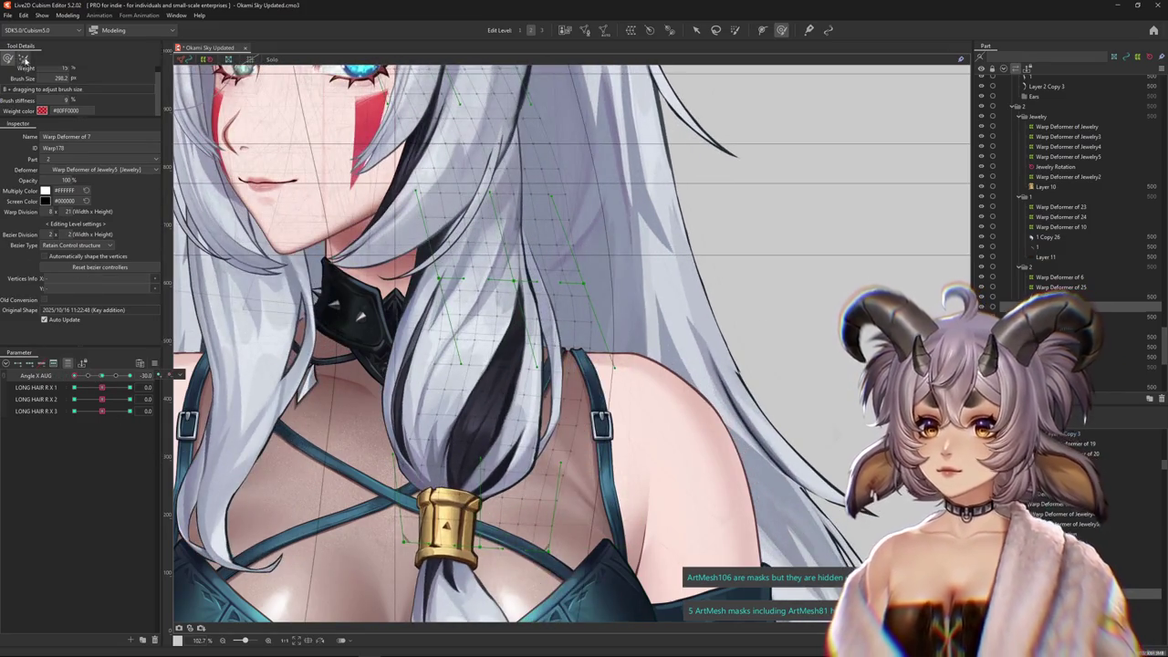
Bend the hair strand further with a resized brush in another brush mode
mouse_move(464, 237)
left_mouse_down()
mouse_move(523, 237)
mouse_move(461, 368)
mouse_move(470, 274)
left_mouse_up()
scroll(523, 237, "up", 1)
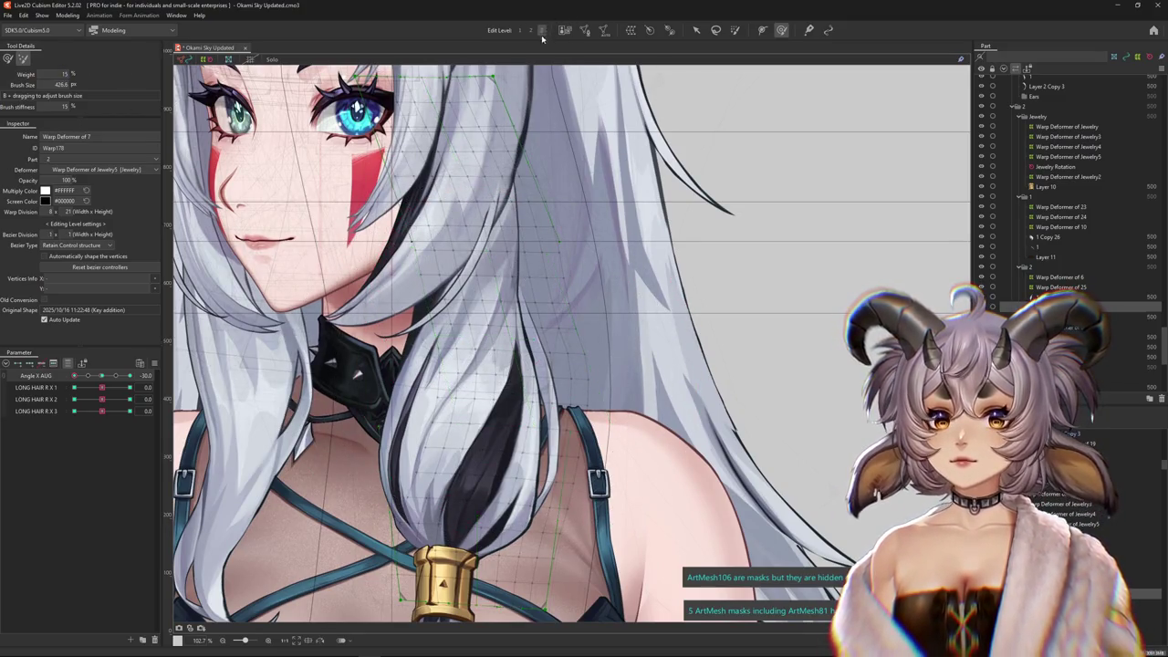
left_click_drag(565, 311, 571, 350)
left_click(14, 58)
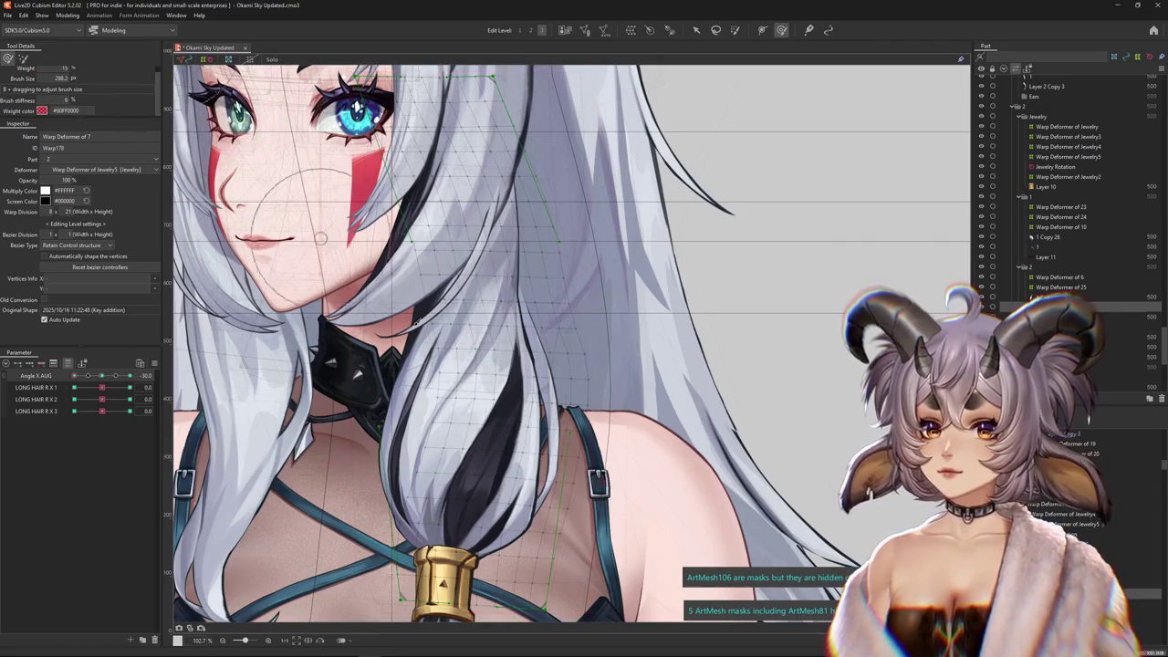
left_click_drag(476, 410, 535, 252)
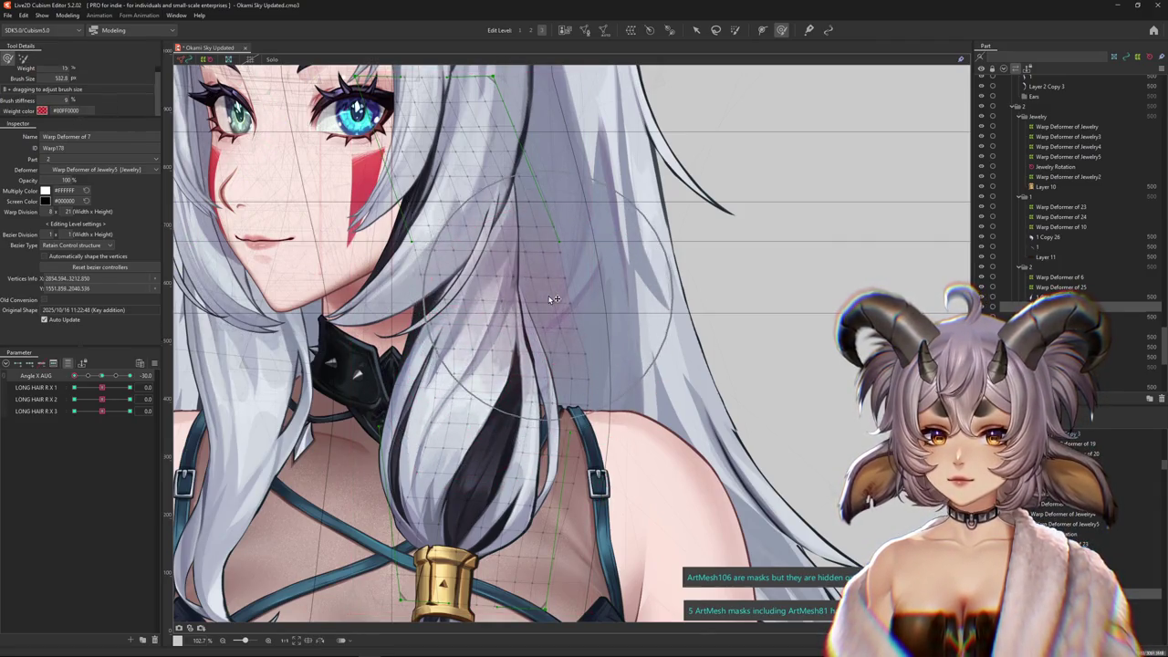
scroll(460, 323, "down", 5)
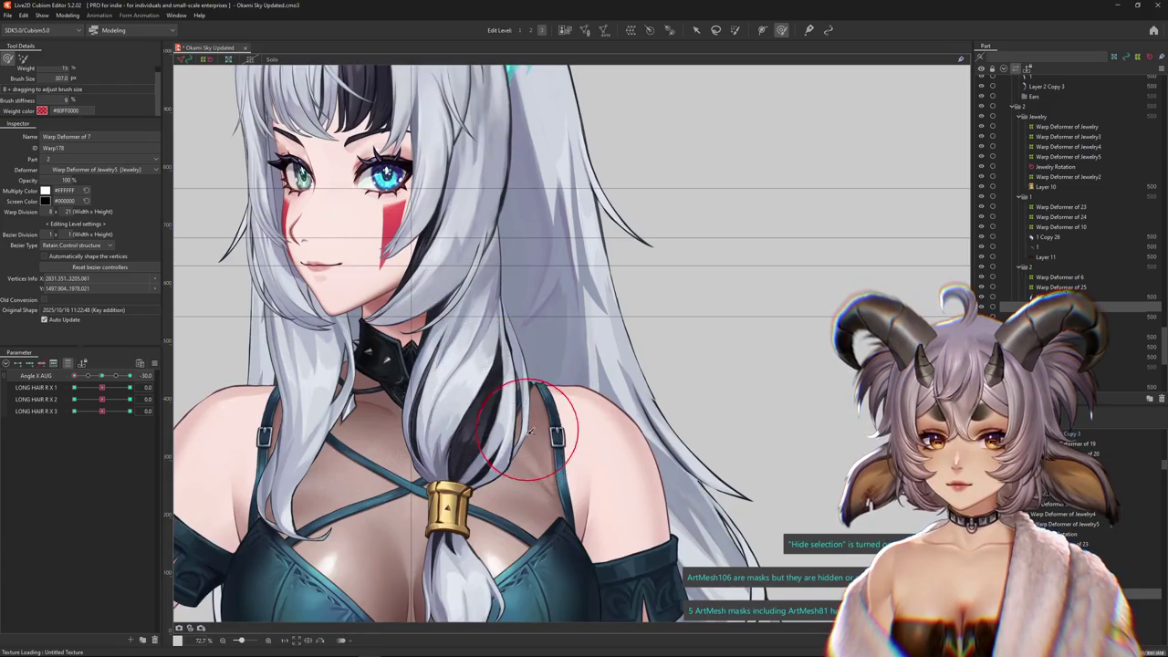
Check the head turn both ways and select the hair's next warp deformer
mouse_move(131, 376)
left_mouse_down()
mouse_move(104, 378)
mouse_move(150, 384)
left_mouse_up()
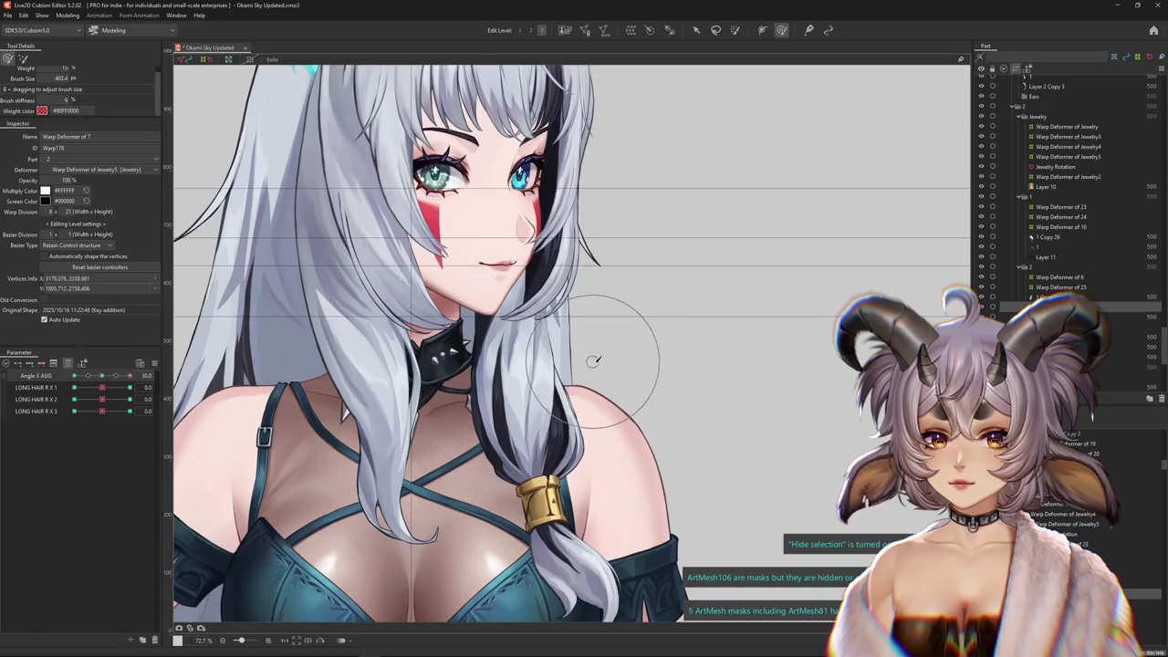
scroll(568, 416, "up", 3)
left_click_drag(130, 376, 102, 381)
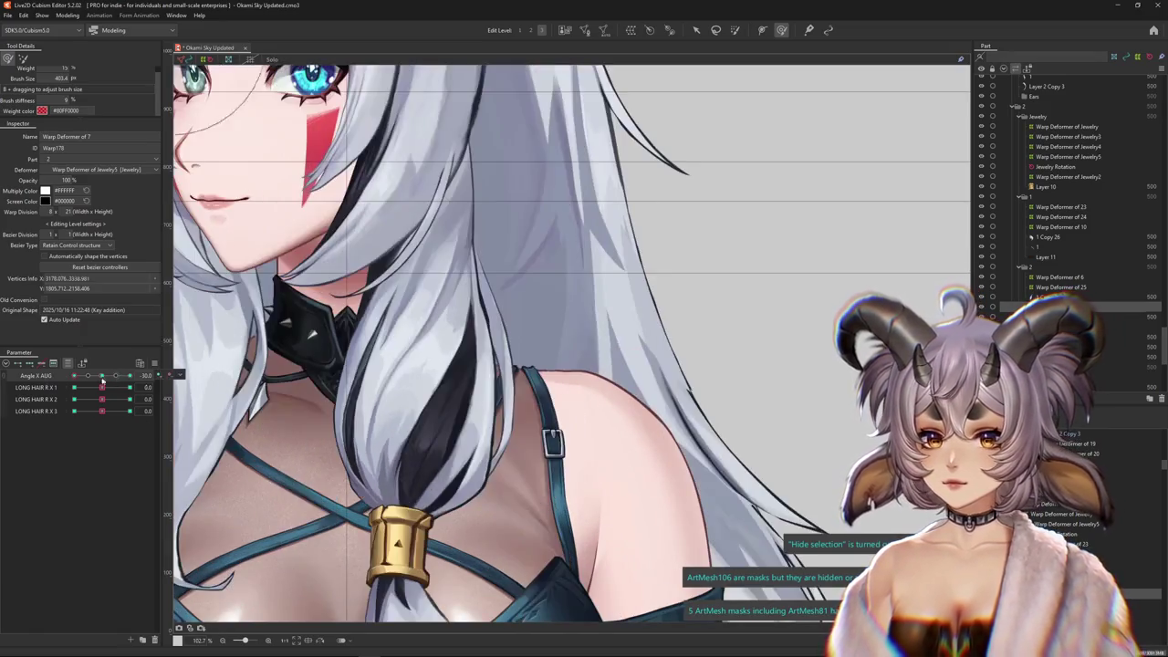
right_click(520, 390)
left_click(803, 509)
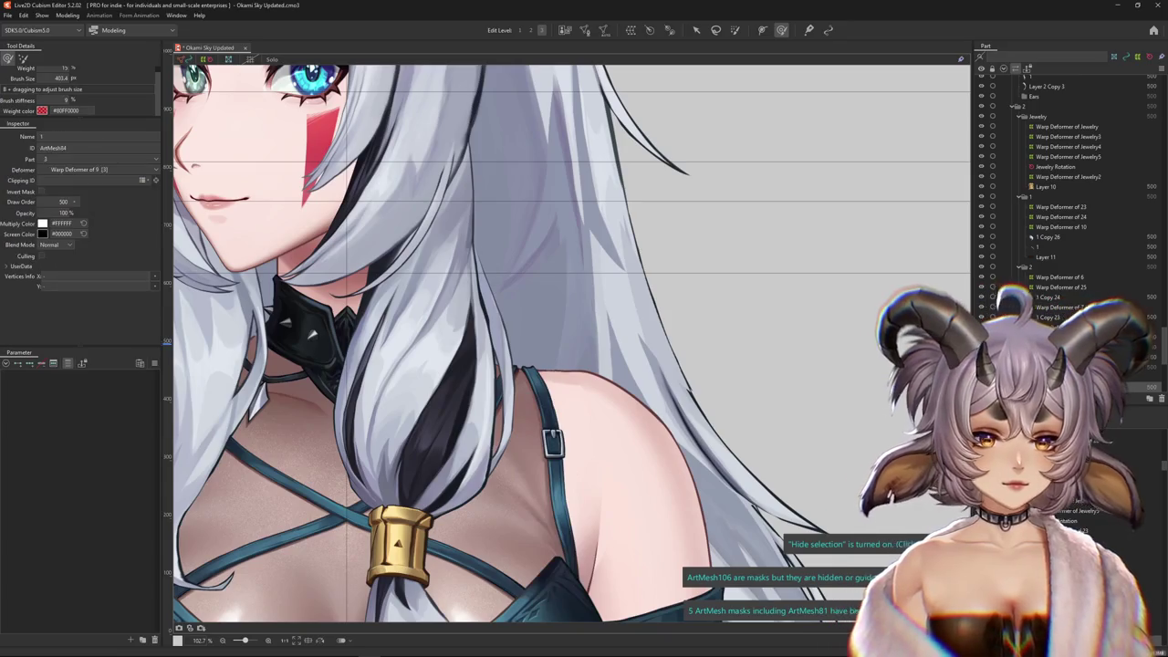
Reshape Warp Deformer of 9's neck hair at Angle X AUG -30 with an enlarged brush, testing LONG HAIR R X 2
left_click(24, 57)
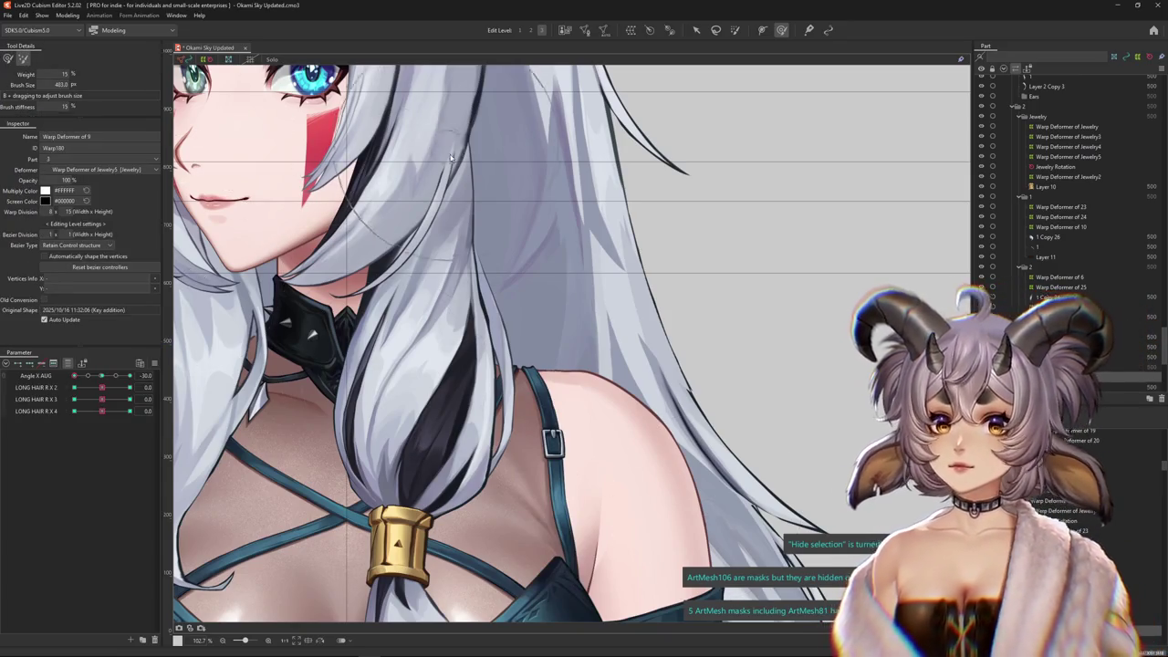
left_click_drag(503, 251, 639, 251)
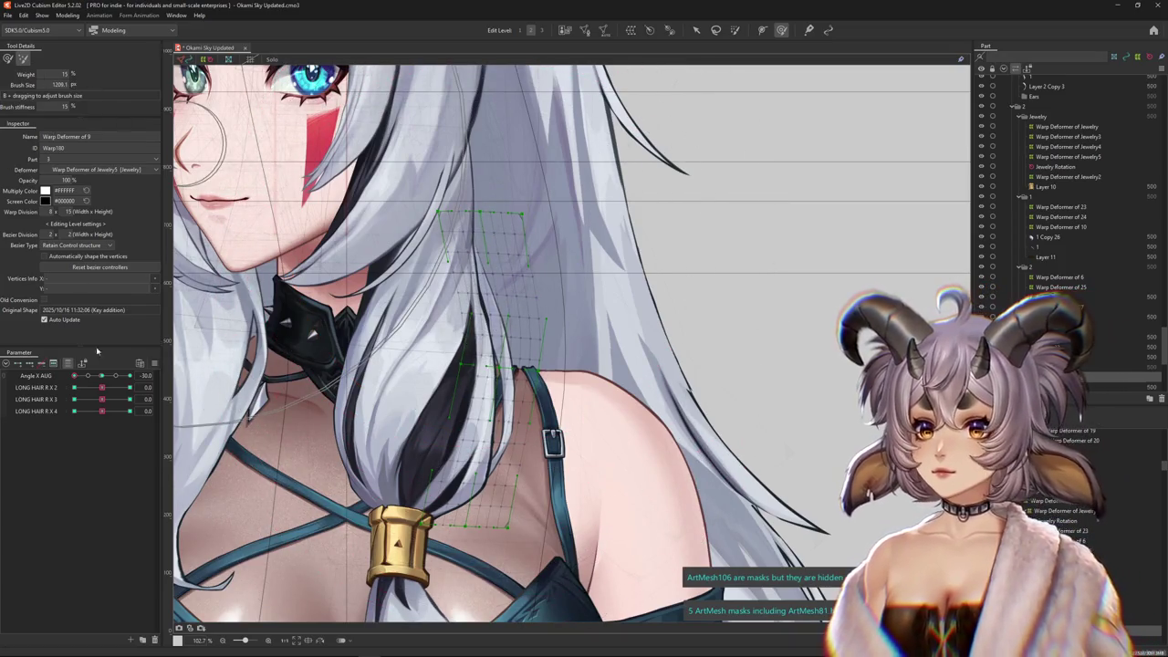
left_click(103, 376)
mouse_move(100, 376)
left_mouse_down()
mouse_move(129, 376)
mouse_move(75, 376)
left_mouse_up()
left_click(7, 57)
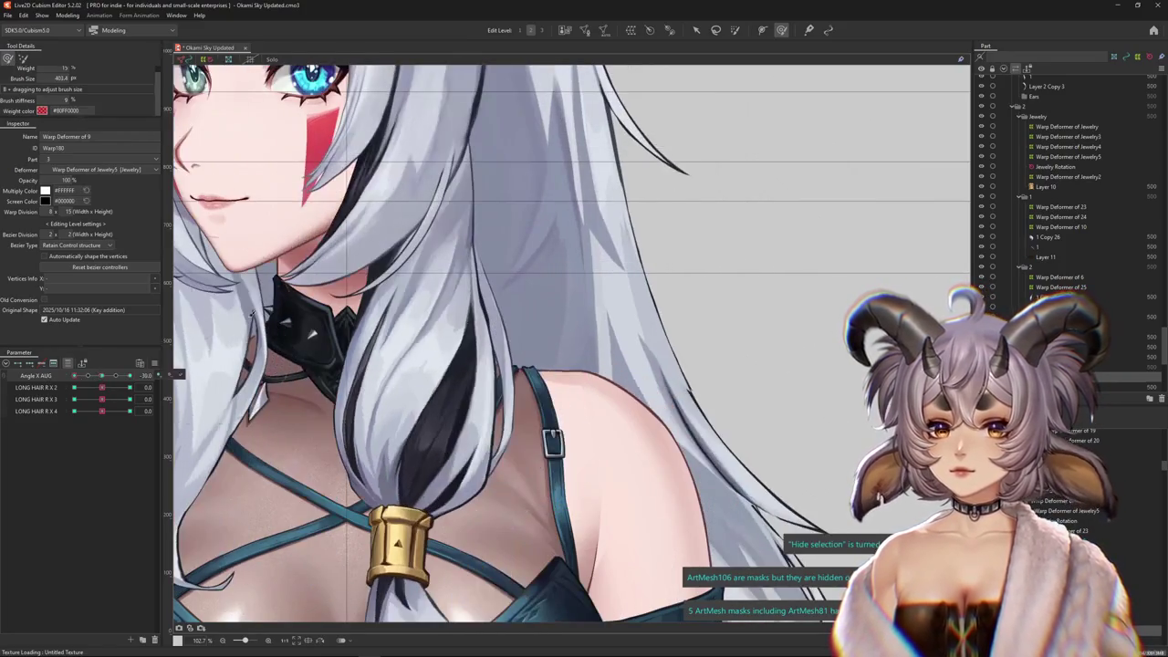
mouse_move(427, 300)
left_mouse_down()
mouse_move(493, 310)
mouse_move(484, 386)
left_mouse_up()
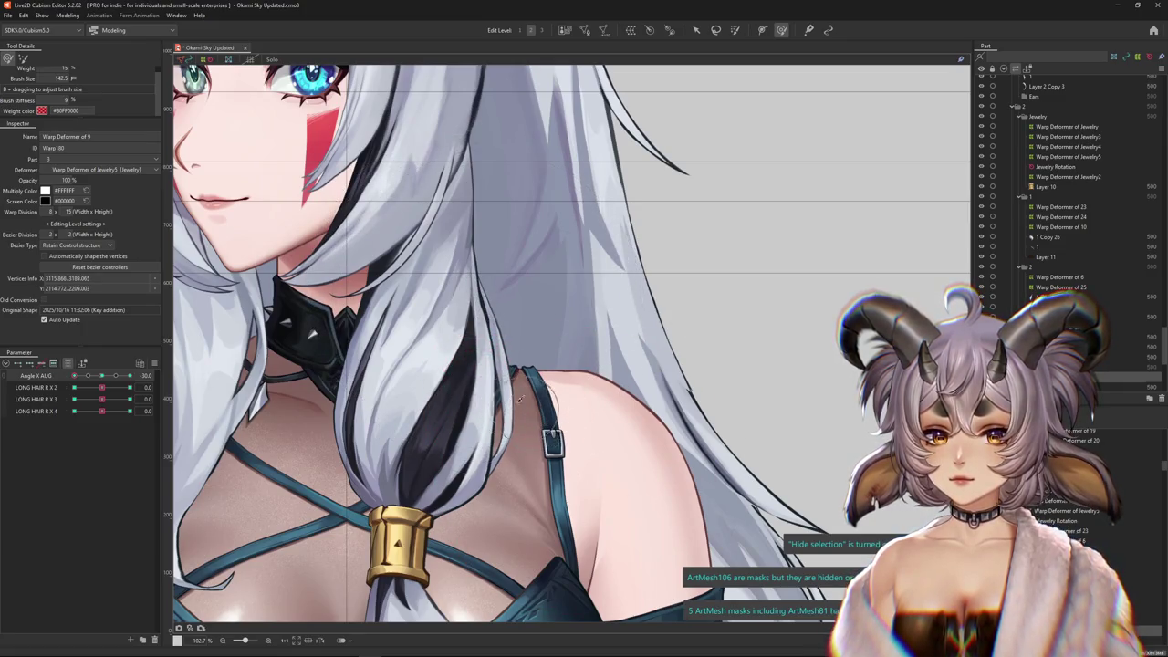
left_click(124, 364)
mouse_move(101, 388)
left_mouse_down()
mouse_move(137, 375)
mouse_move(74, 375)
left_mouse_up()
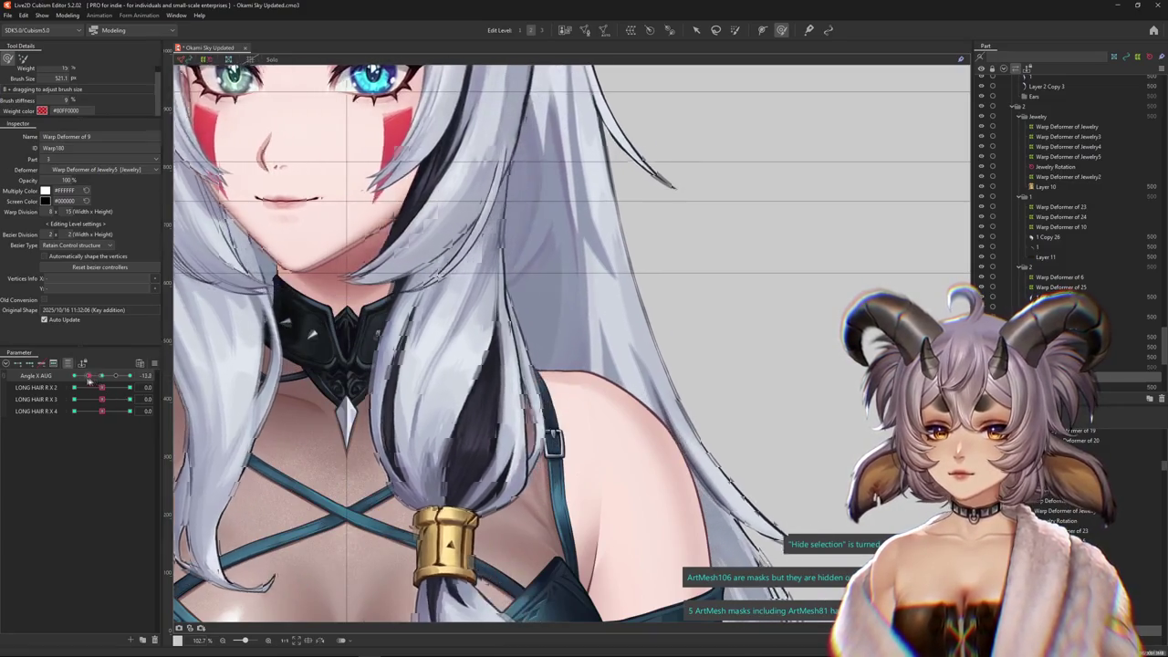
right_click(433, 426)
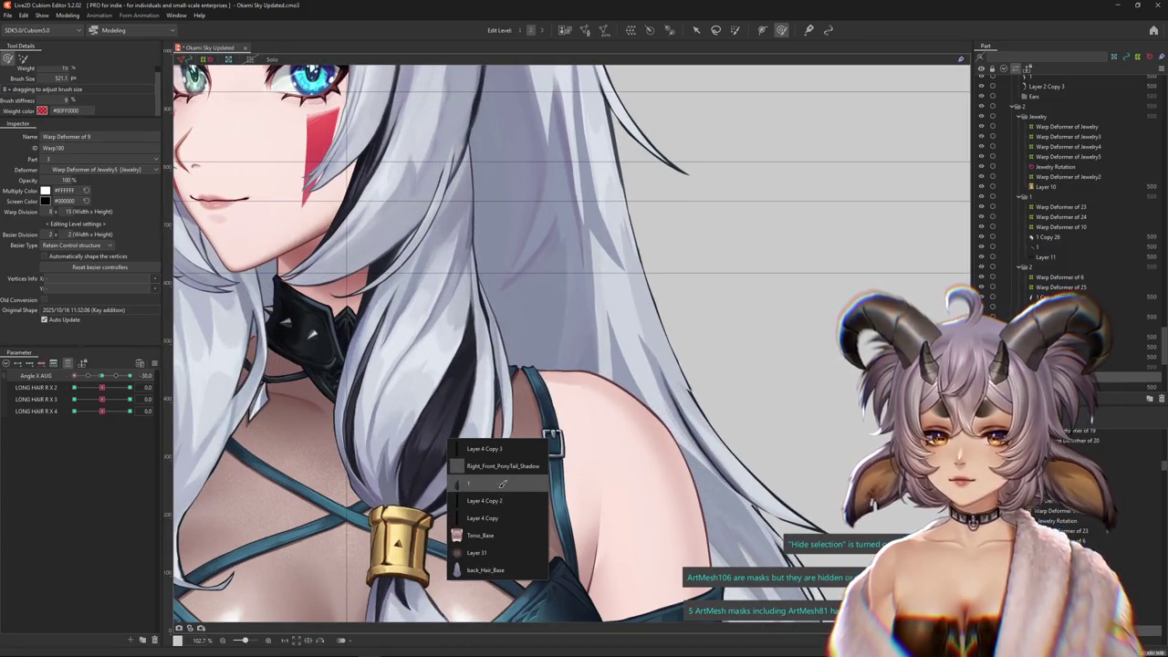
Select Warp Deformer of 8 and shift its points near the face with an enlarged brush
left_click(492, 501)
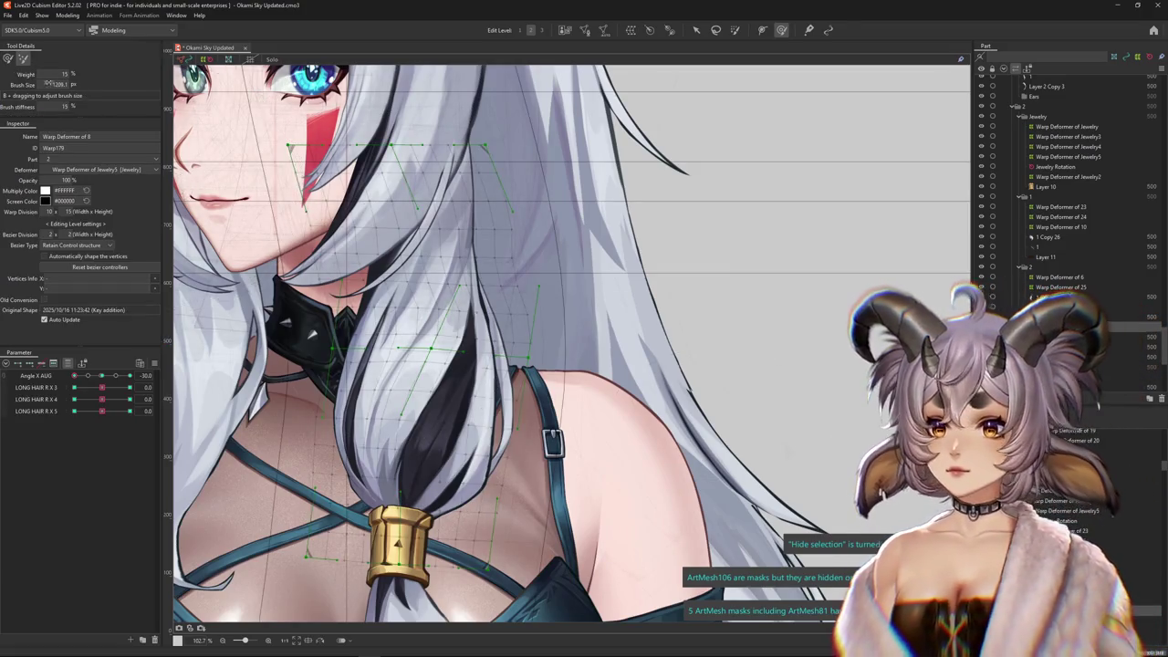
mouse_move(449, 339)
left_mouse_down()
mouse_move(501, 344)
mouse_move(488, 374)
left_mouse_up()
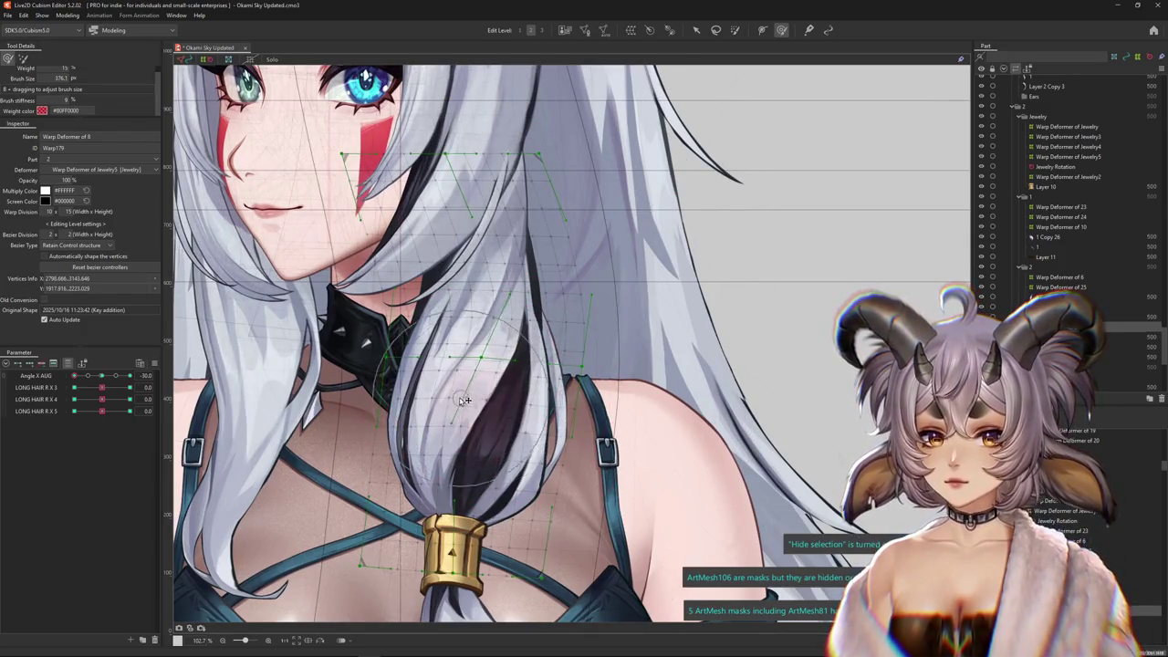
left_click_drag(570, 222, 730, 228)
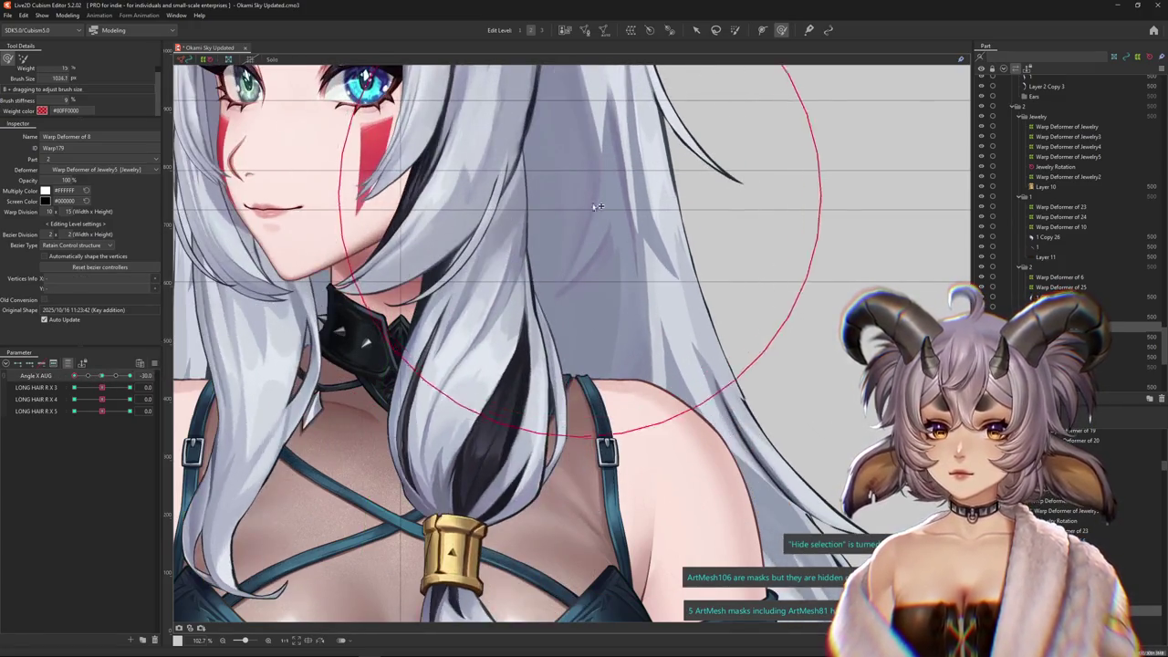
mouse_move(548, 255)
left_mouse_down()
mouse_move(501, 257)
mouse_move(413, 140)
left_mouse_up()
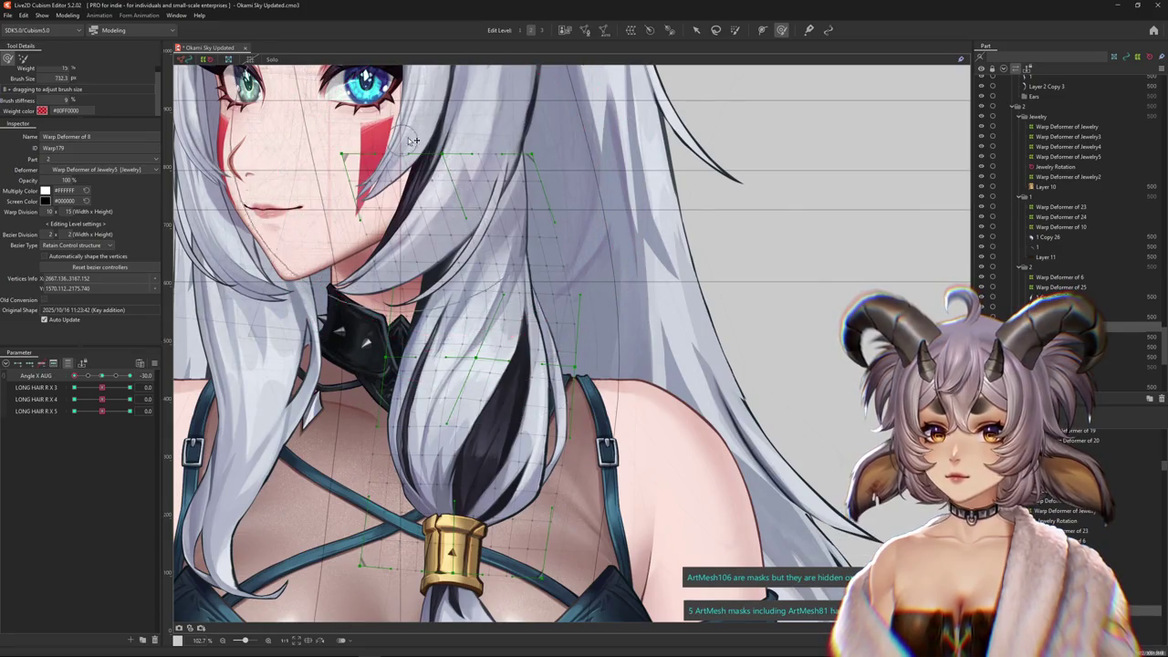
left_click_drag(349, 114, 351, 190)
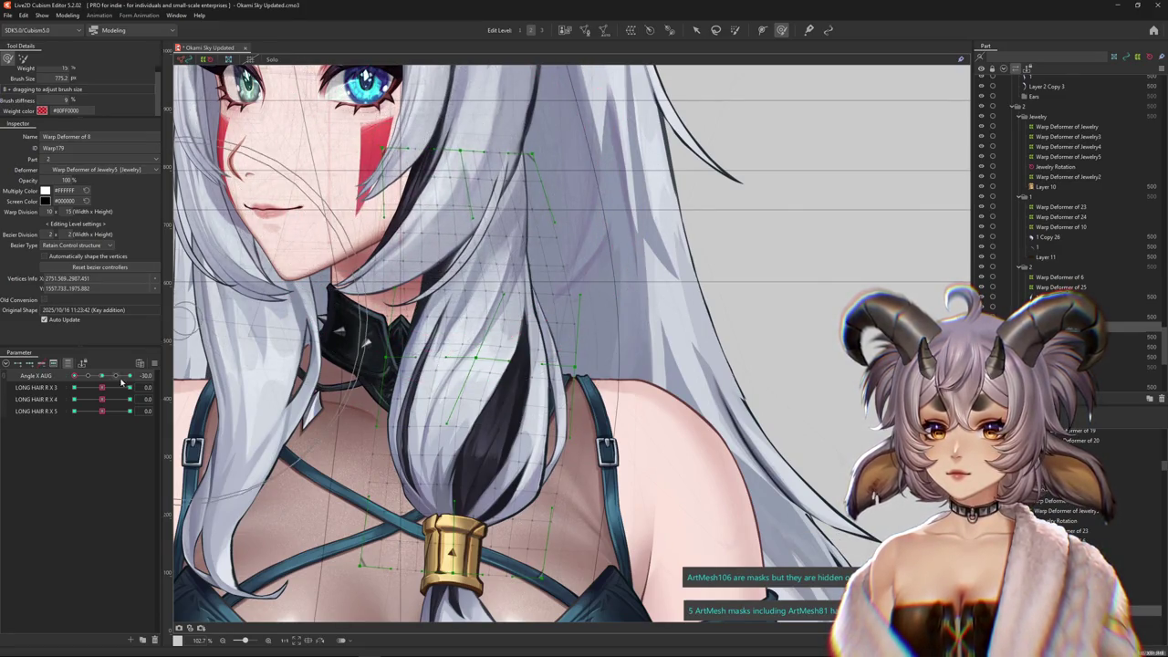
Check the strand at Angle X AUG -30 and +30 with the deformer grid hidden
left_click(105, 378)
left_click_drag(101, 378, 75, 376)
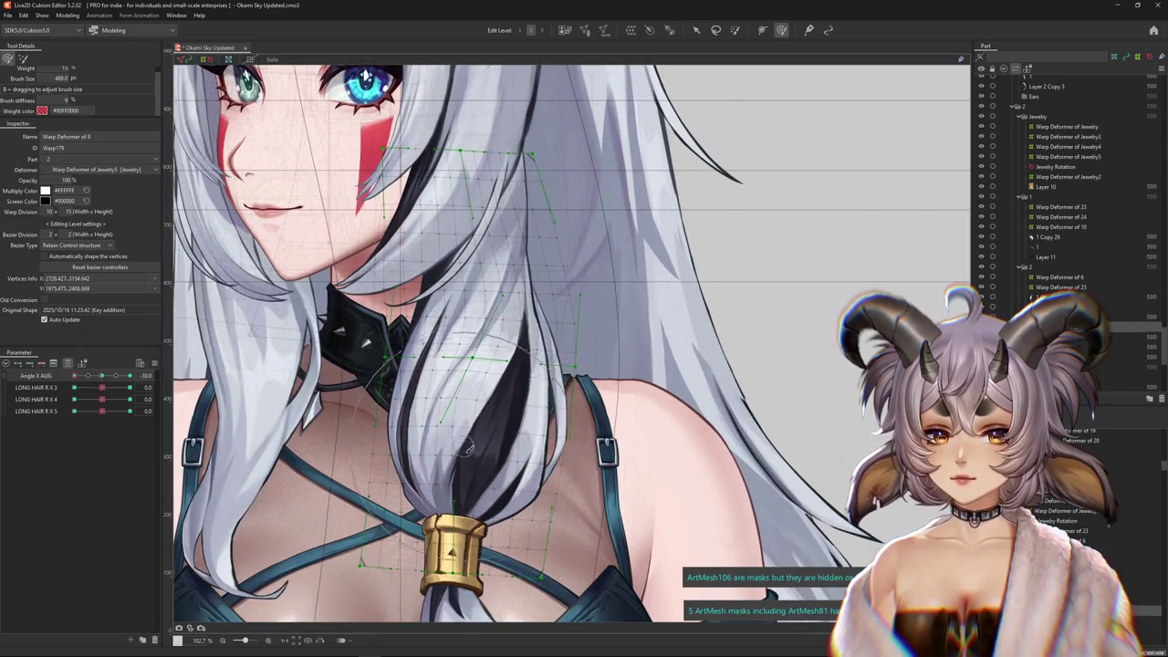
left_click_drag(100, 376, 132, 388)
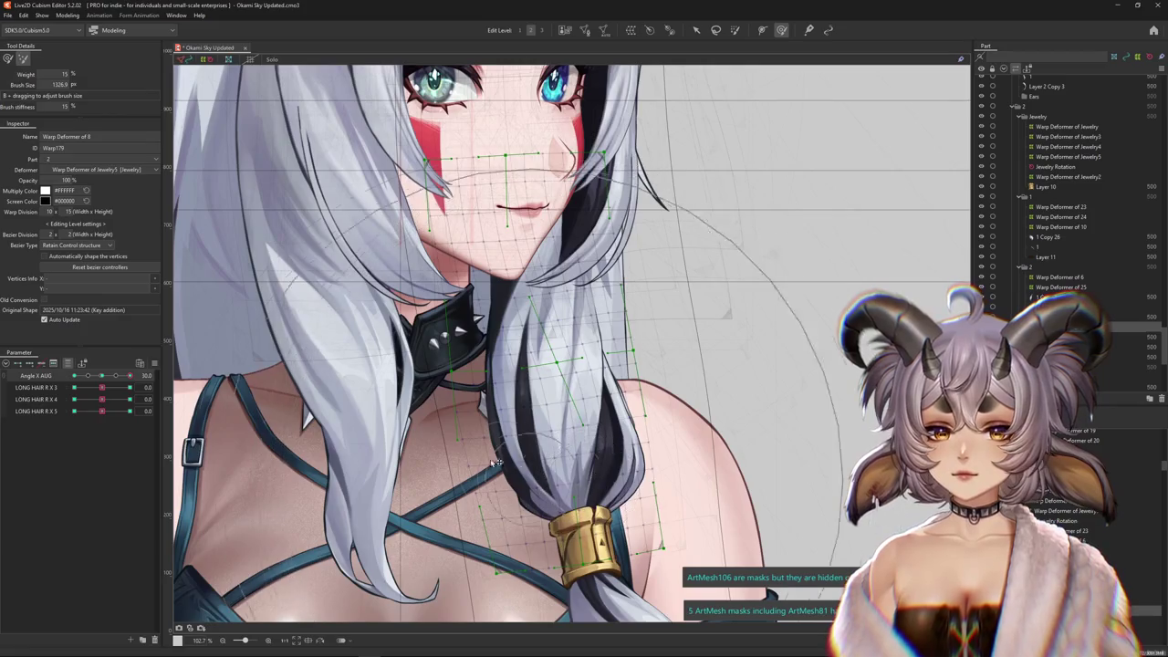
key("ctrl+h")
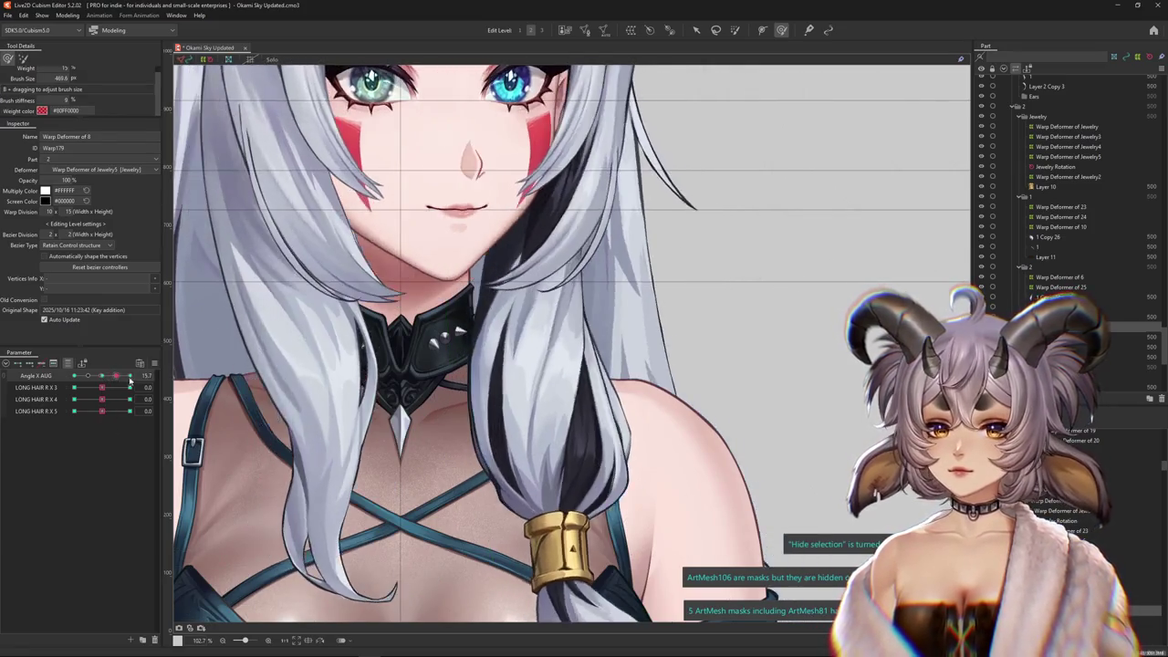
mouse_move(461, 222)
left_mouse_down()
mouse_move(481, 290)
mouse_move(514, 272)
mouse_move(465, 427)
mouse_move(487, 479)
left_mouse_up()
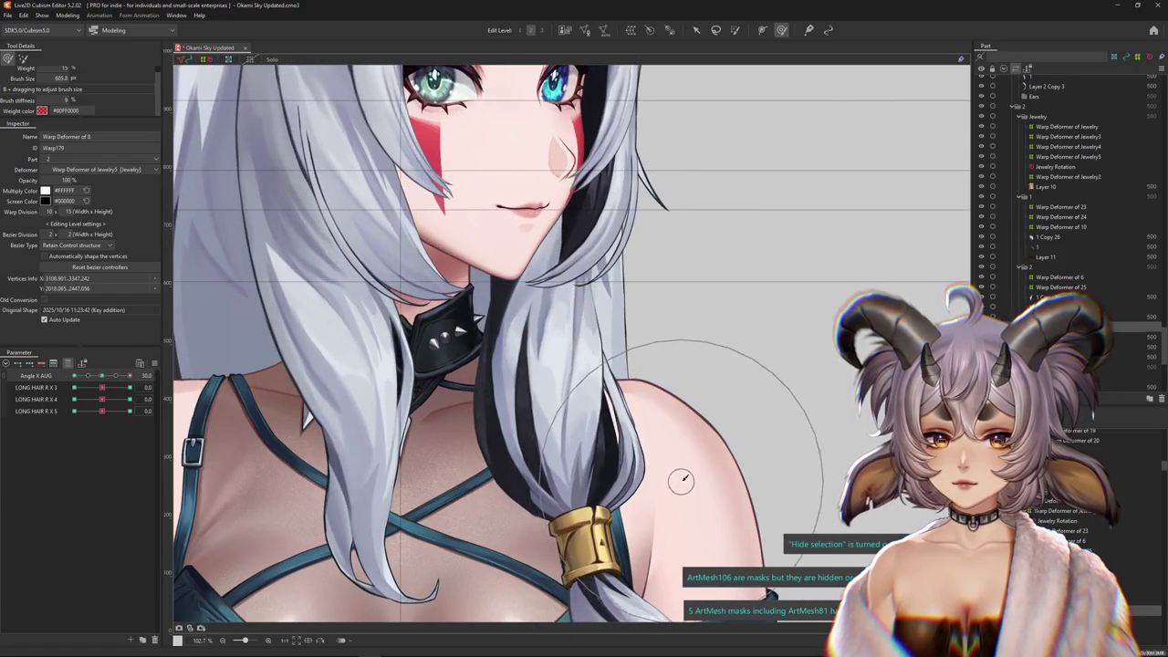
Nudge Warp Deformer of 8 near the shoulder and chest while swinging the head angle
scroll(671, 470, "down", 2)
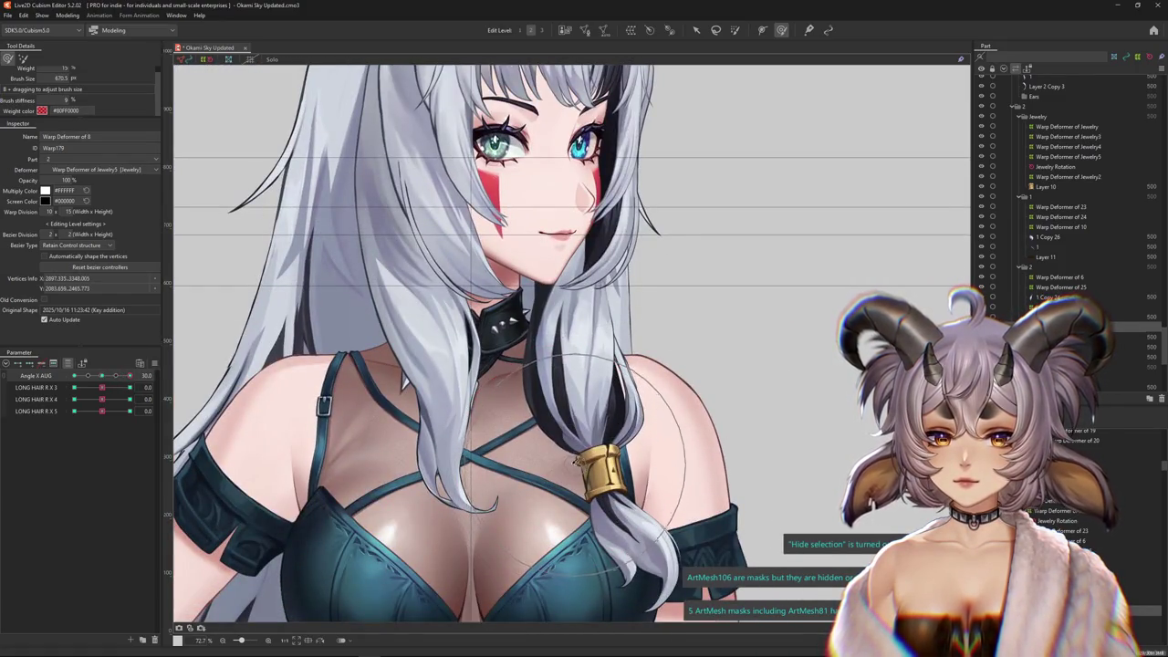
scroll(575, 462, "up", 2)
mouse_move(102, 376)
left_mouse_down()
mouse_move(78, 382)
mouse_move(129, 378)
left_mouse_up()
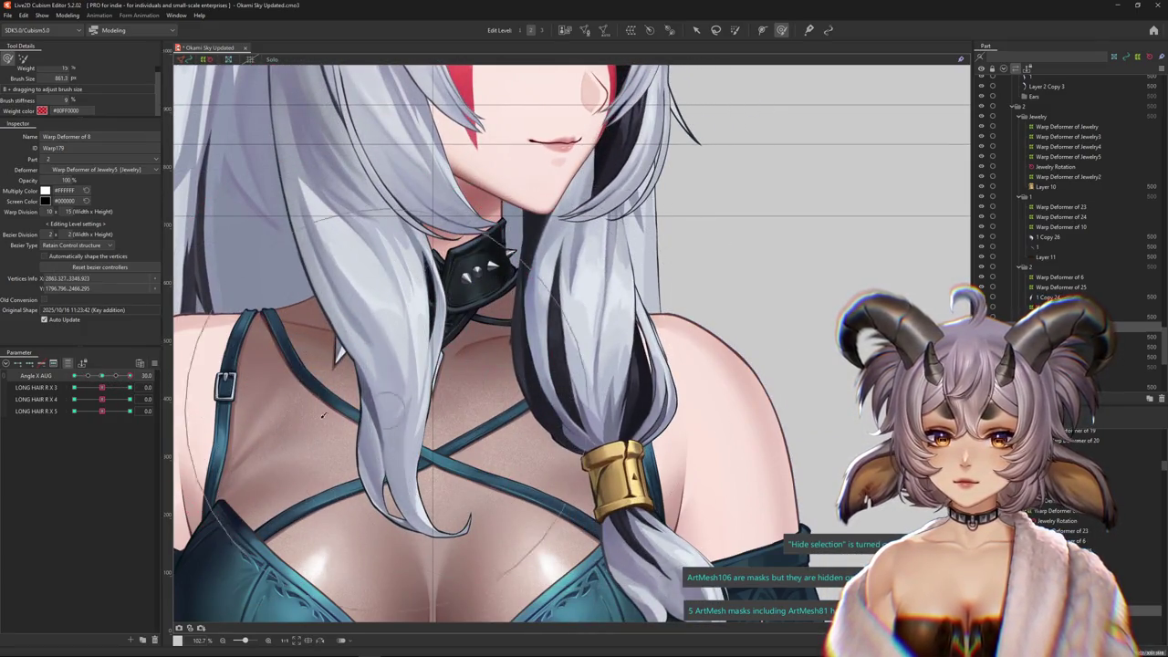
left_click_drag(322, 415, 565, 454)
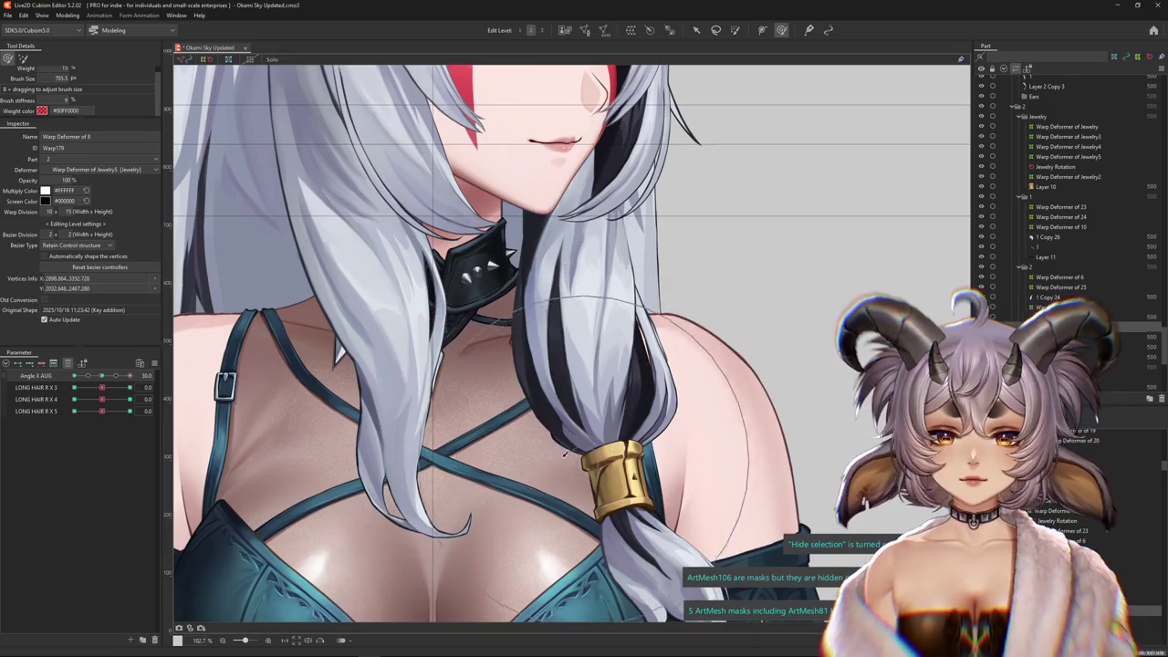
left_click_drag(449, 407, 501, 414)
left_click_drag(418, 400, 518, 417)
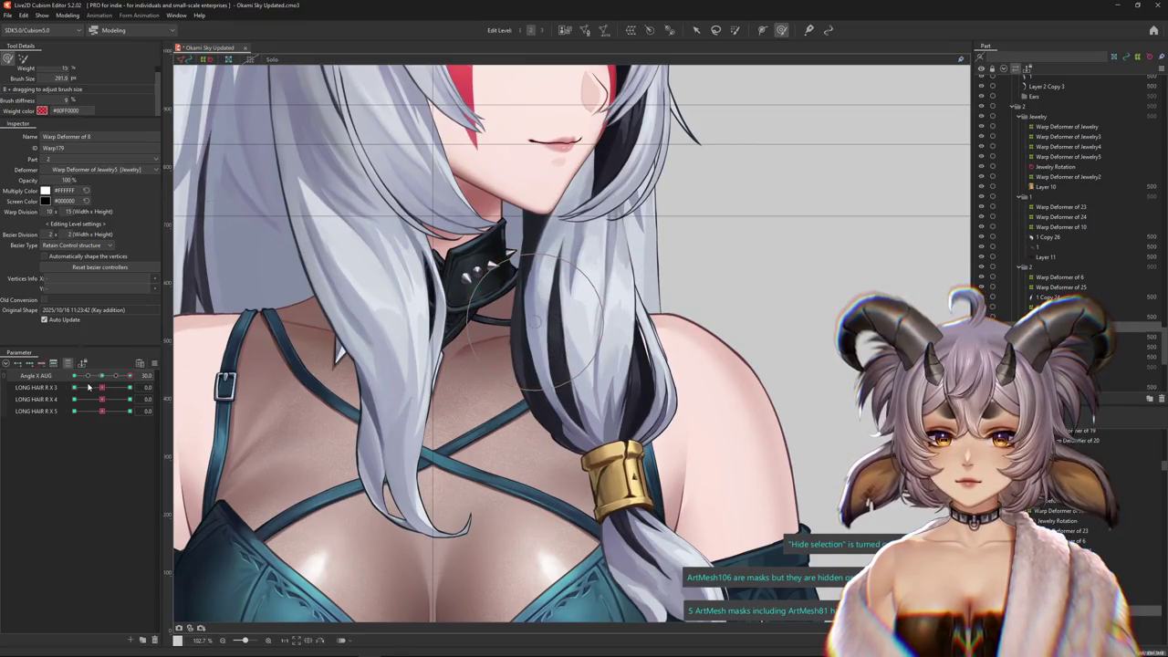
left_click(87, 375)
At Angle X AUG -30, reshape the strand on the chest using the weight brush
left_click_drag(438, 371, 522, 388)
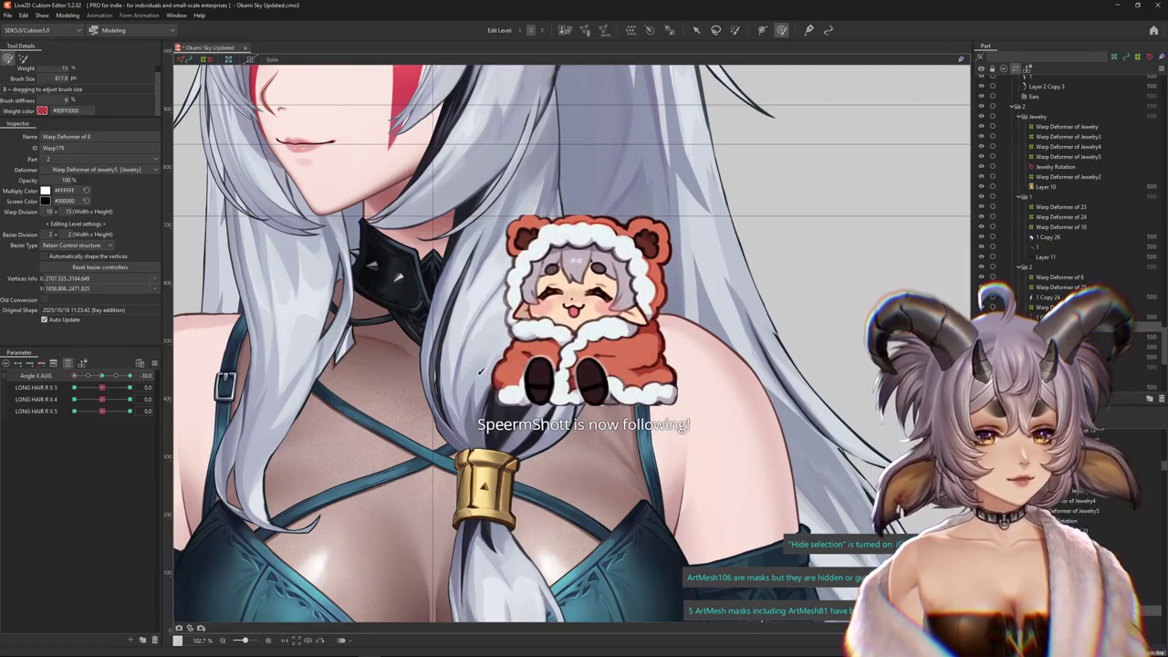
left_click_drag(479, 372, 531, 390)
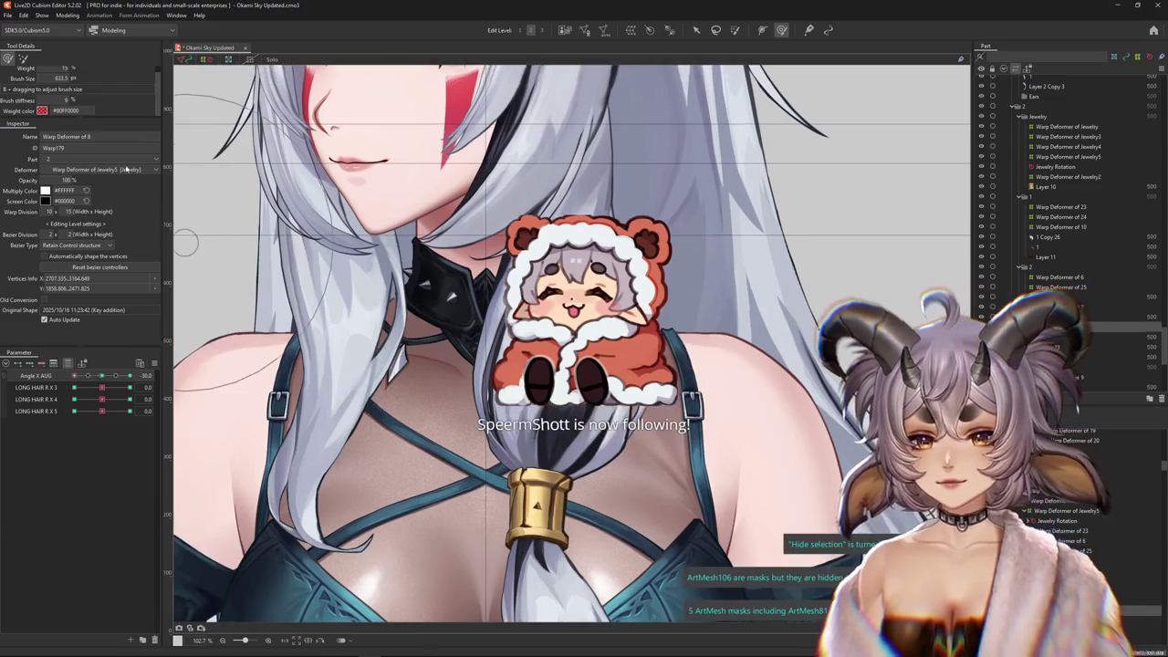
left_click(24, 59)
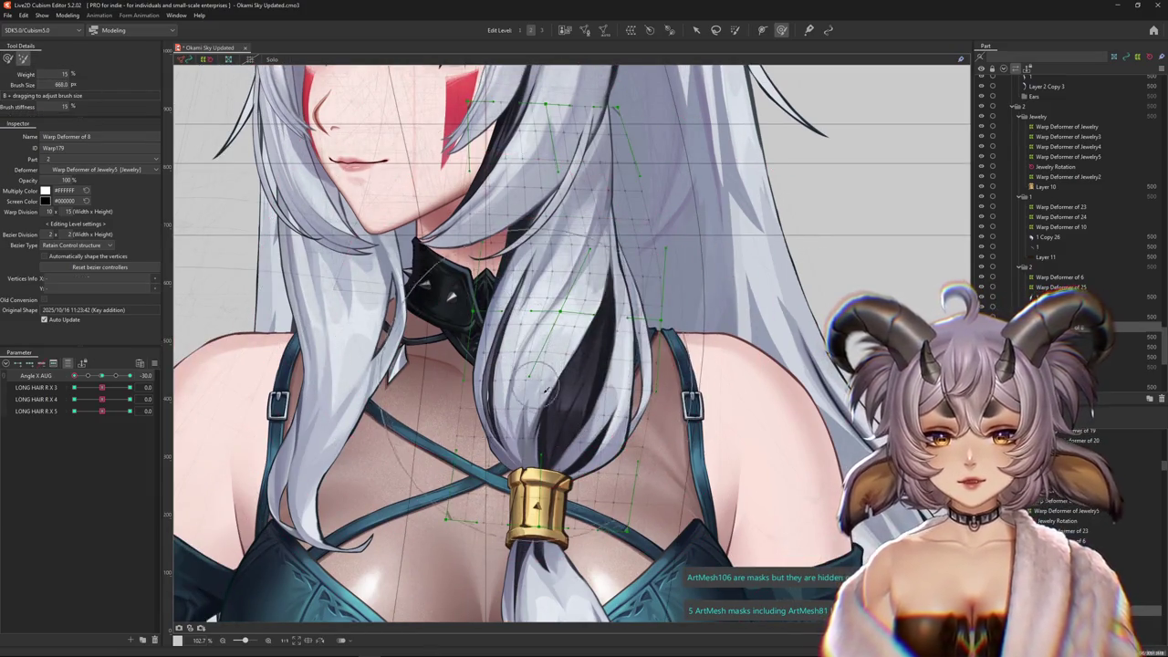
left_click(7, 59)
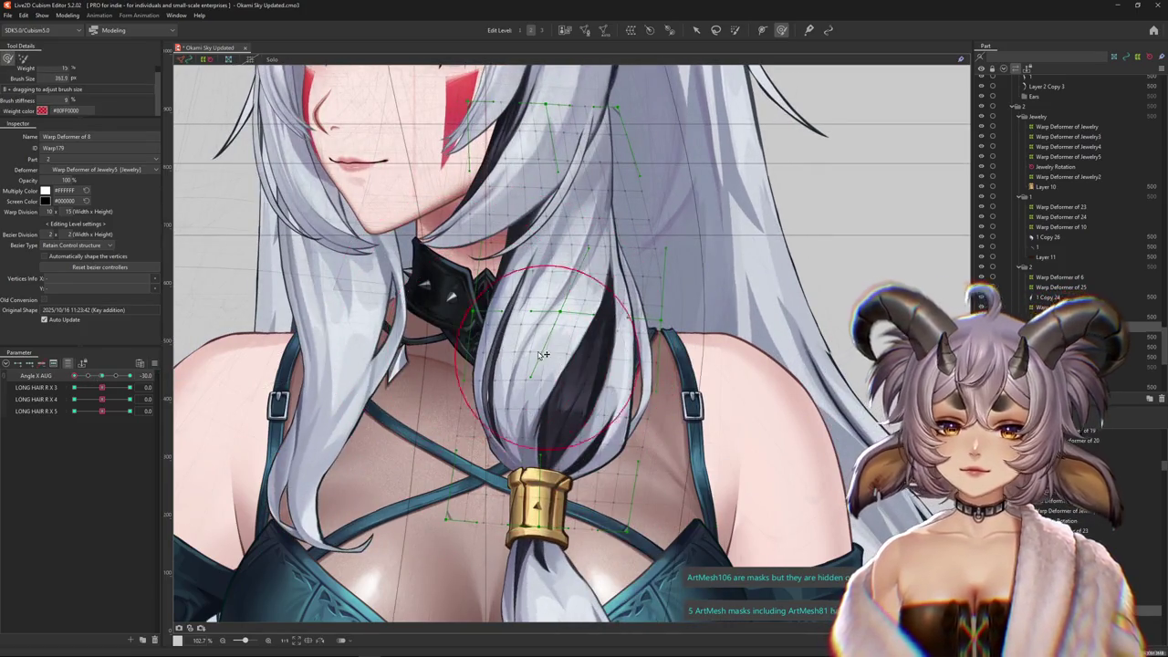
left_click_drag(543, 354, 545, 337)
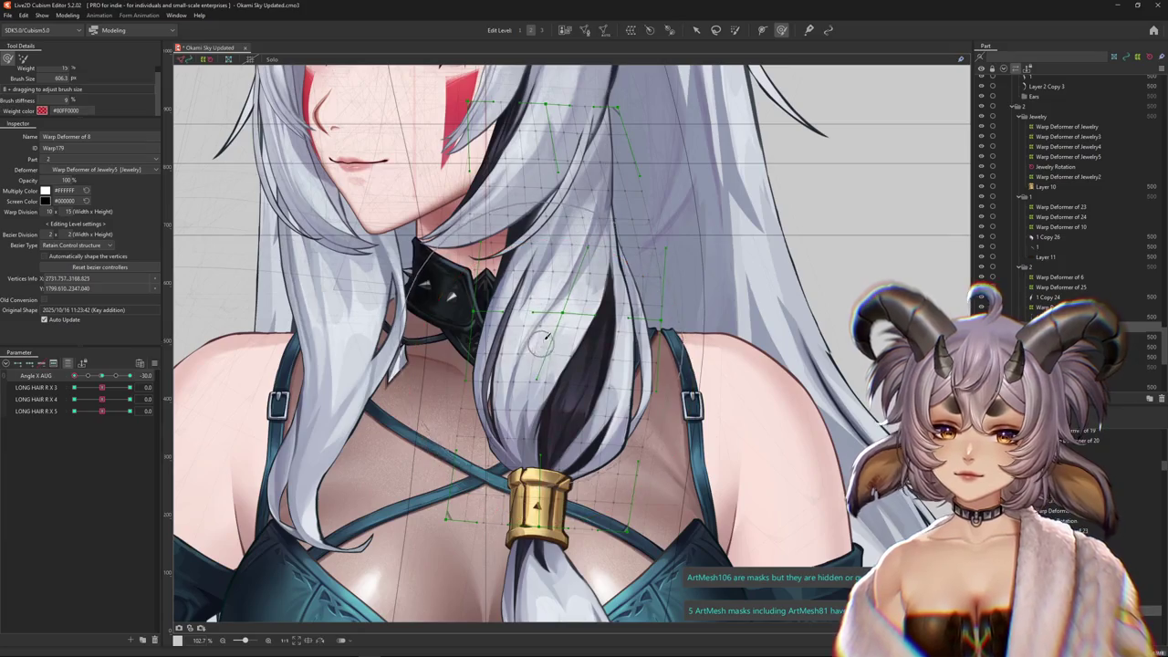
scroll(559, 233, "up", 2)
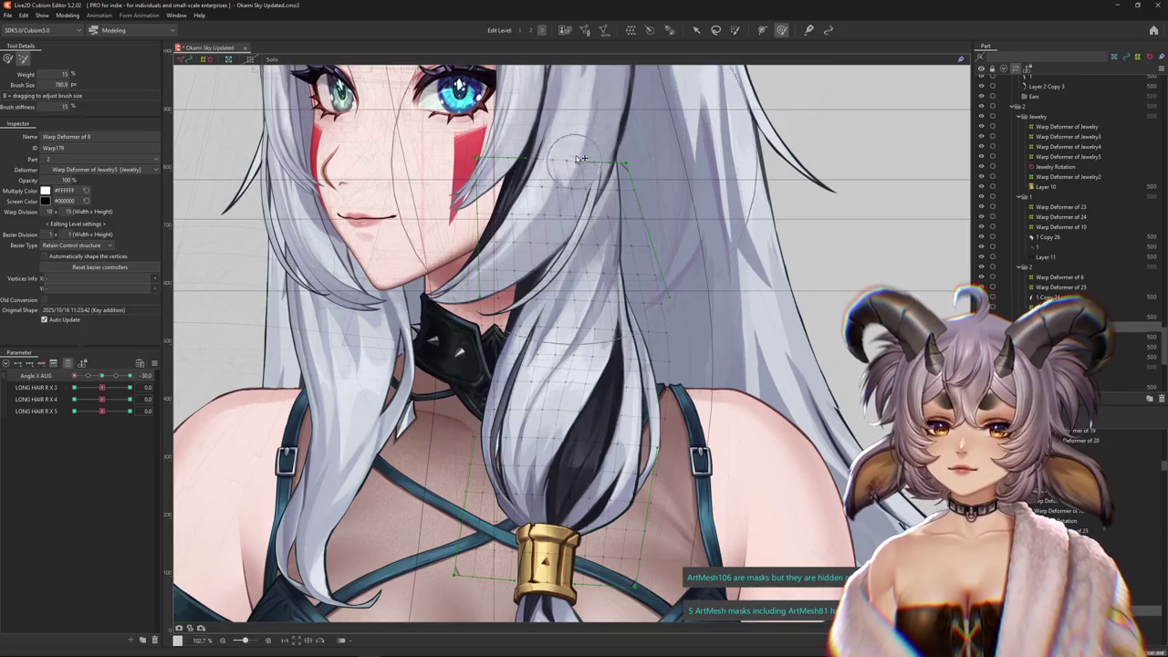
scroll(510, 319, "up", 2)
Check the strand at Angle X AUG 0 and 30, then select the 1 Copy 24 hair mesh
left_click(103, 376)
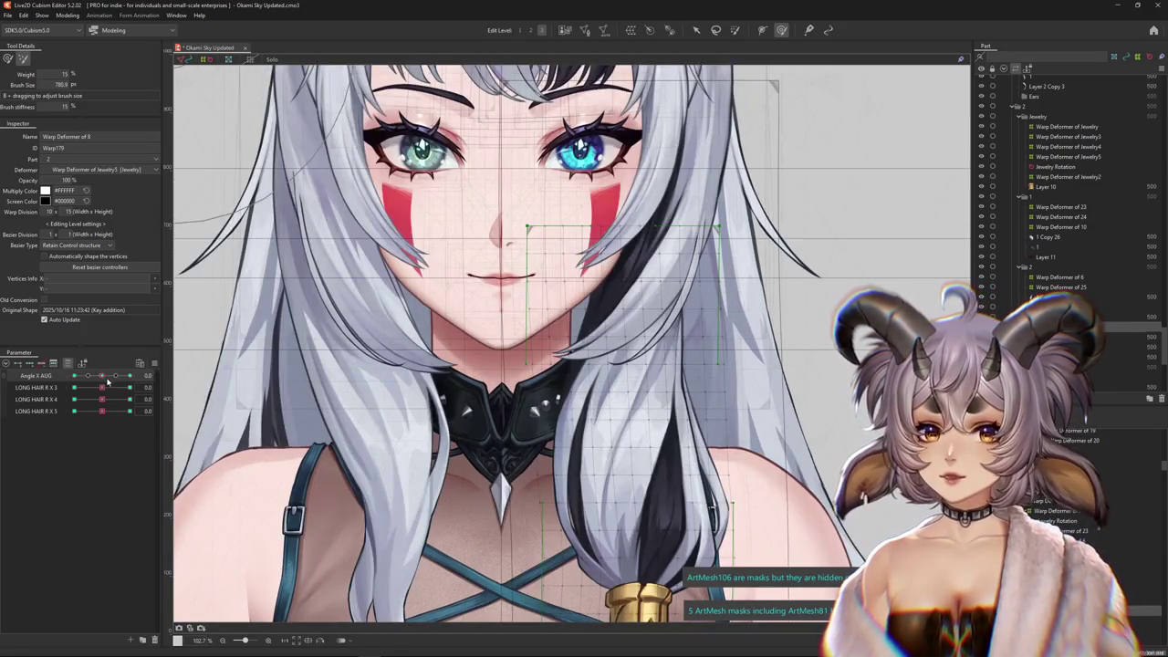
scroll(568, 245, "up", 3)
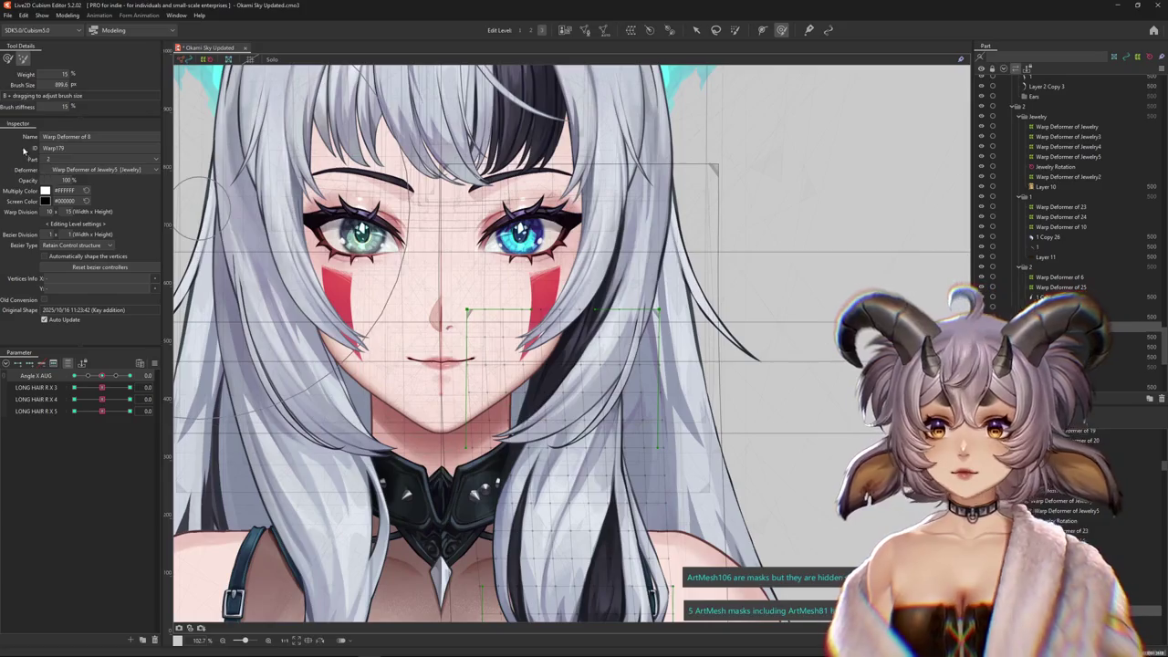
left_click(129, 376)
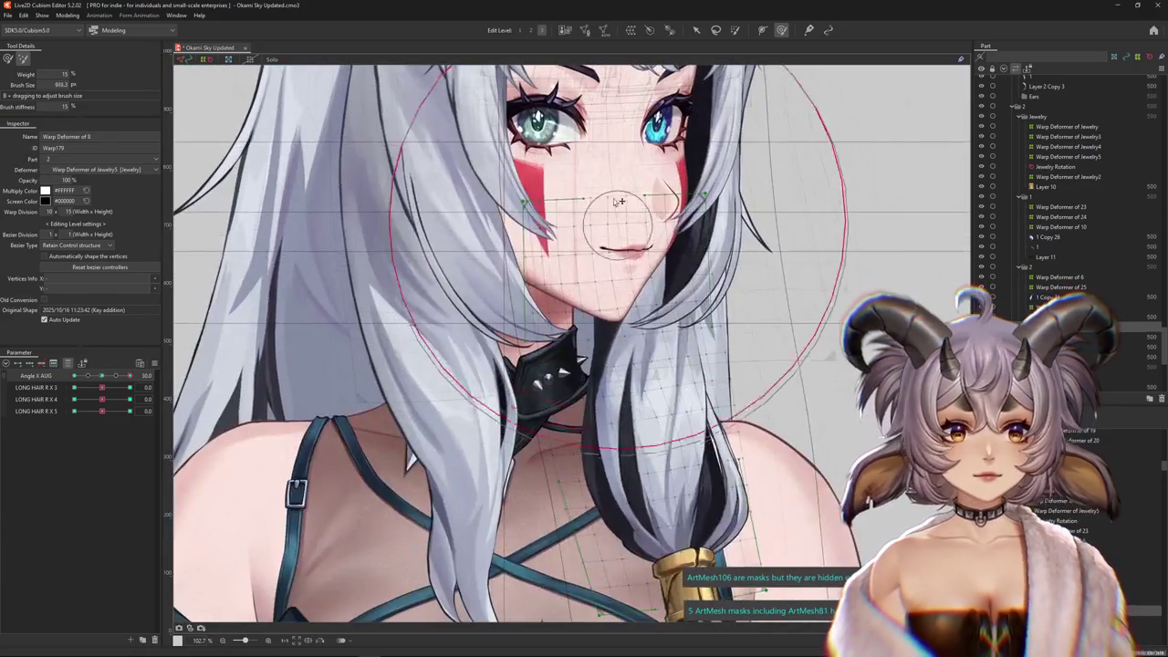
scroll(585, 247, "up", 2)
left_click_drag(585, 247, 565, 206)
left_click_drag(128, 376, 238, 371)
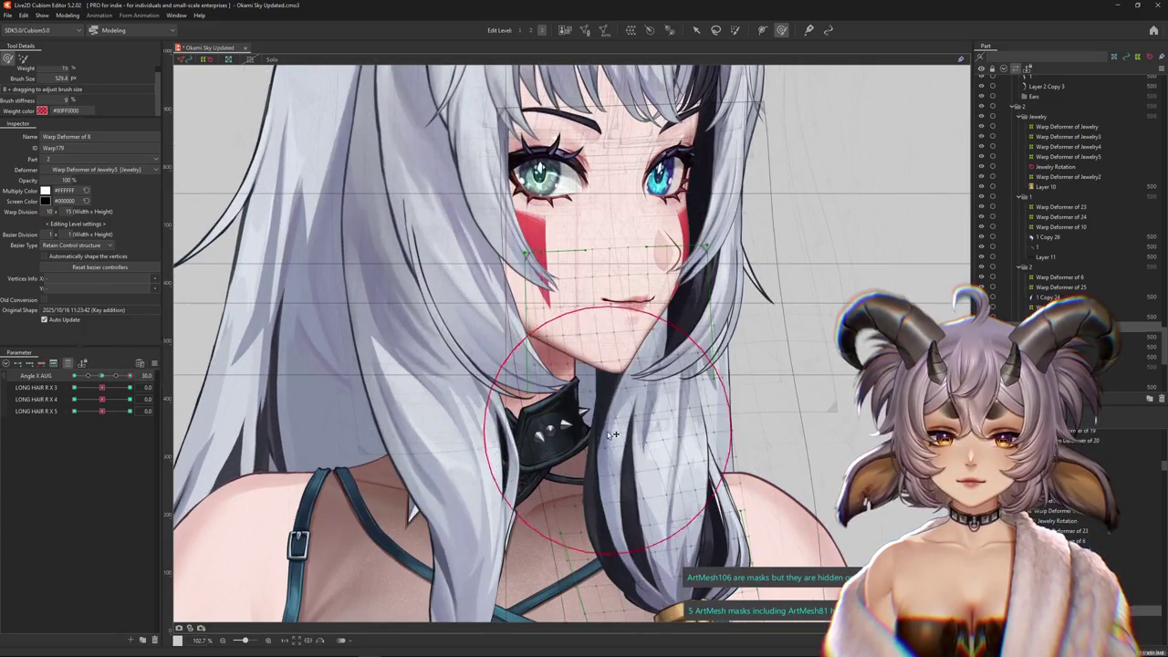
scroll(596, 231, "down", 2)
left_click(597, 231)
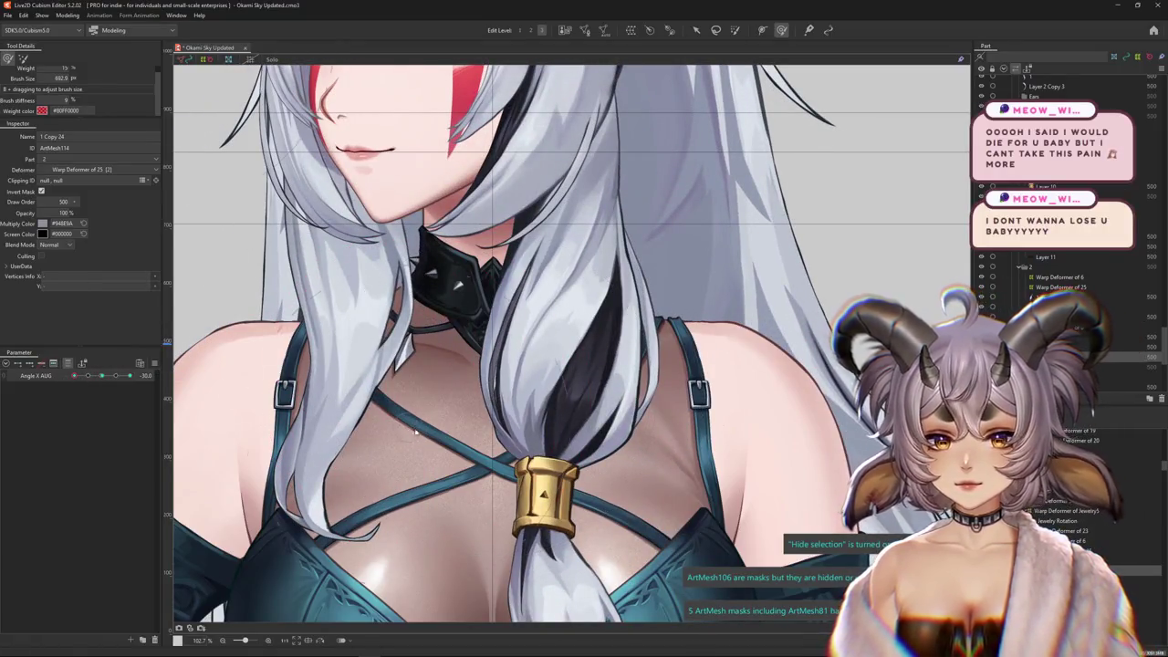
Select the right hair strand mesh, hide its wireframe, and turn the head to Angle X 30
left_click(102, 377)
left_click(531, 330)
left_click_drag(529, 333, 523, 362)
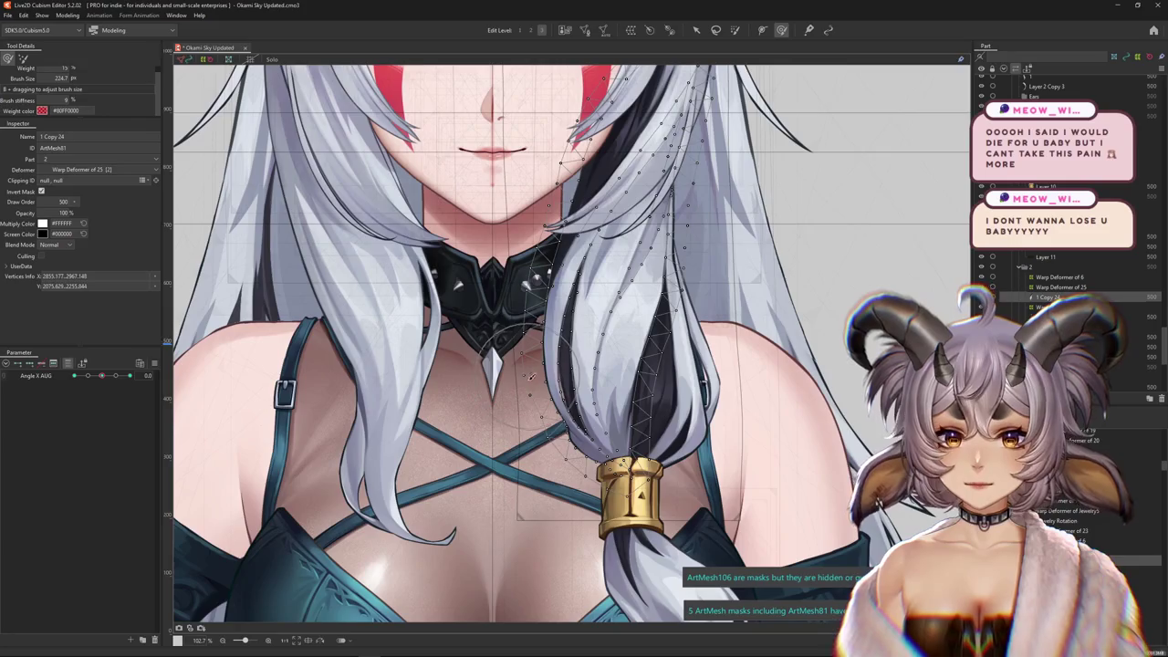
key("ctrl+h")
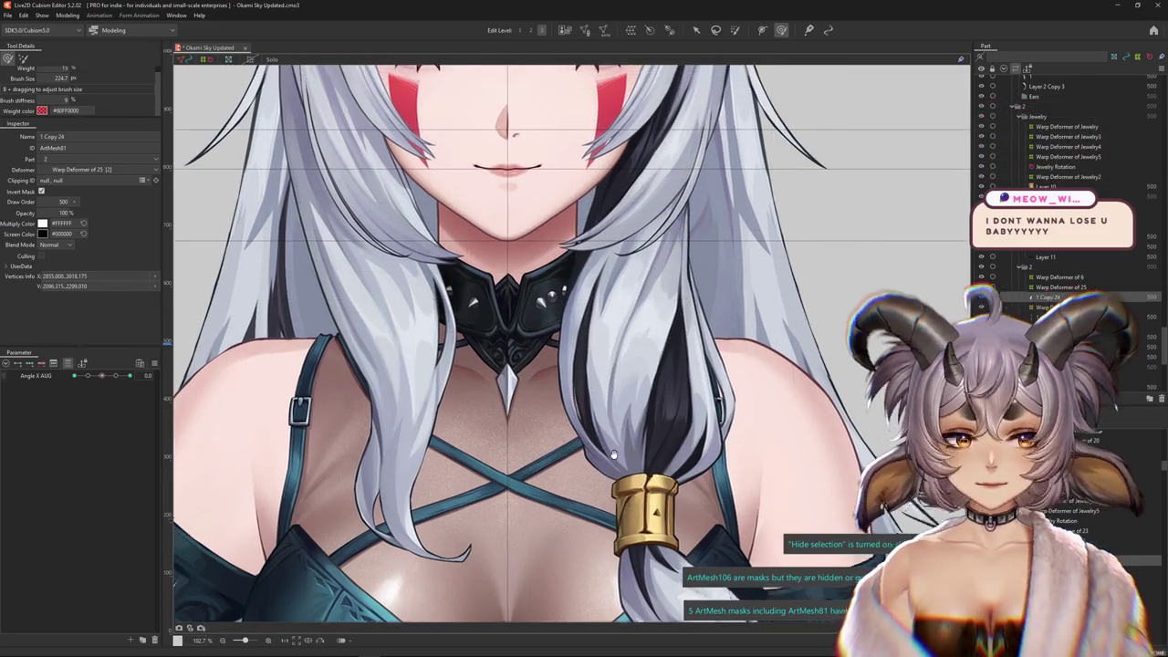
left_click_drag(564, 386, 623, 415)
left_click_drag(101, 375, 178, 370)
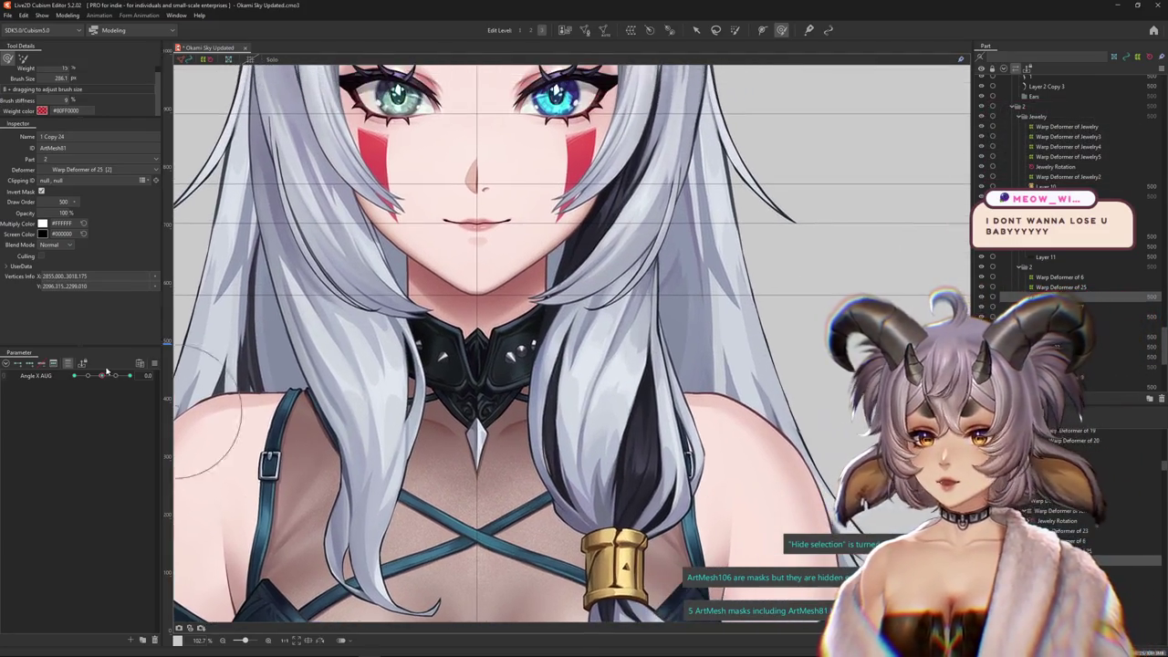
scroll(538, 419, "up", 3)
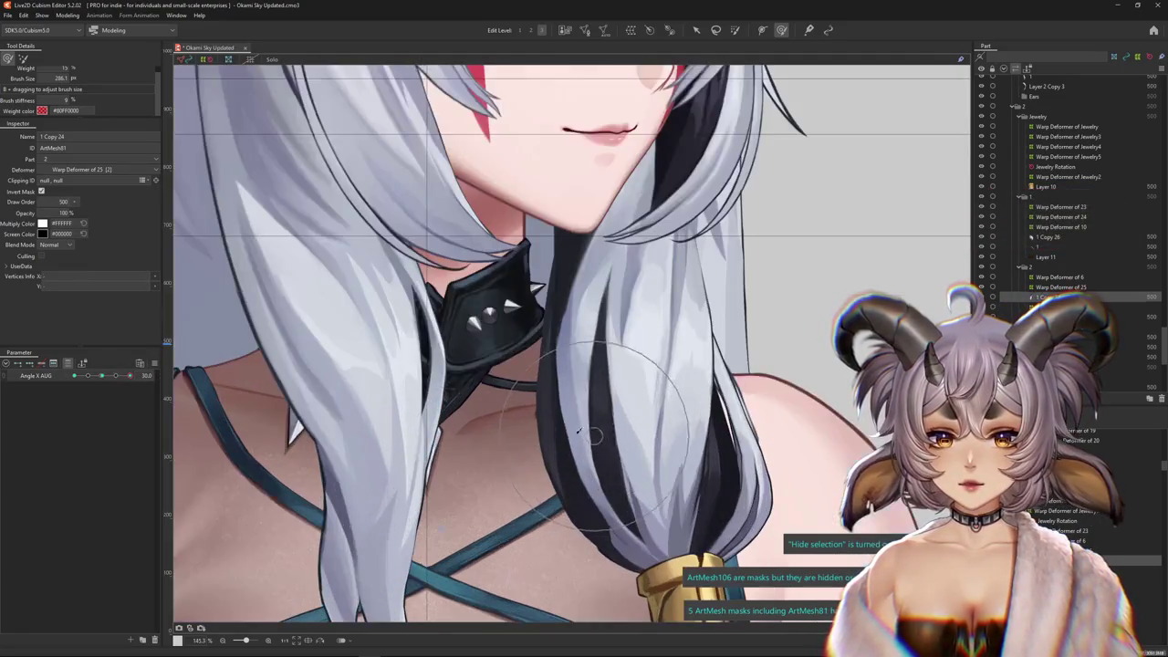
Pick the mesh named 1 under the hair and swing the head to test it
right_click(535, 418)
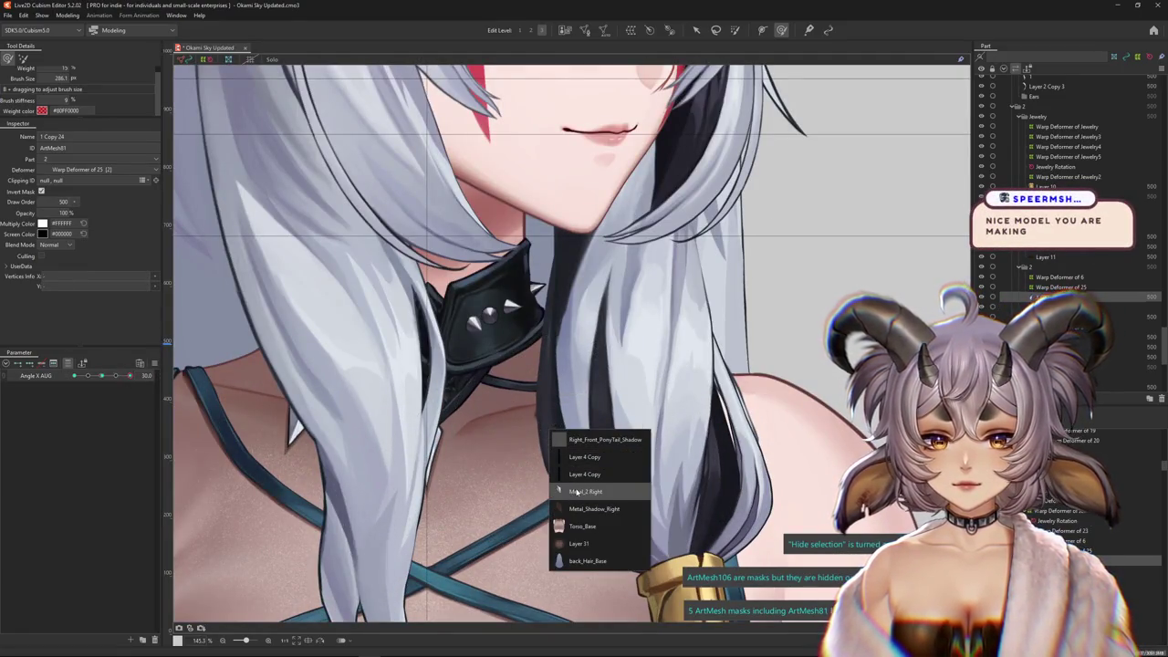
scroll(542, 407, "up", 3)
right_click(539, 423)
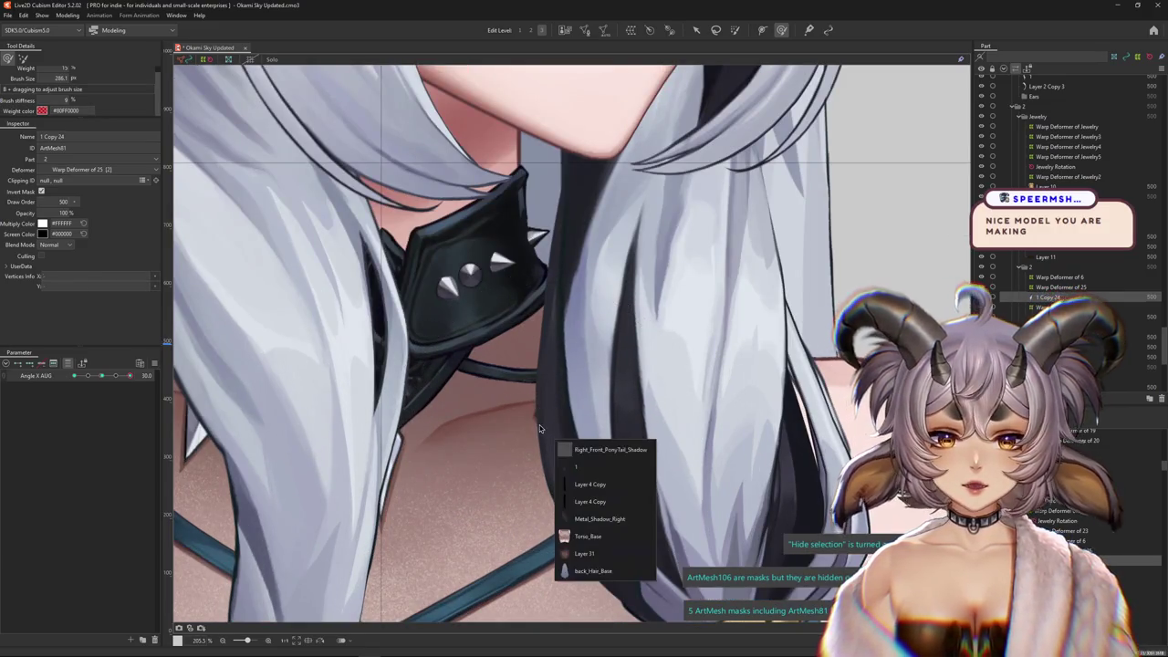
left_click(583, 542)
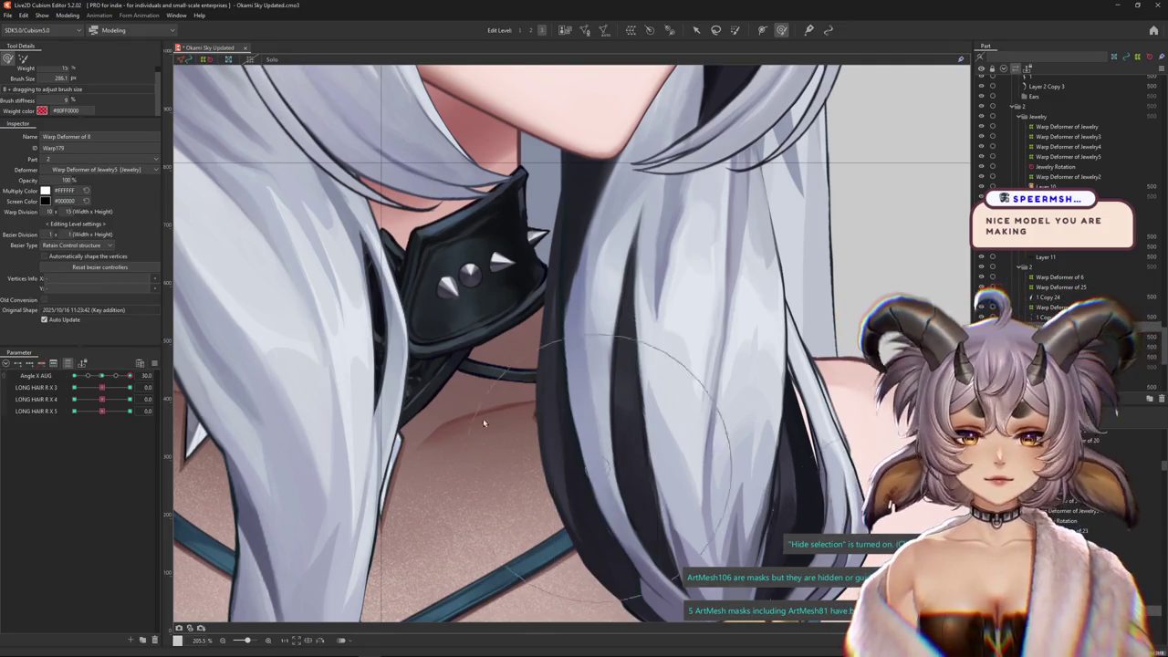
scroll(538, 410, "down", 5)
mouse_move(129, 375)
left_mouse_down()
mouse_move(101, 377)
mouse_move(129, 375)
left_mouse_up()
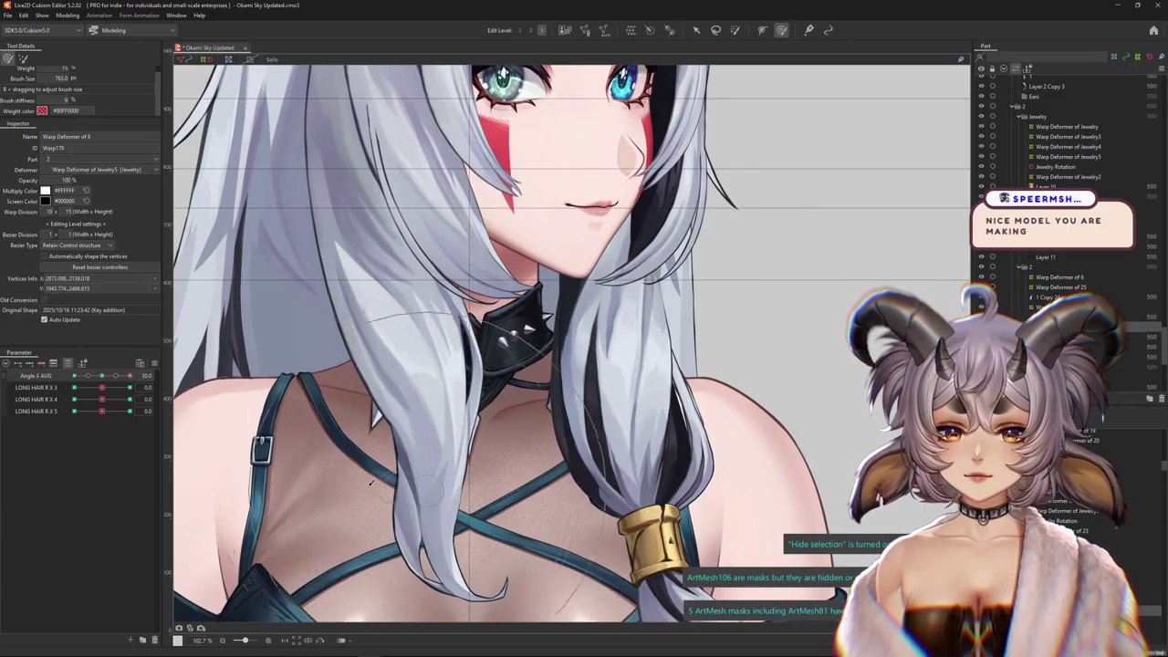
left_click_drag(129, 375, 75, 377)
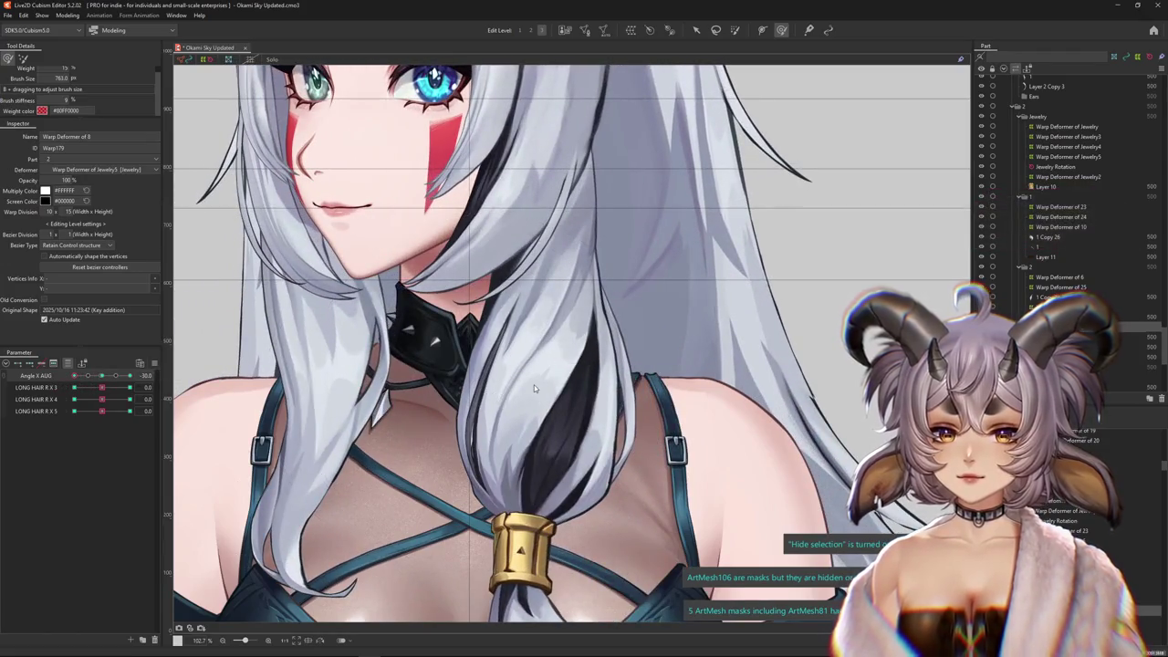
Select the 1 Copy 24 hair mesh and size the brush over it
right_click(551, 404)
left_click(584, 461)
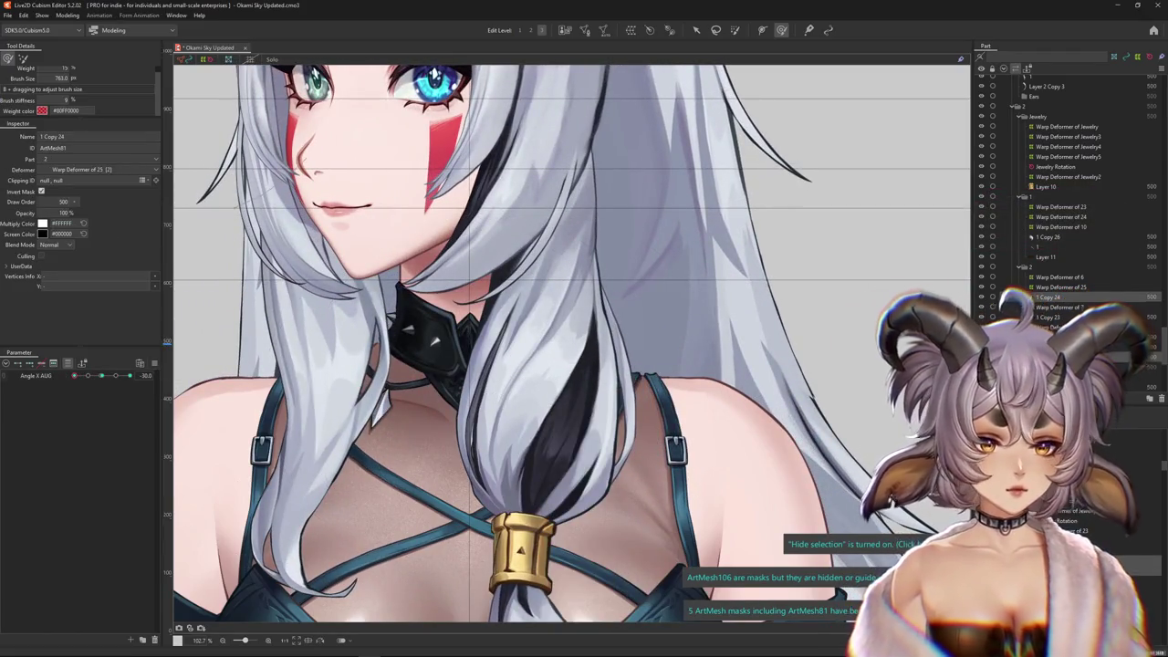
mouse_move(520, 313)
left_mouse_down()
mouse_move(557, 321)
mouse_move(551, 337)
left_mouse_up()
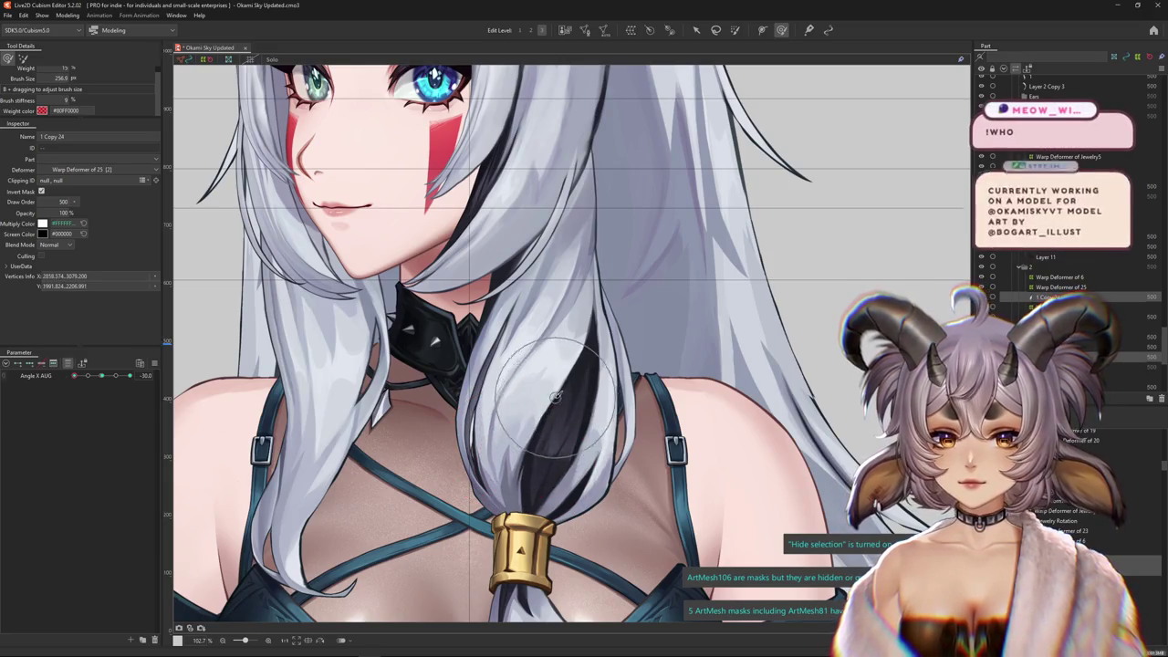
mouse_move(572, 380)
left_mouse_down()
mouse_move(593, 389)
mouse_move(559, 387)
left_mouse_up()
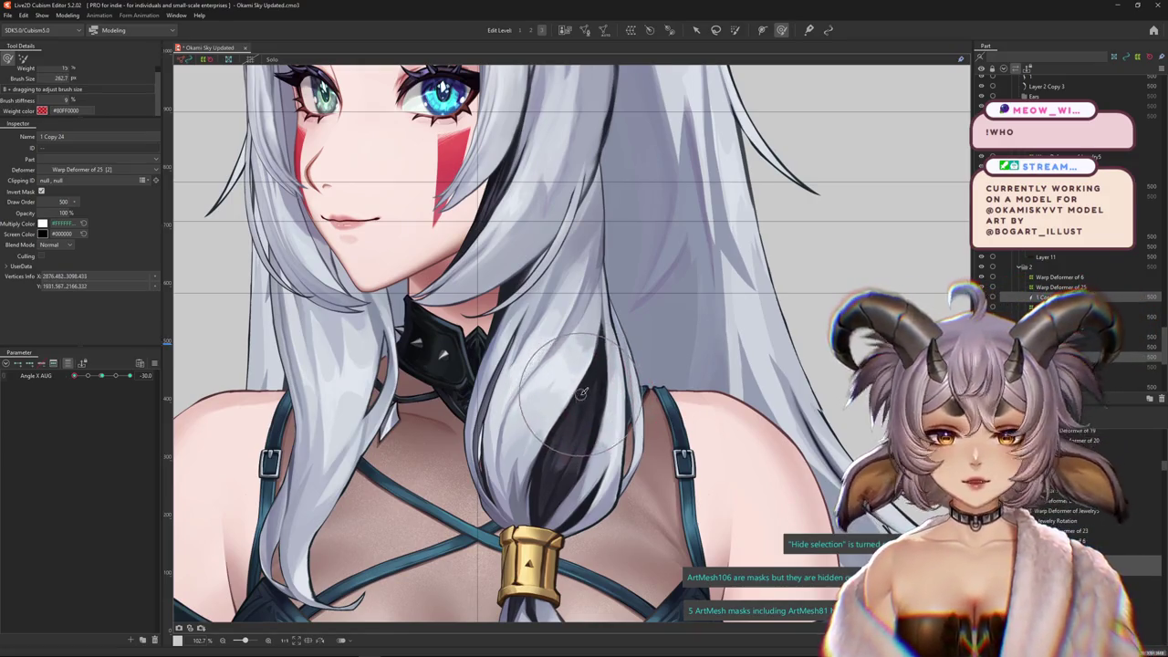
left_click(615, 362)
left_click(584, 324)
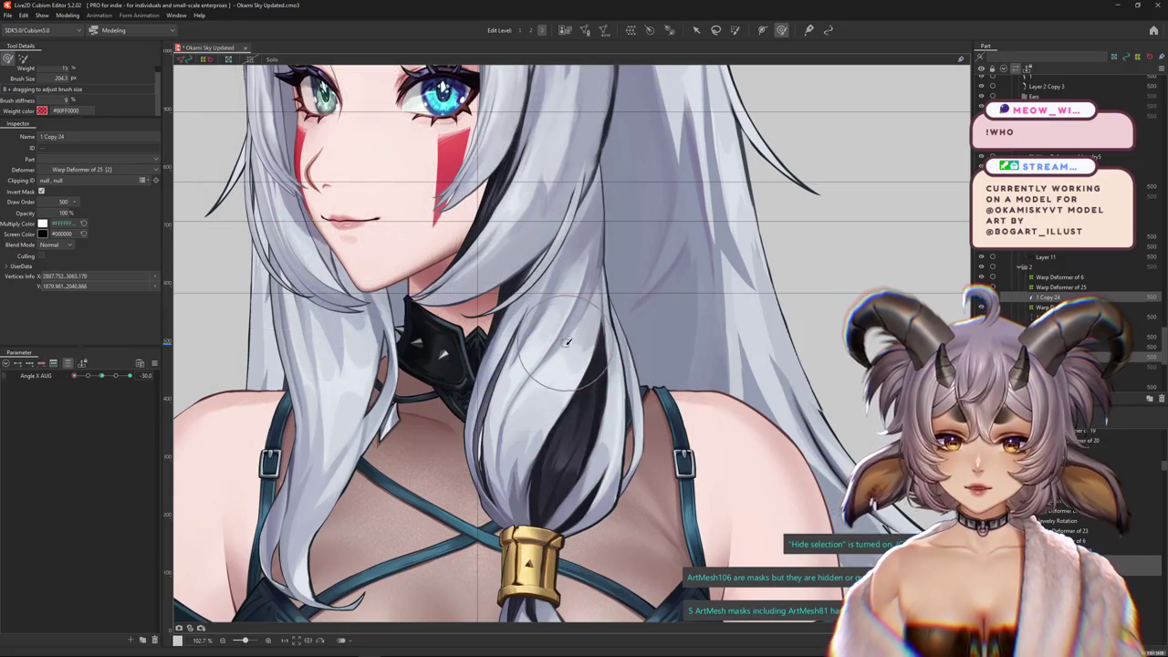
Inspect the 1 Copy 24 mesh zoomed in, then open Modeling > Physics Settings
scroll(567, 343, "up", 3)
scroll(552, 351, "up", 1)
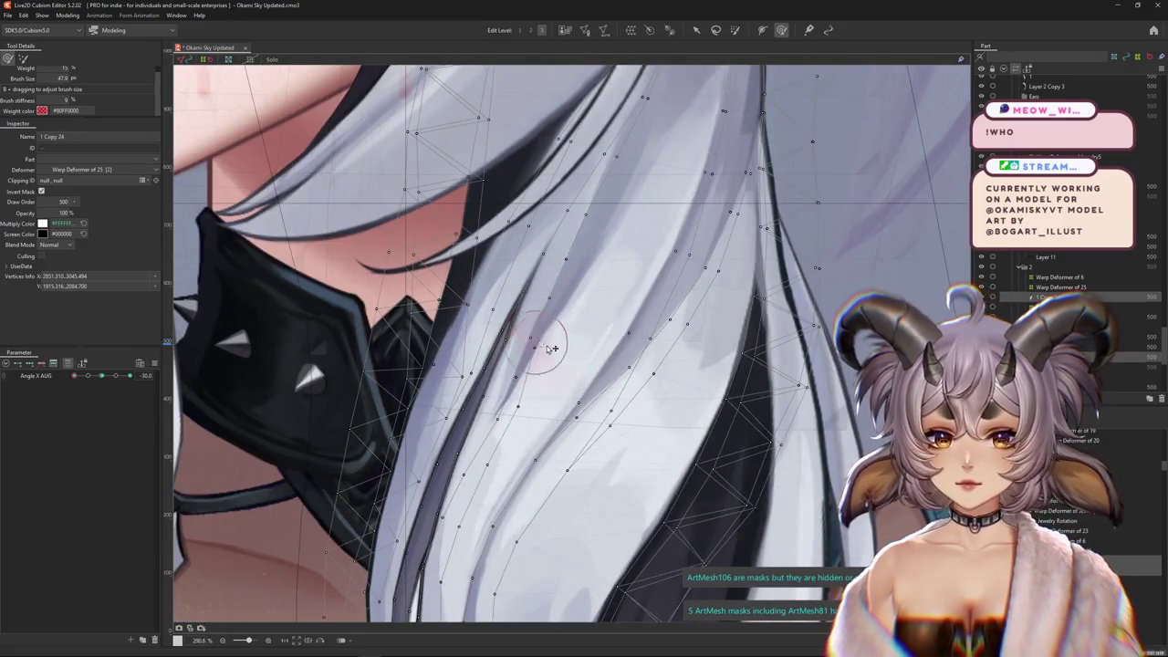
left_click_drag(542, 336, 571, 331)
scroll(579, 313, "down", 4)
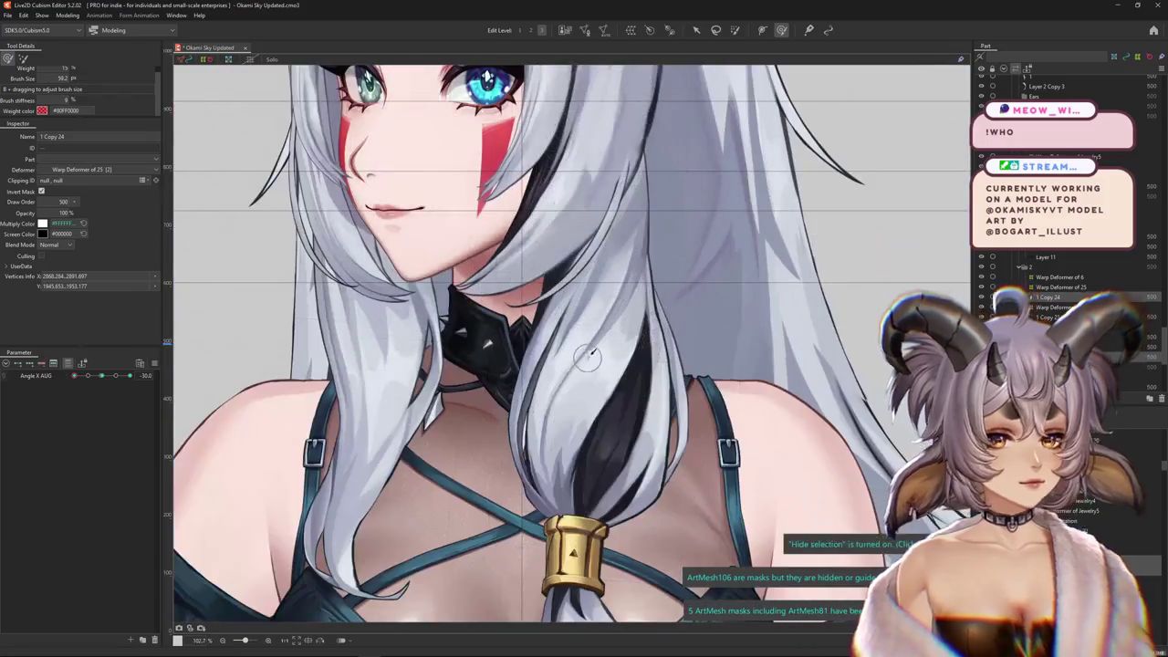
scroll(479, 424, "up", 3)
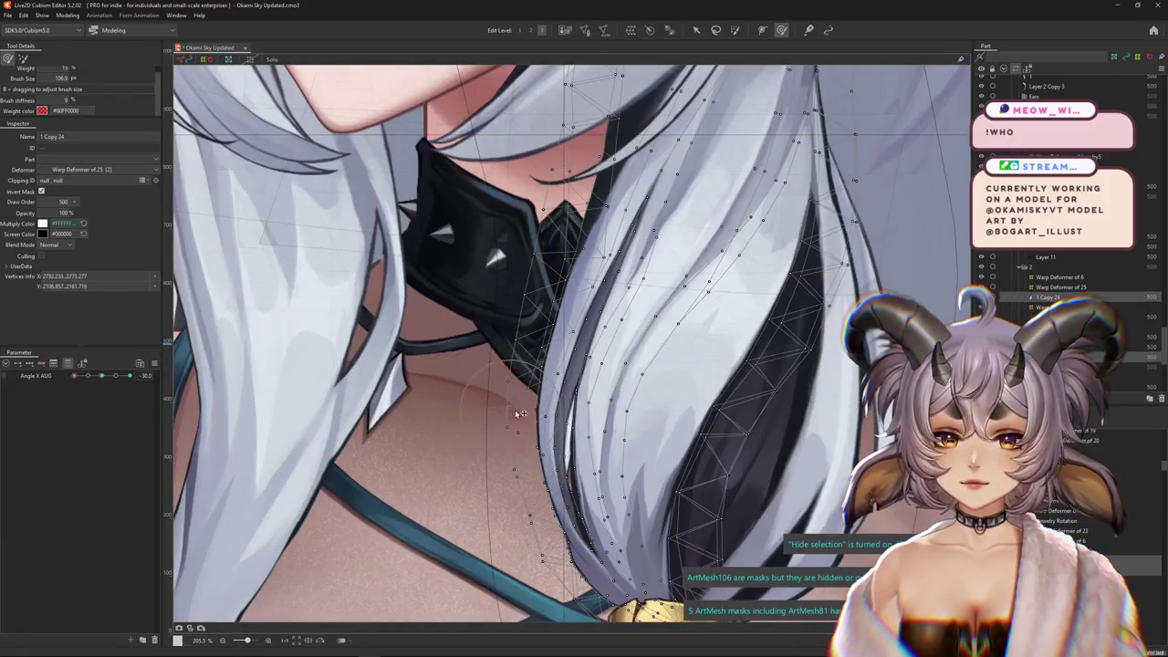
scroll(518, 413, "down", 3)
scroll(486, 402, "down", 2)
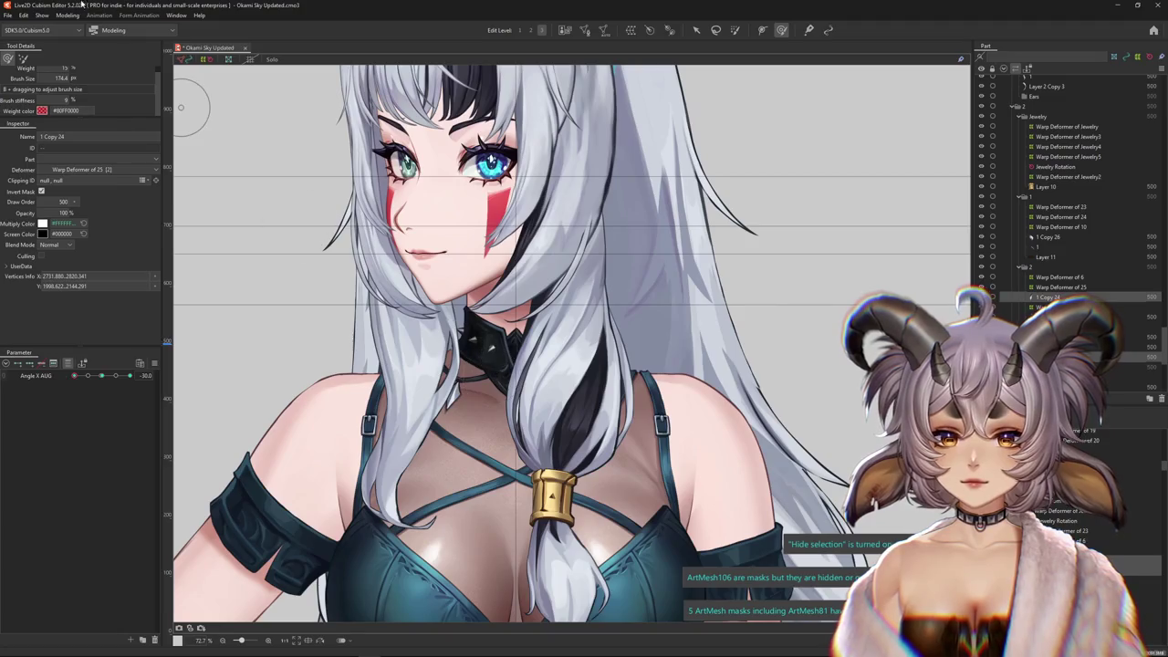
left_click(76, 16)
left_click(91, 219)
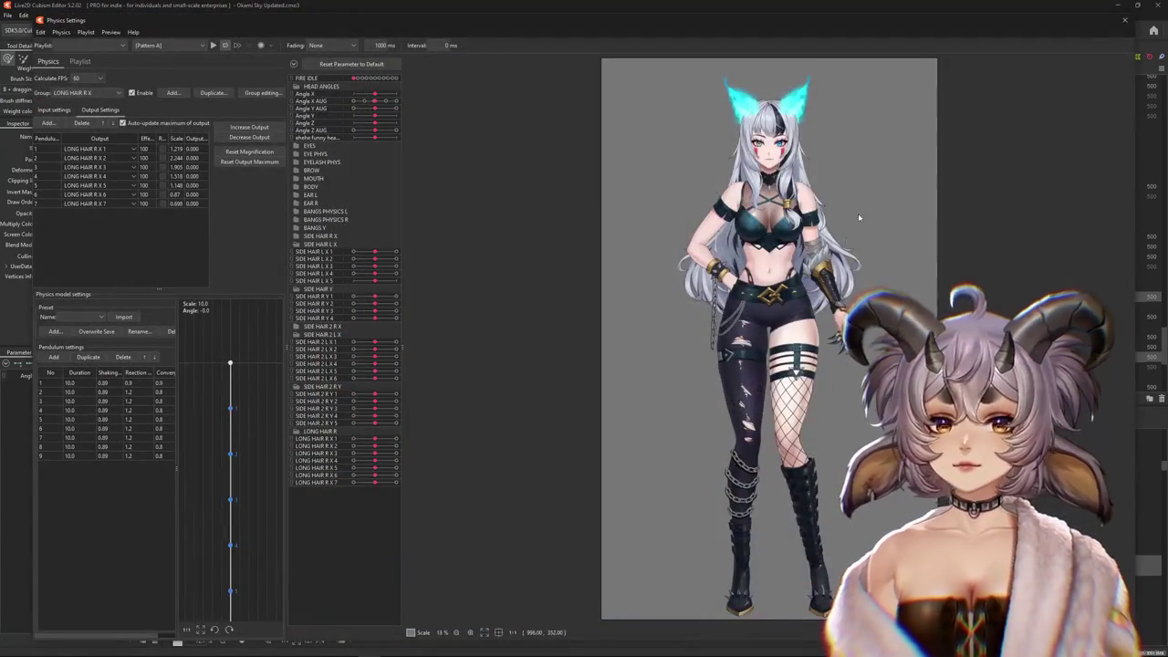
Swing the preview head left and right to watch the long right hair sway
scroll(747, 381, "up", 2)
scroll(747, 381, "up", 2)
left_click_drag(748, 382, 496, 326)
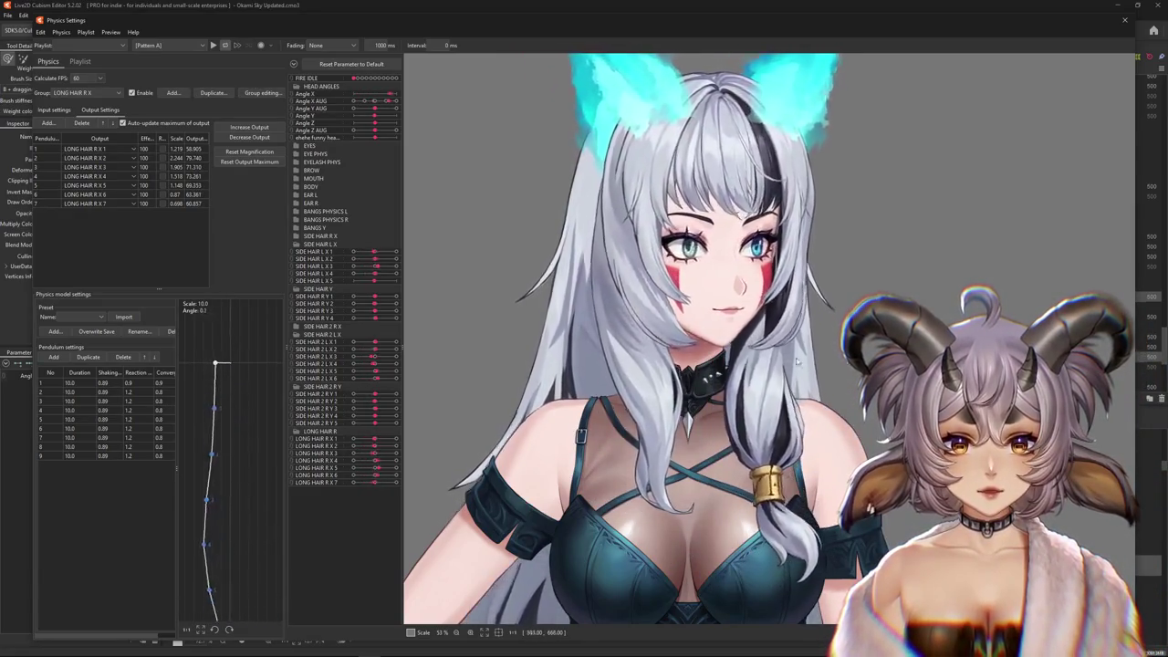
left_click_drag(1123, 365, 726, 372)
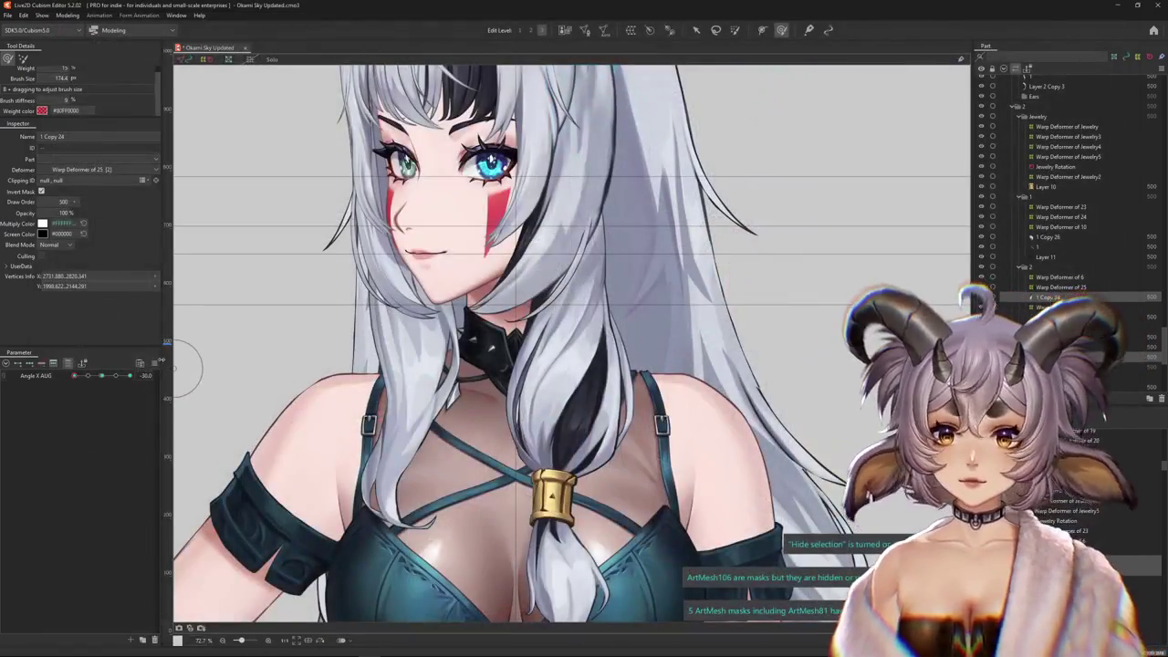
right_click(170, 362)
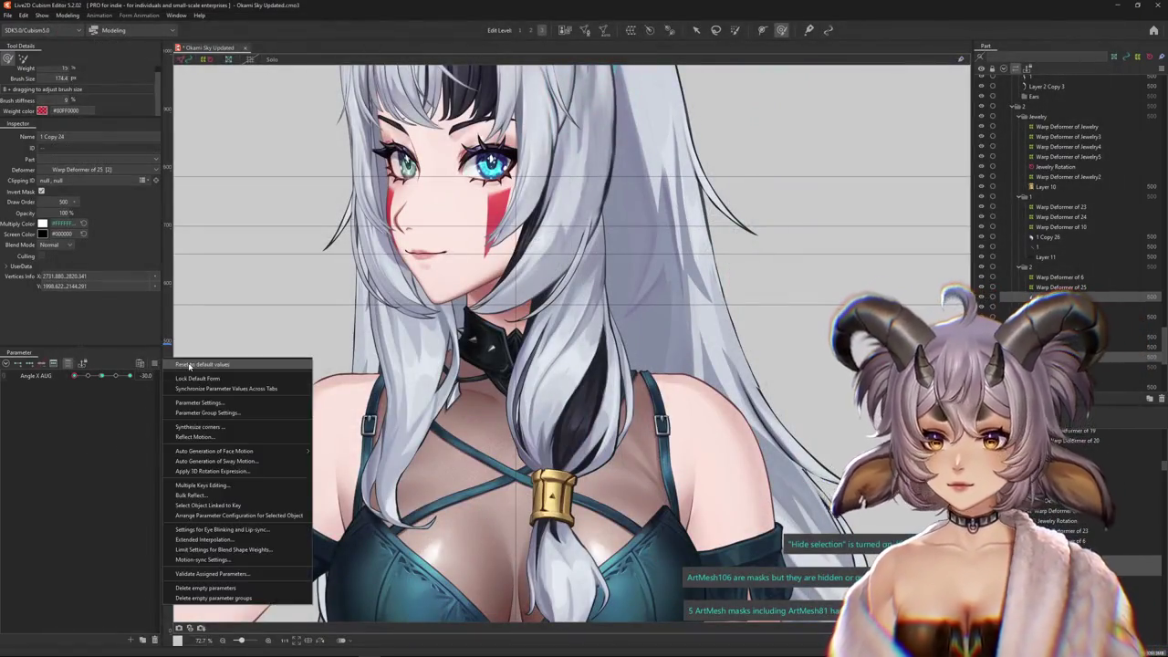
Select Warp Deformer of 25 and bend the hair lock for LONG HAIR R X 2 at 1.0
left_click(210, 374)
right_click(627, 397)
left_click(664, 474)
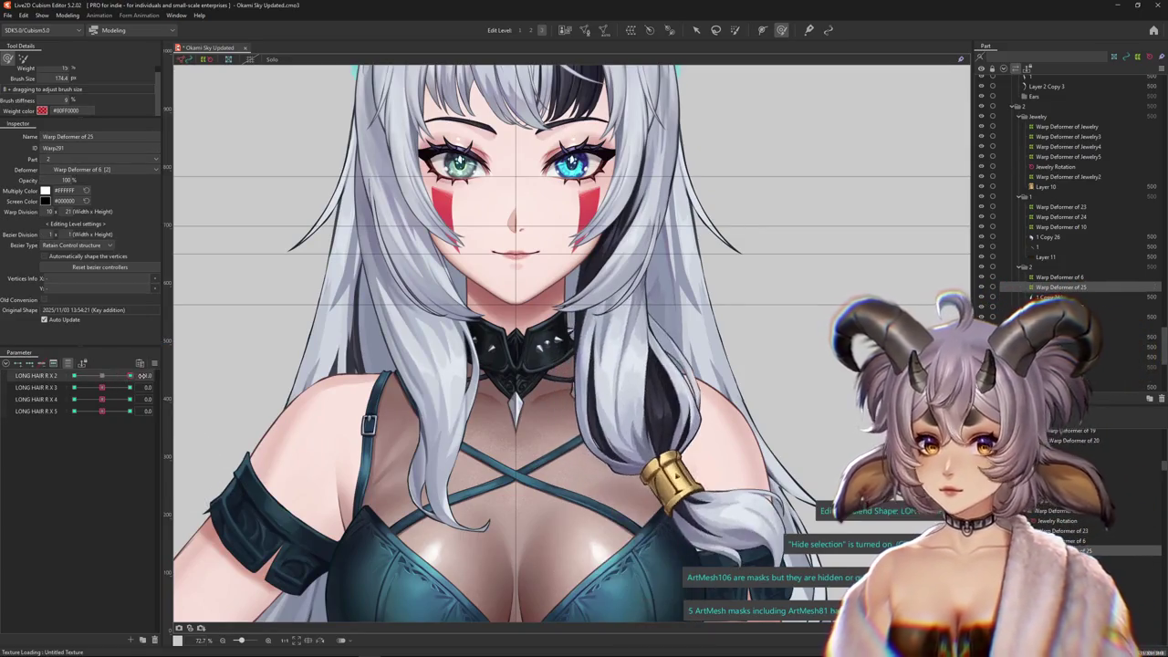
mouse_move(102, 378)
left_mouse_down()
mouse_move(125, 383)
mouse_move(106, 394)
mouse_move(103, 378)
left_mouse_up()
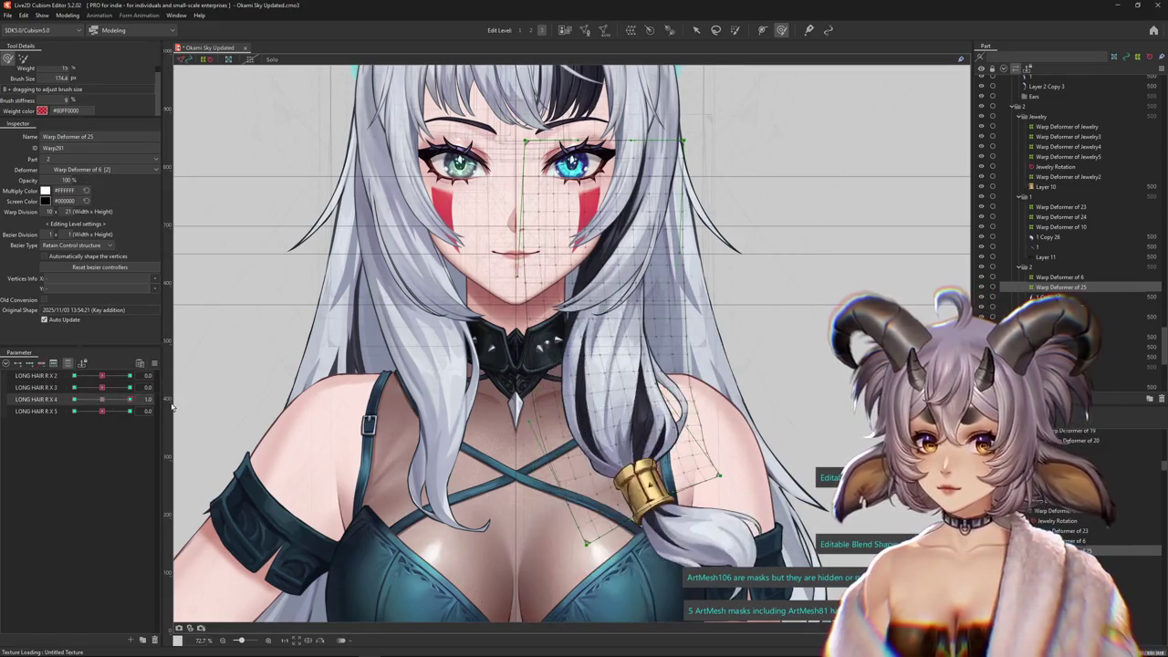
left_click(102, 378)
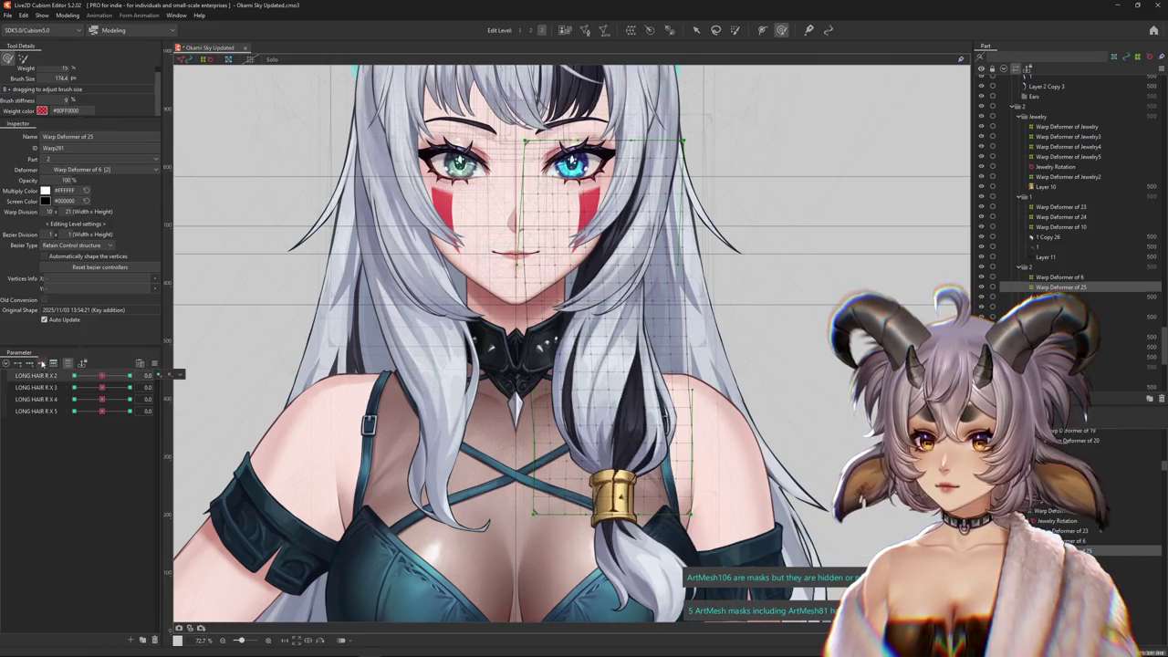
left_click_drag(112, 385, 128, 376)
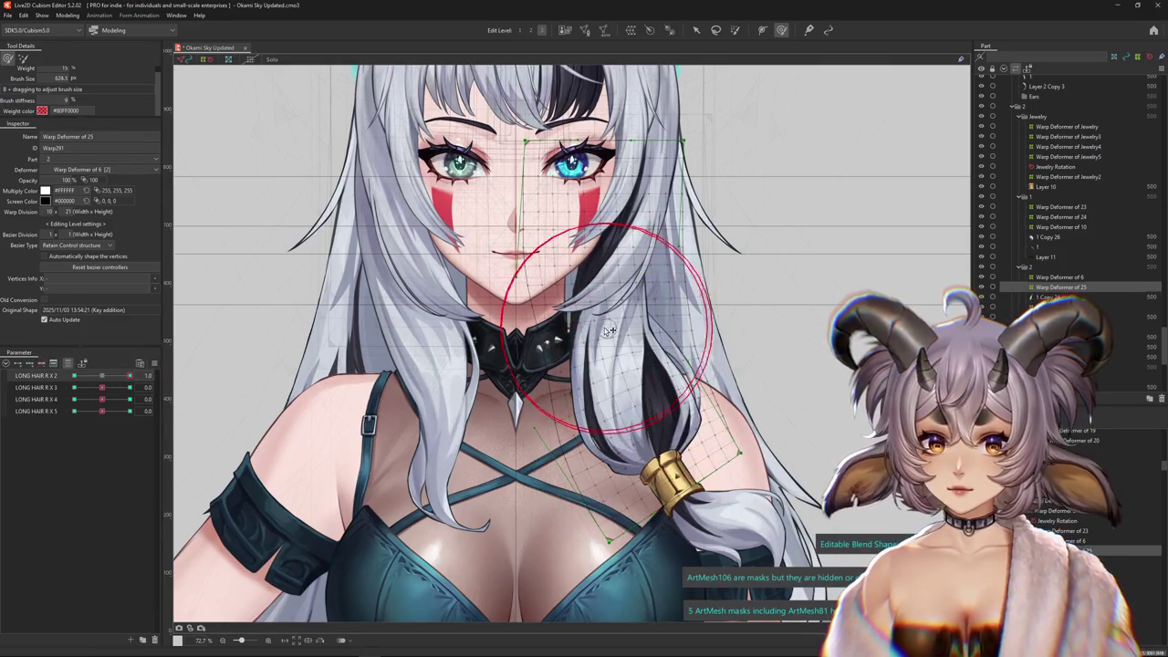
left_click_drag(602, 345, 640, 294)
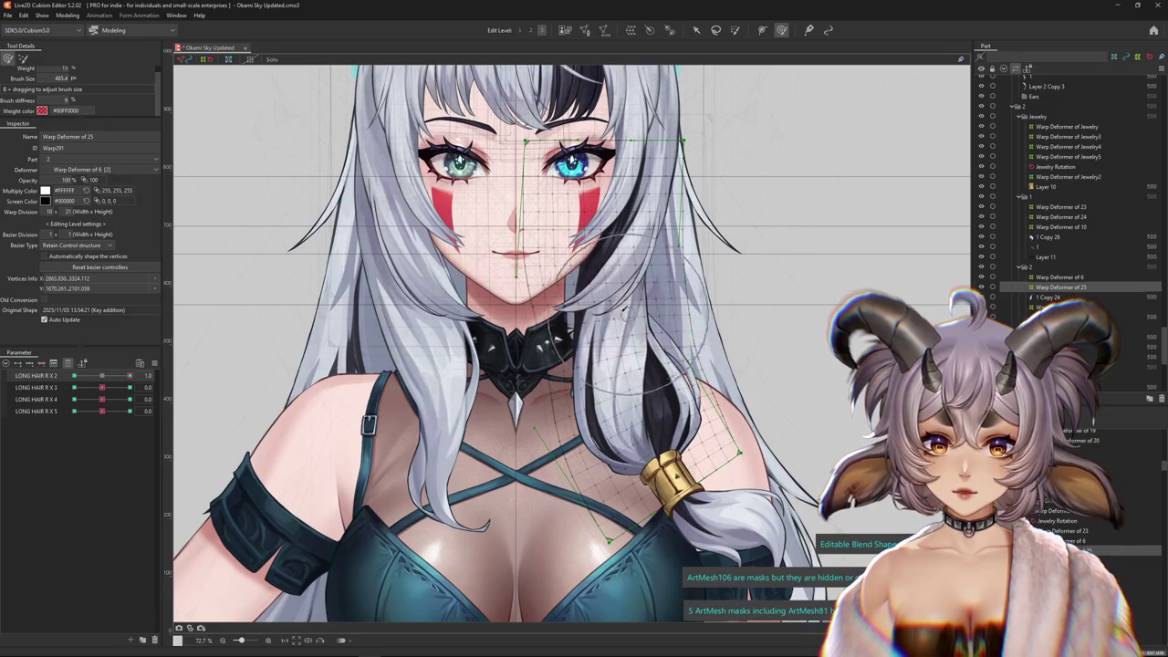
left_click_drag(601, 351, 616, 312)
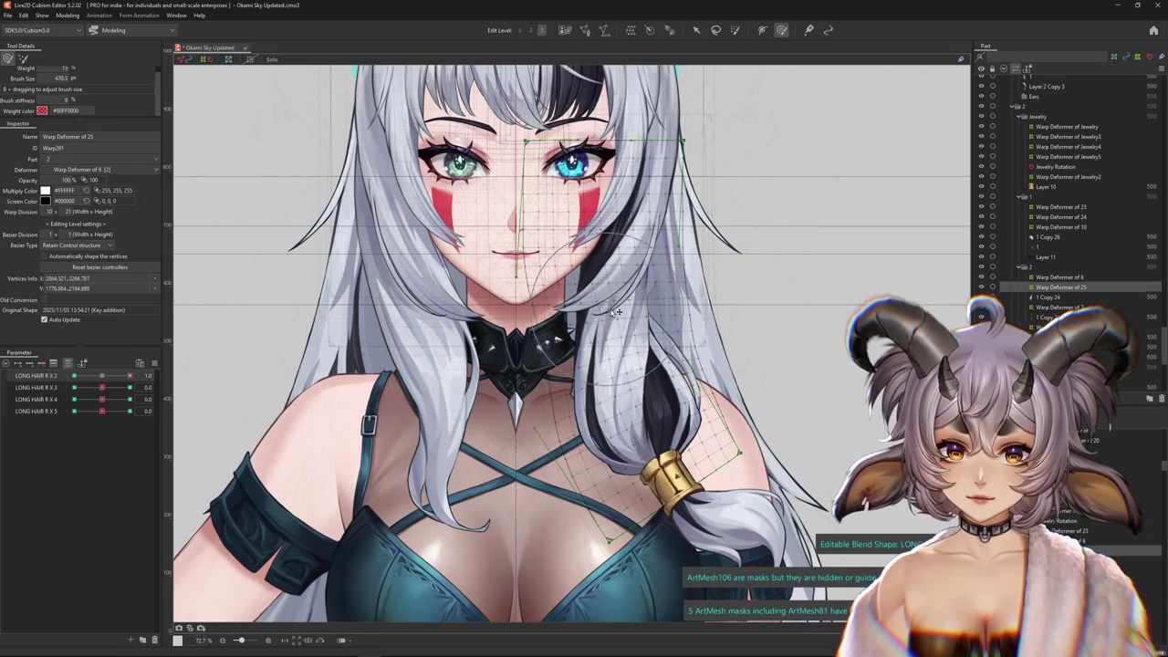
Set LONG HAIR R X 3 to 1.0 and bend the right hair lock toward the right
left_click(105, 377)
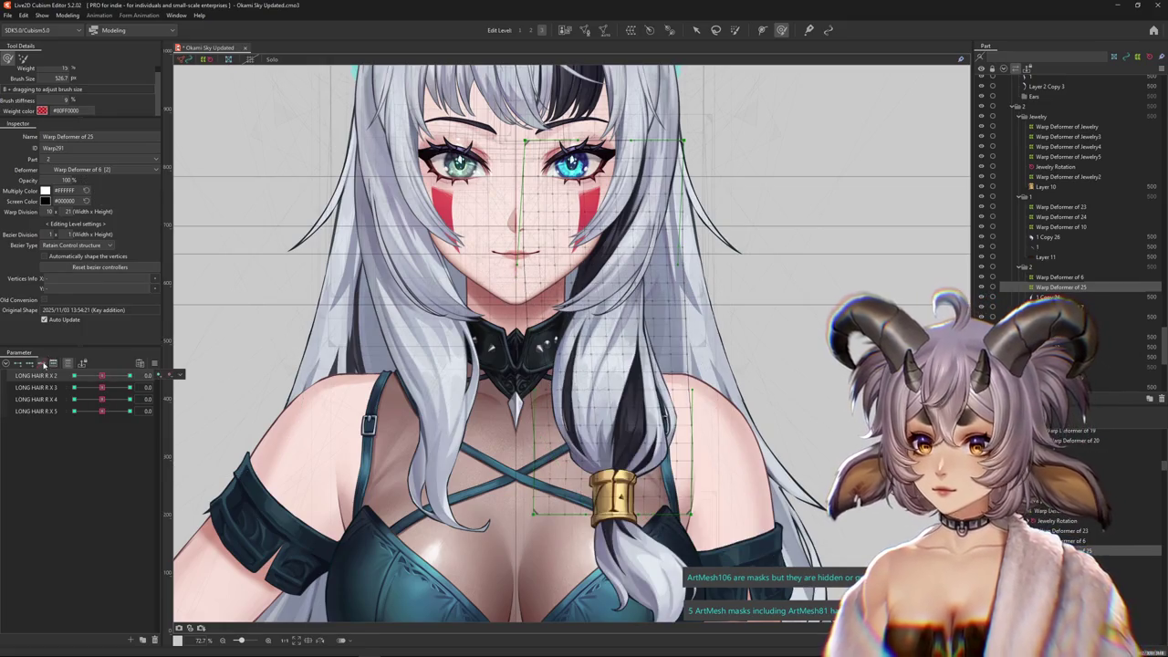
left_click_drag(109, 383, 99, 380)
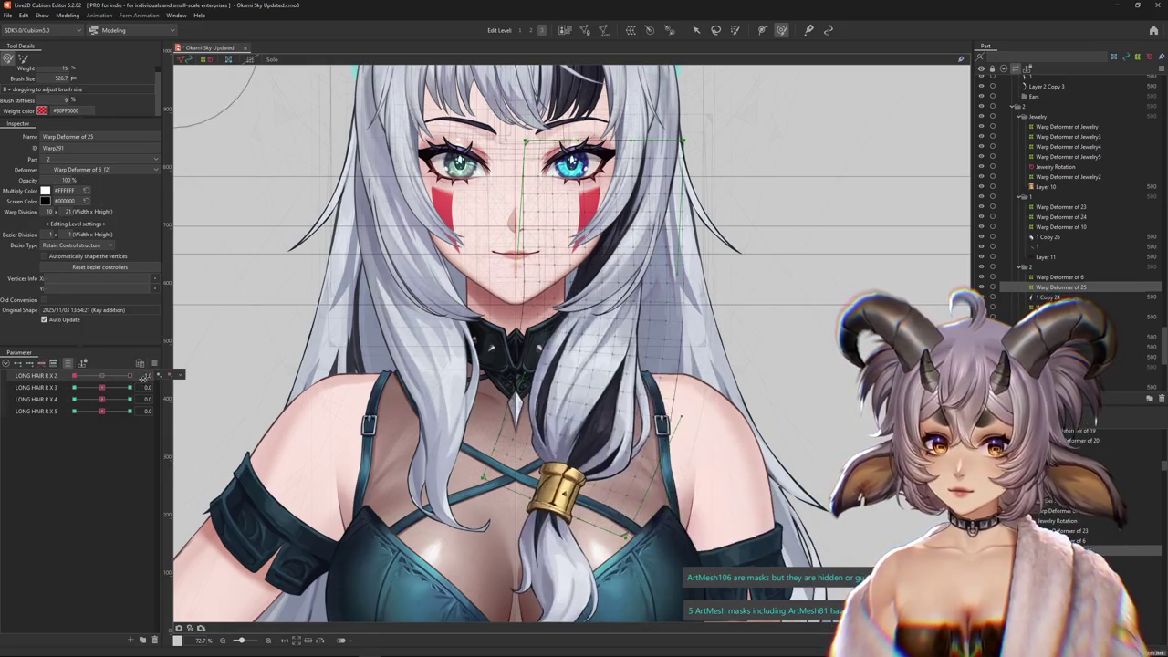
key("ctrl+h")
left_click(101, 376)
left_click_drag(102, 388, 123, 391)
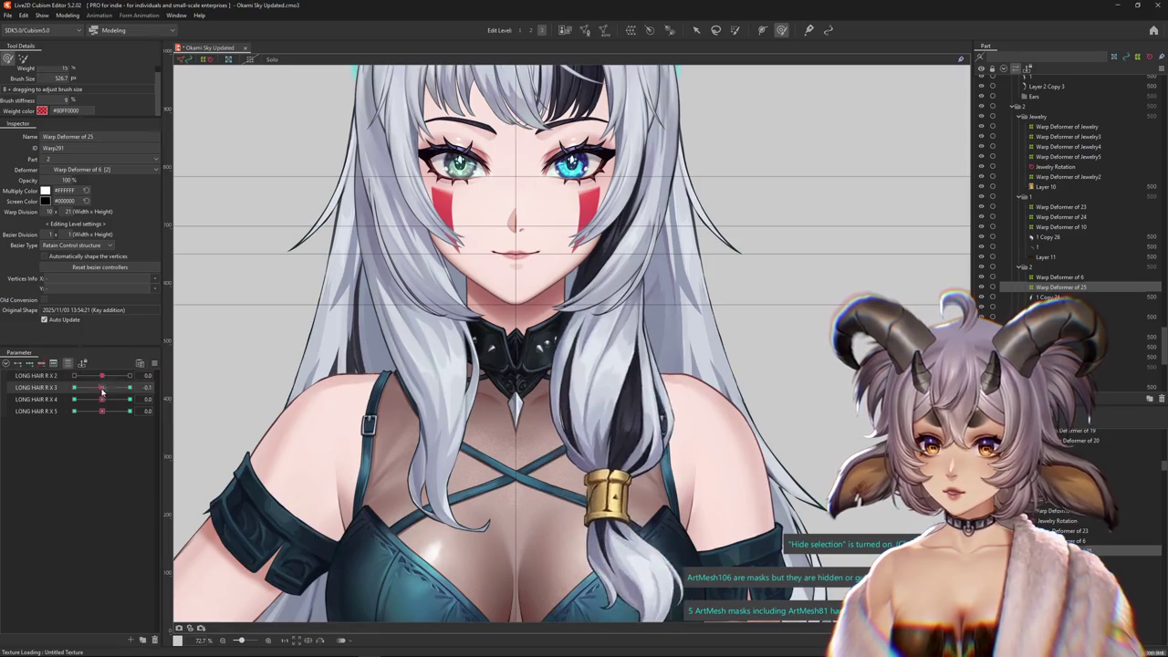
left_click(101, 387)
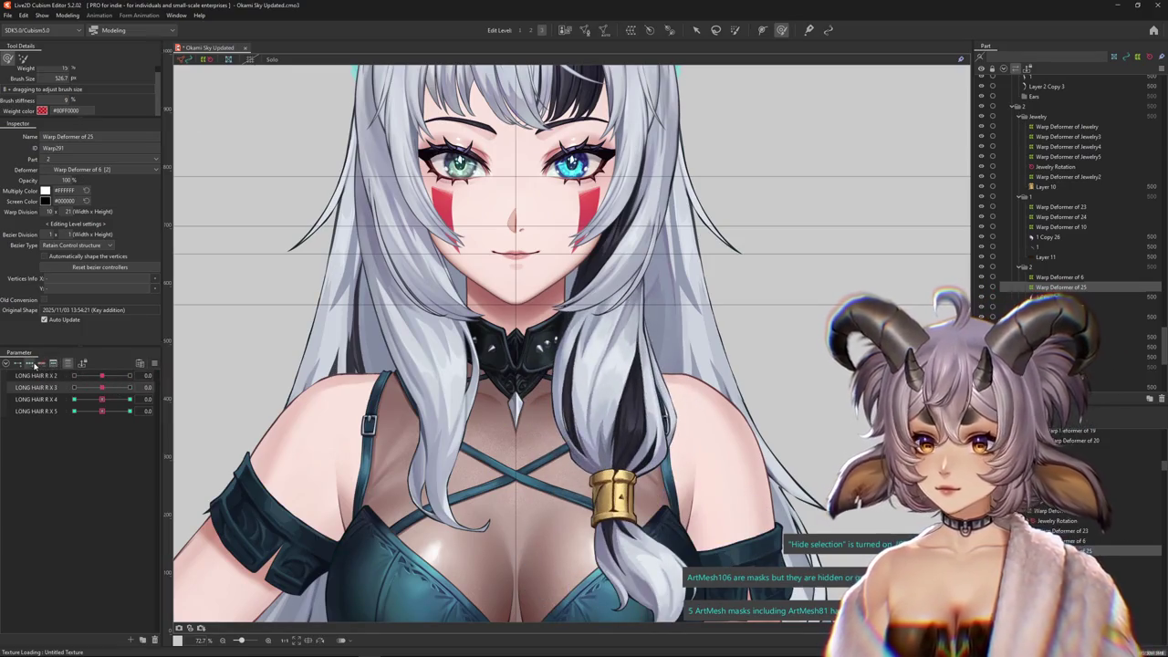
left_click_drag(105, 391, 129, 388)
mouse_move(562, 360)
left_mouse_down()
mouse_move(637, 320)
mouse_move(605, 345)
mouse_move(649, 281)
mouse_move(785, 228)
left_mouse_up()
left_click(110, 391)
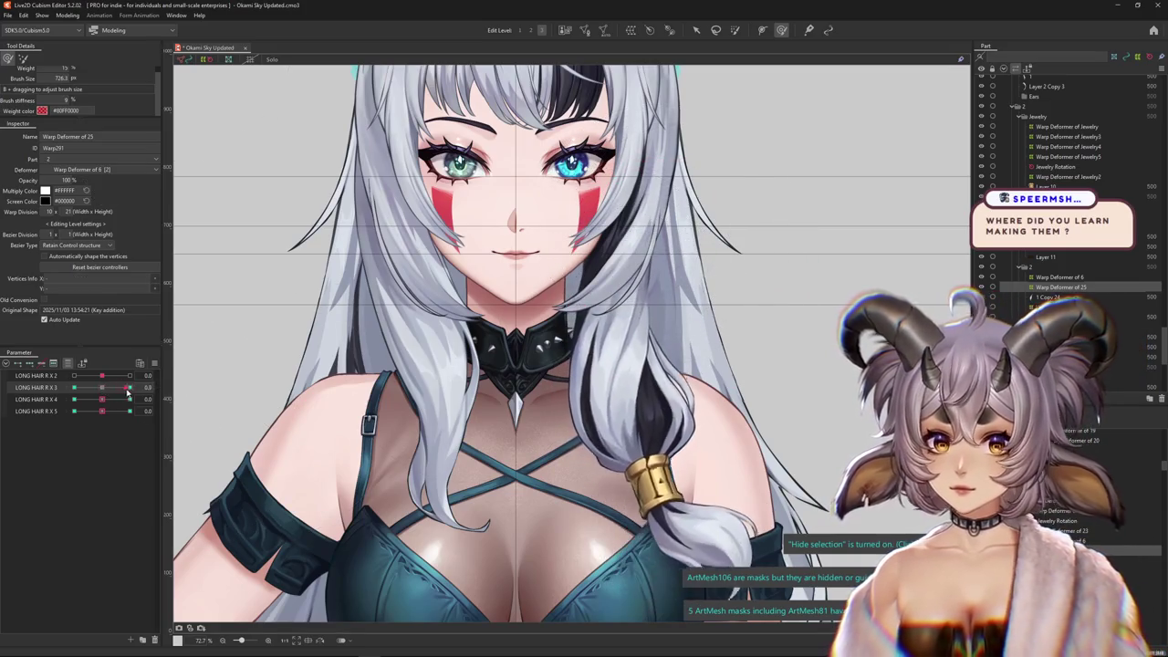
Bend the hair lock for LONG HAIR R X 3 at -1.0, undoing the strand crossing the face
left_click_drag(593, 349, 641, 330)
left_click_drag(629, 259, 636, 267)
left_click_drag(129, 386, 59, 388)
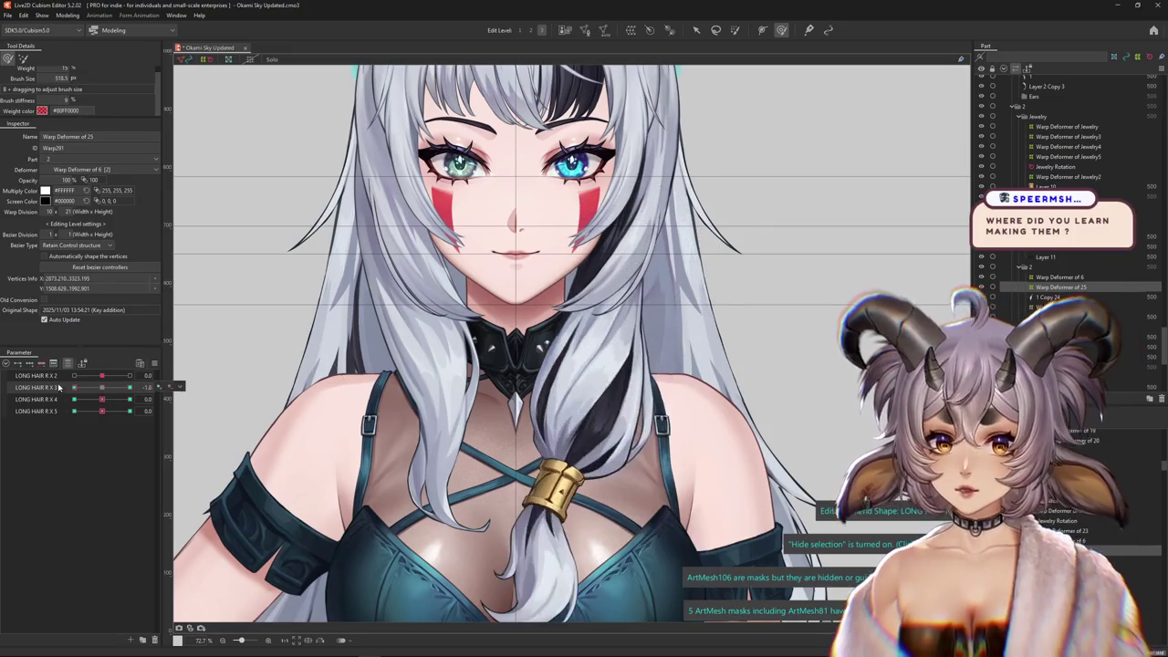
mouse_move(619, 271)
left_mouse_down()
mouse_move(576, 353)
mouse_move(602, 296)
left_mouse_up()
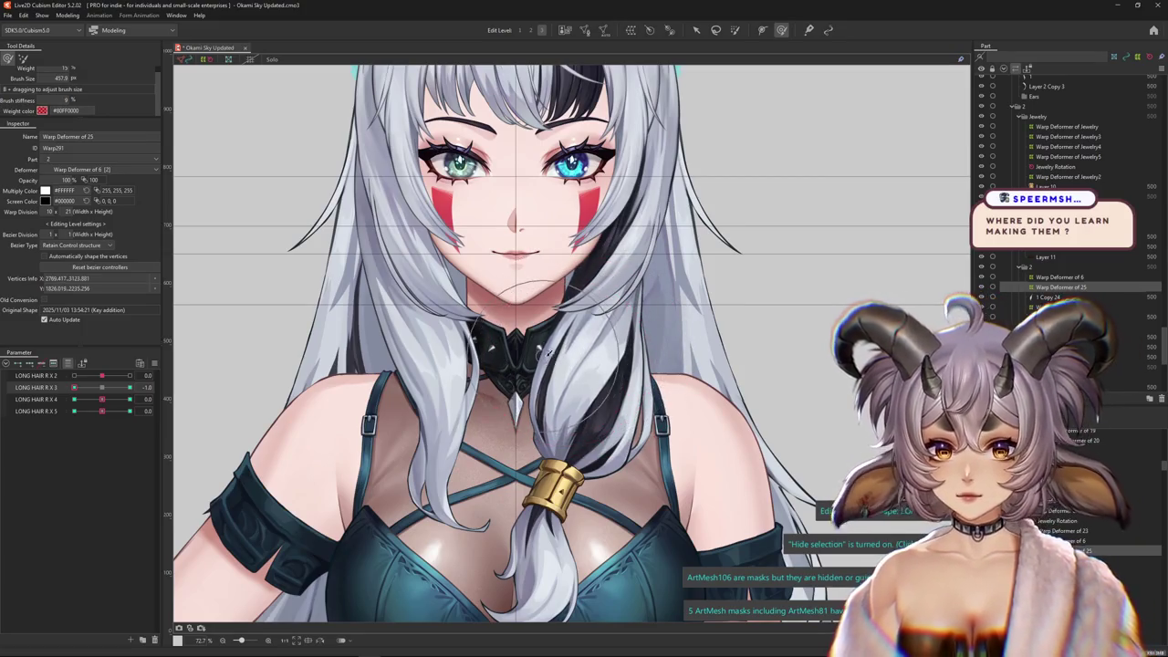
key("ctrl+z")
key("ctrl+z")
key("ctrl+z")
left_click(329, 357)
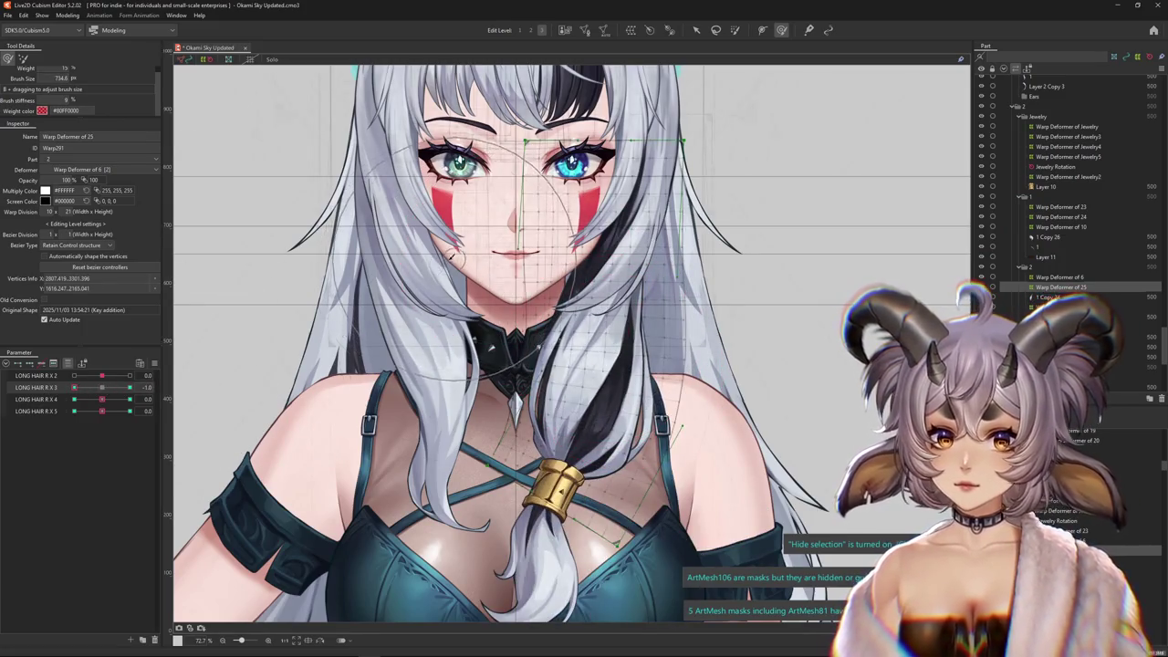
Reshape the strand near the collar for LONG HAIR R X 4 at 1.0 and -1.0
left_click_drag(103, 398, 132, 402)
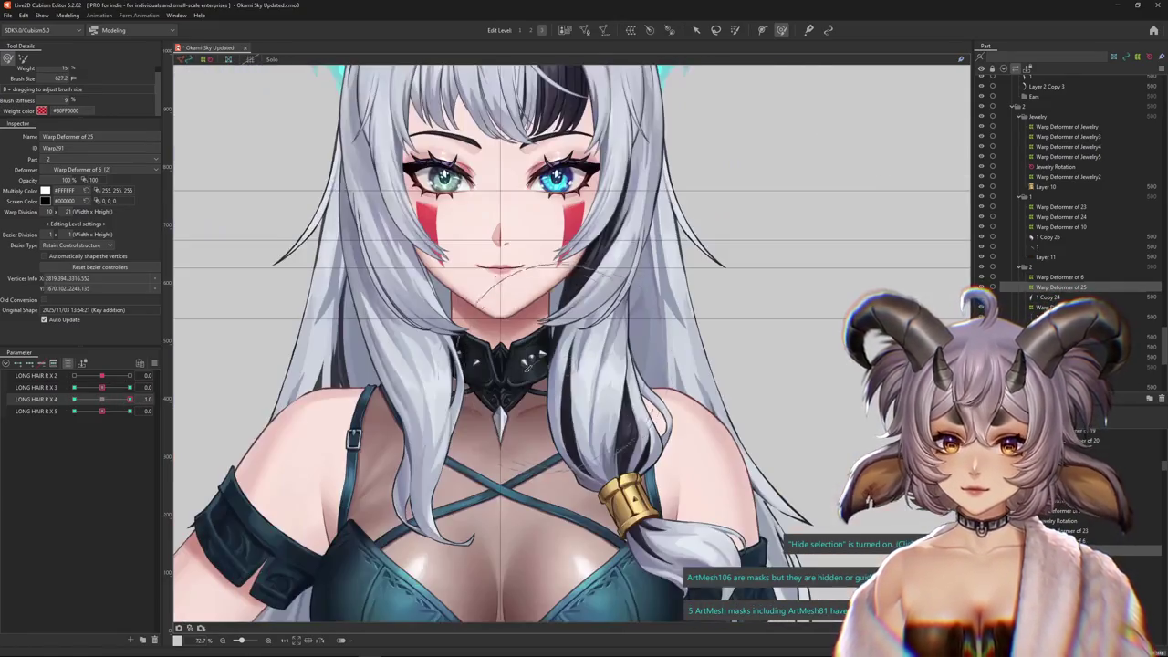
left_click_drag(401, 401, 413, 402)
left_click_drag(582, 350, 586, 363)
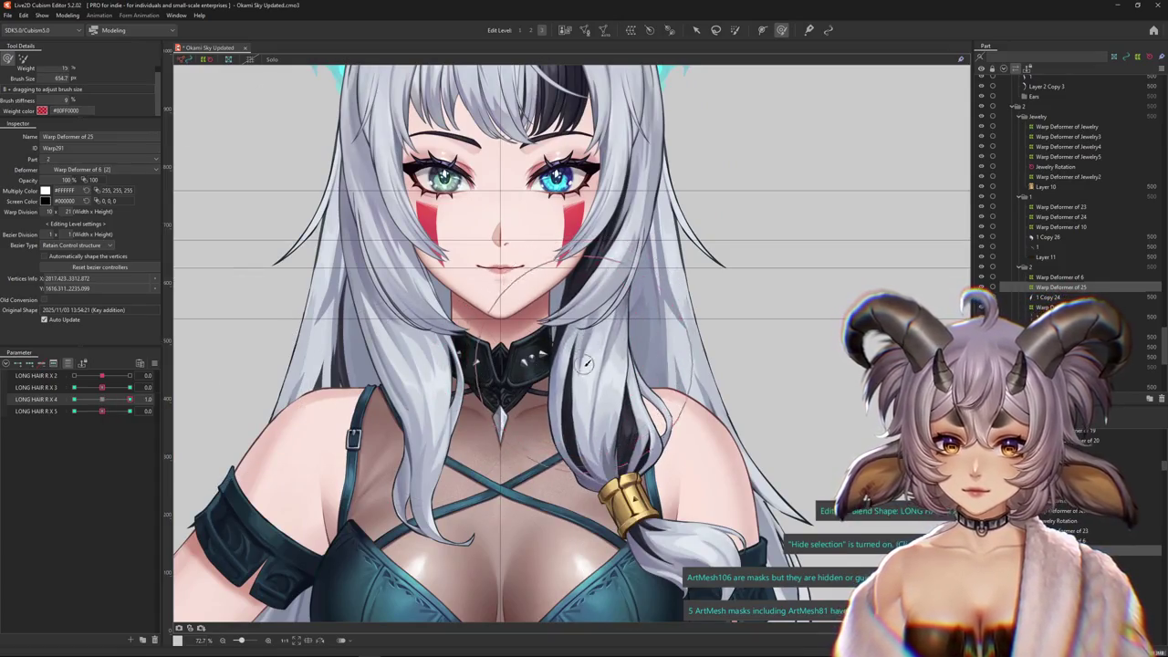
left_click_drag(599, 319, 578, 363)
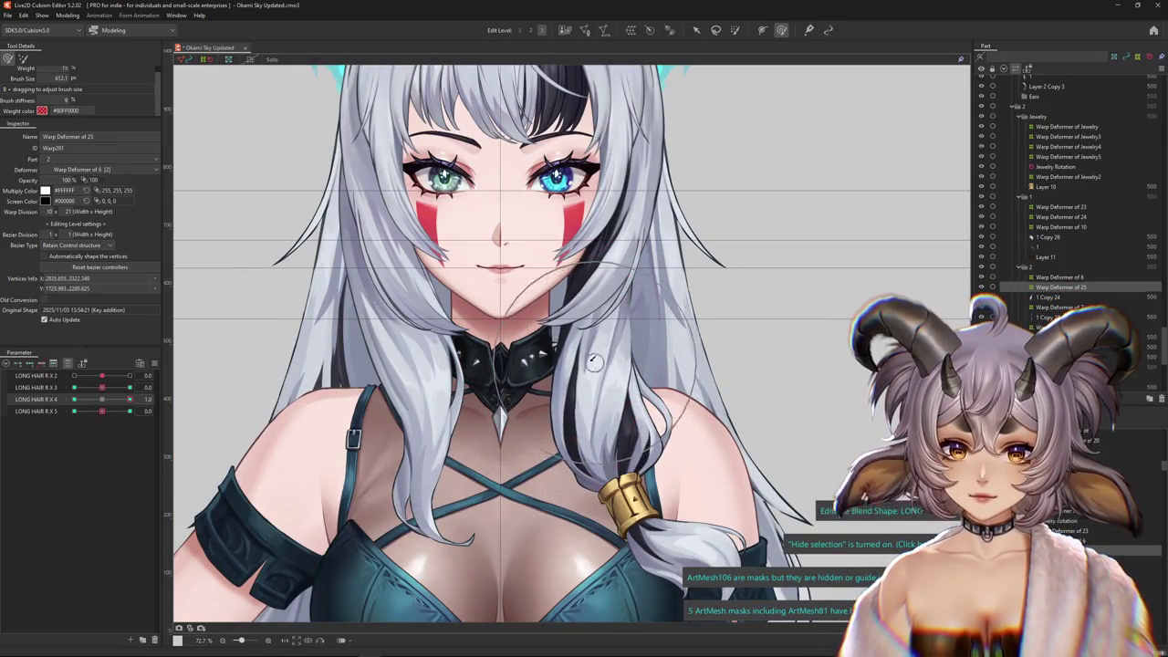
key("ctrl+z")
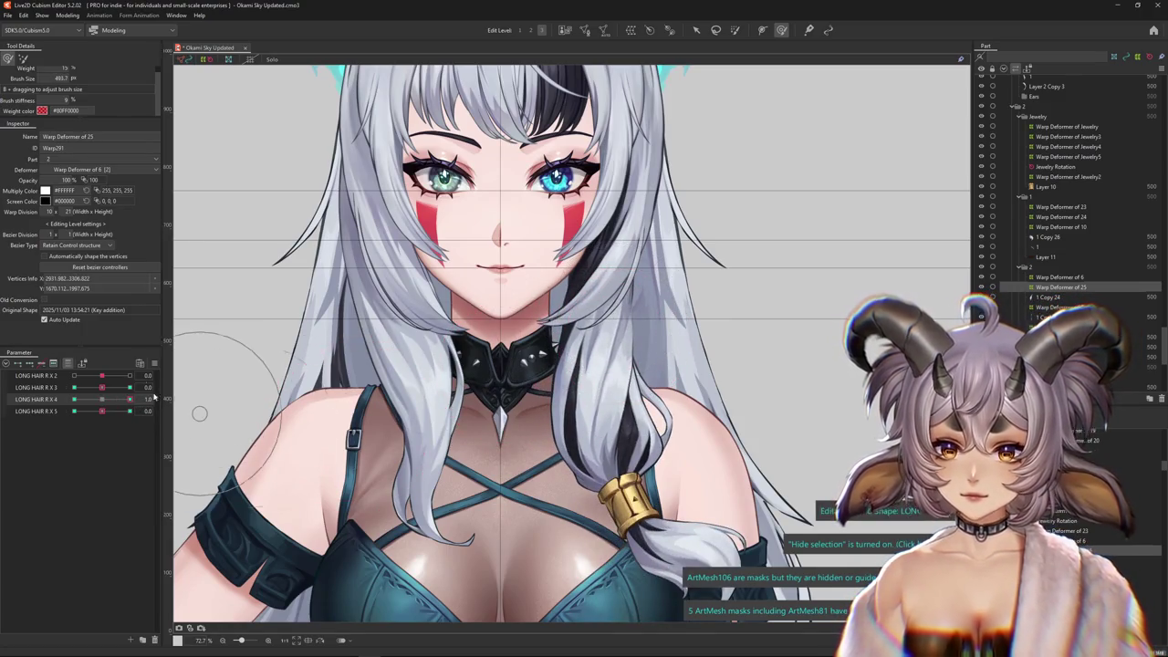
left_click_drag(129, 399, 103, 398)
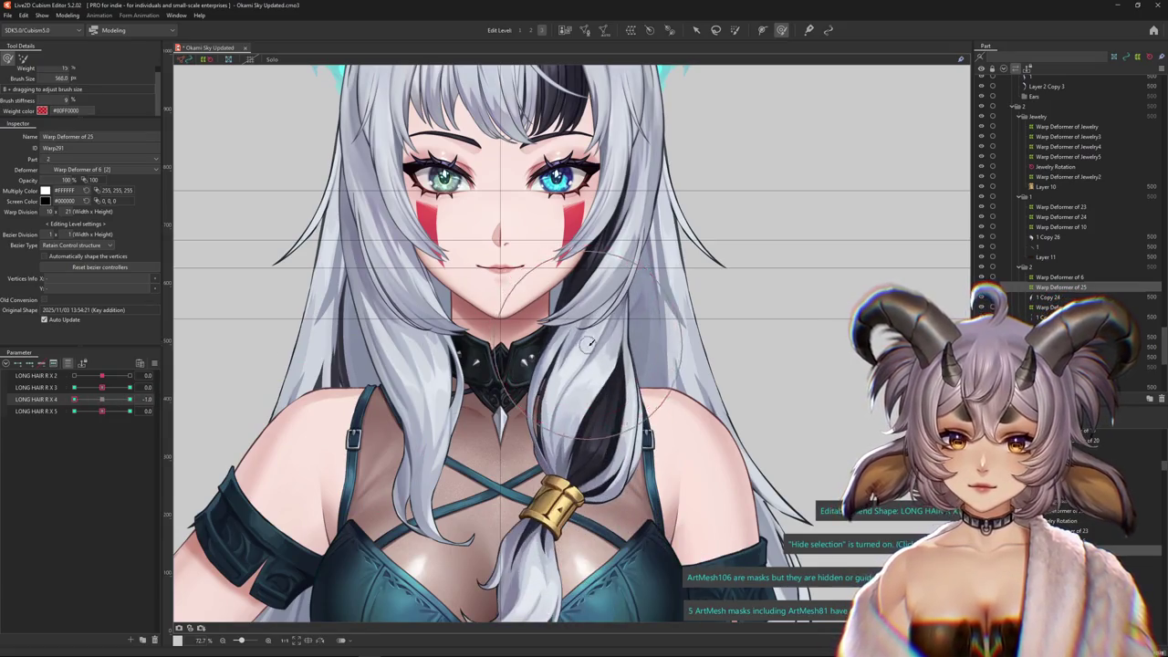
left_click_drag(589, 342, 581, 375)
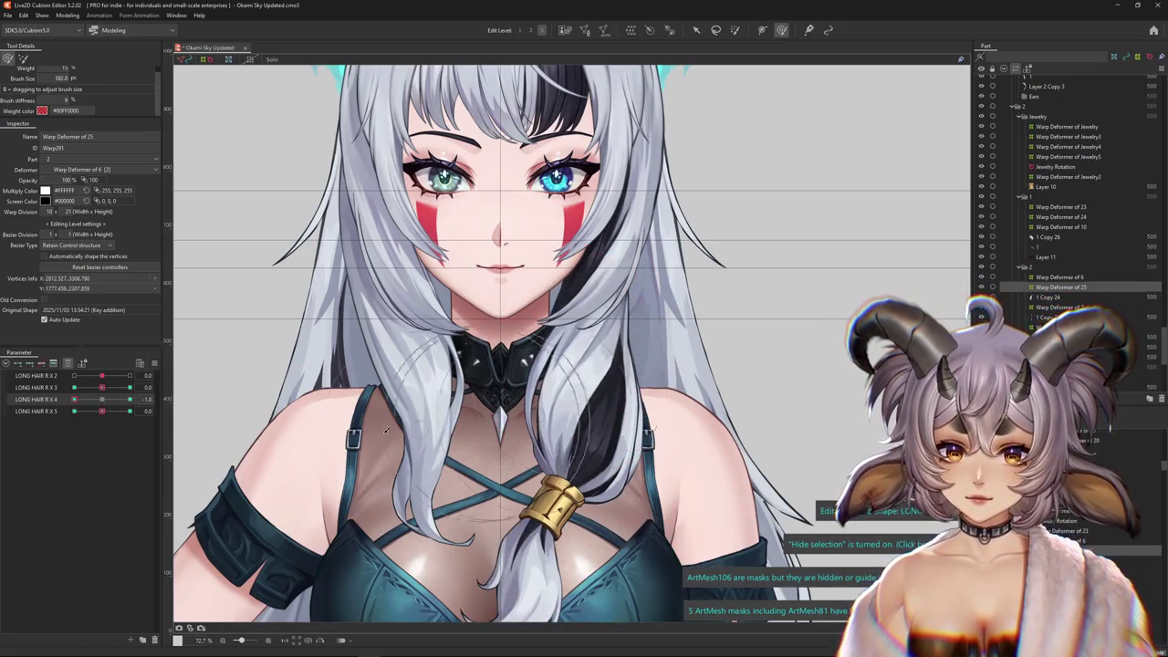
left_click_drag(101, 410, 129, 411)
Curve the strand by the collar for LONG HAIR R X 5 at 1.0 and -1.0, checking with the outline hidden
left_click_drag(565, 376, 606, 384)
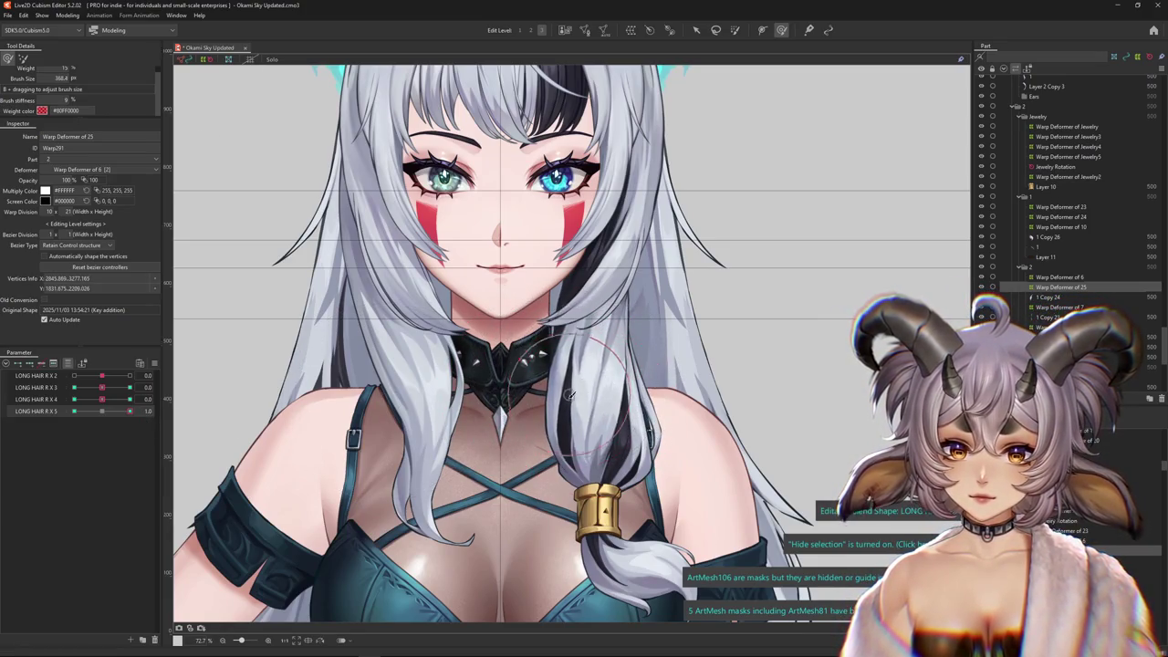
mouse_move(561, 418)
left_mouse_down()
mouse_move(594, 387)
mouse_move(586, 366)
left_mouse_up()
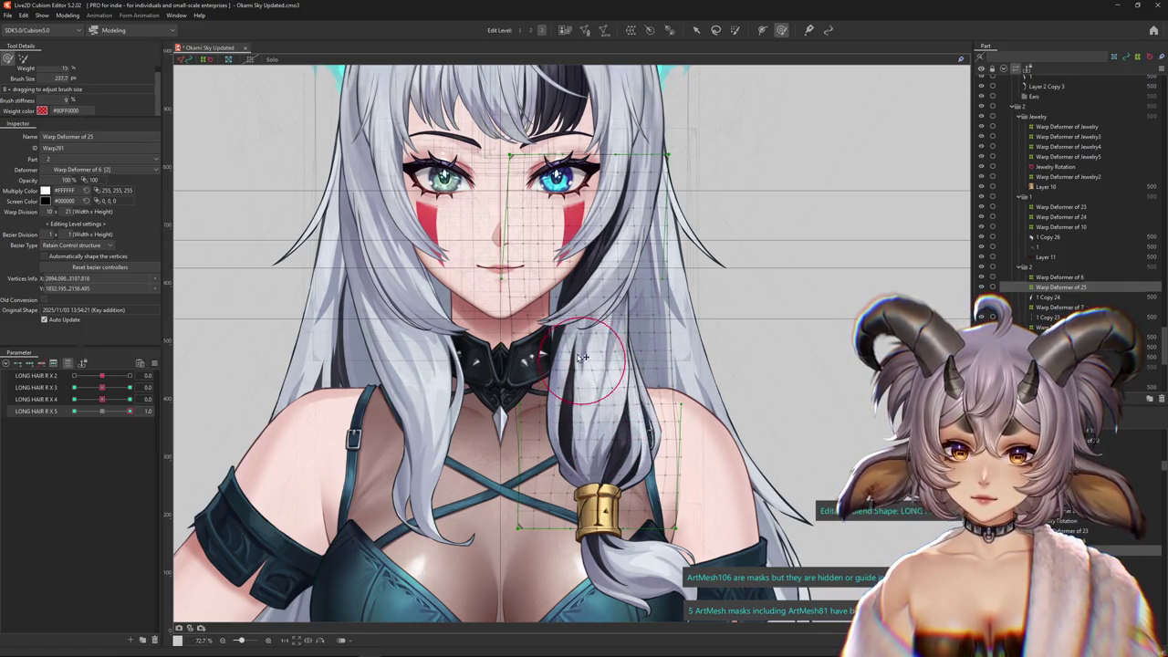
left_click_drag(560, 418, 633, 413)
key("ctrl+h")
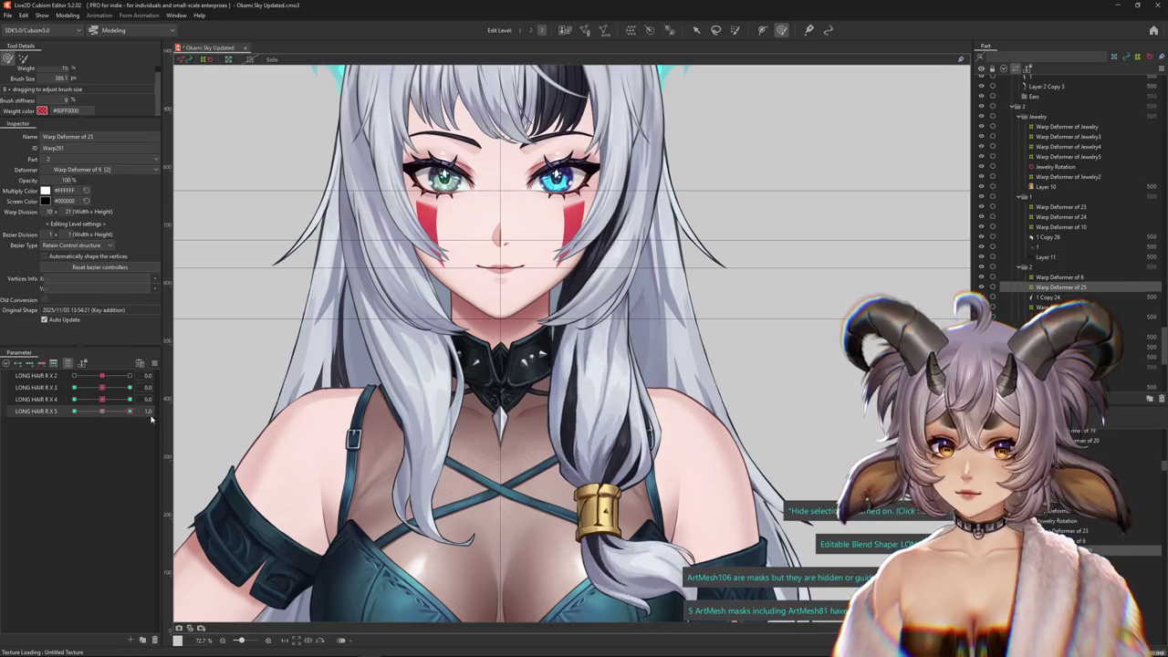
left_click_drag(553, 418, 609, 429)
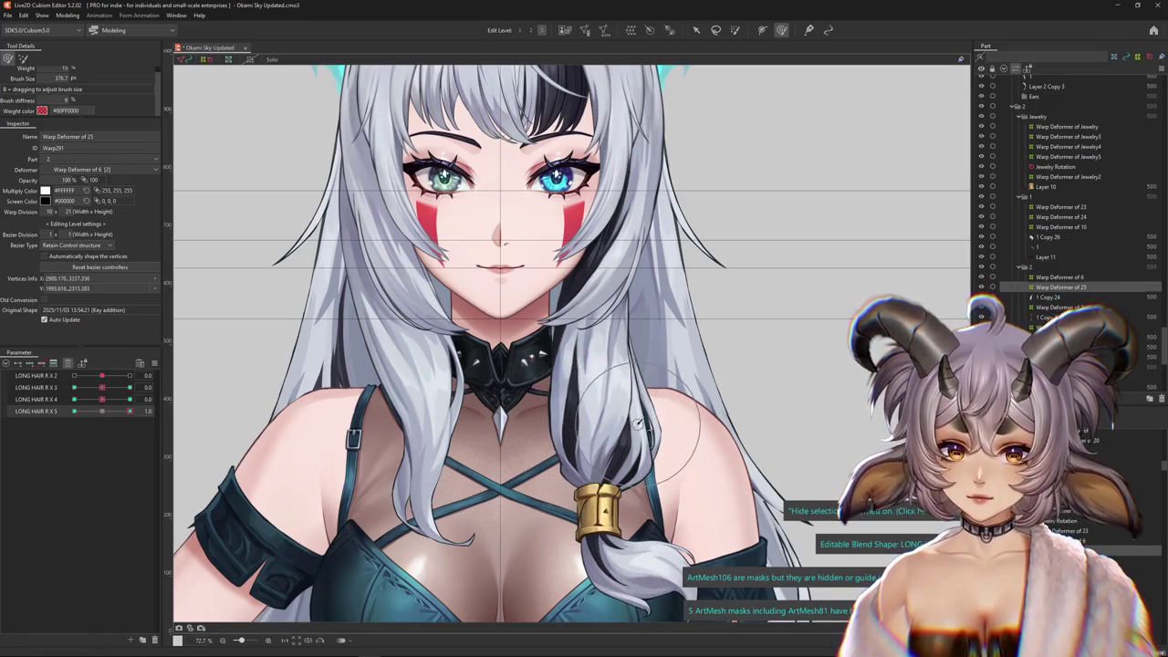
left_click_drag(132, 414, 80, 412)
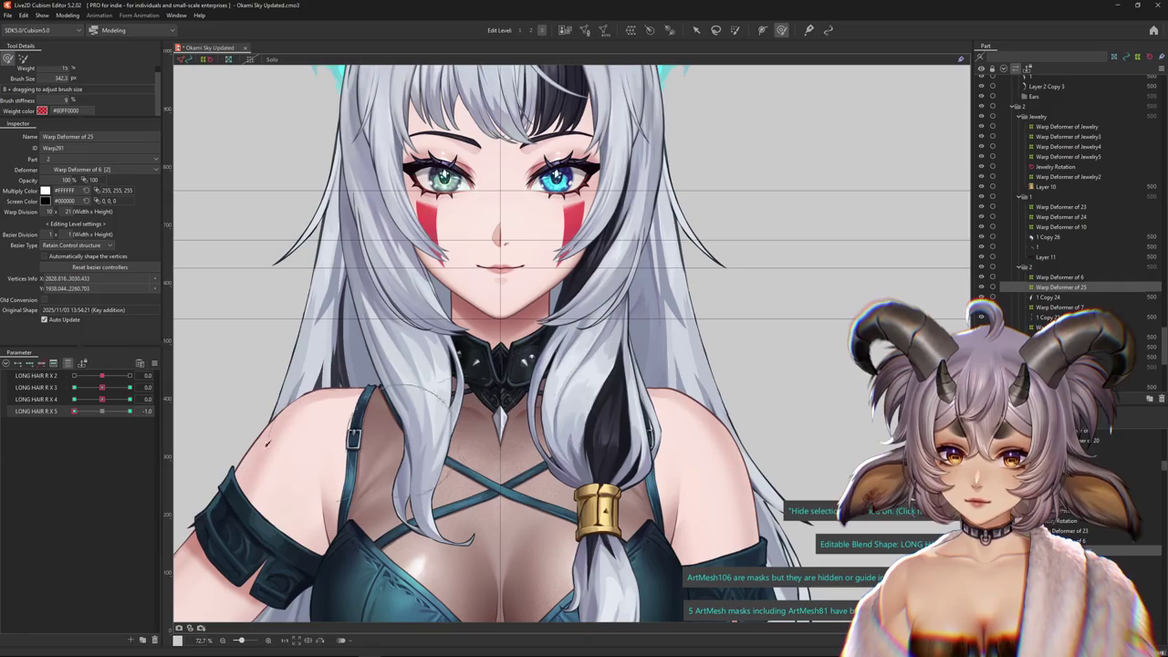
left_click(130, 411)
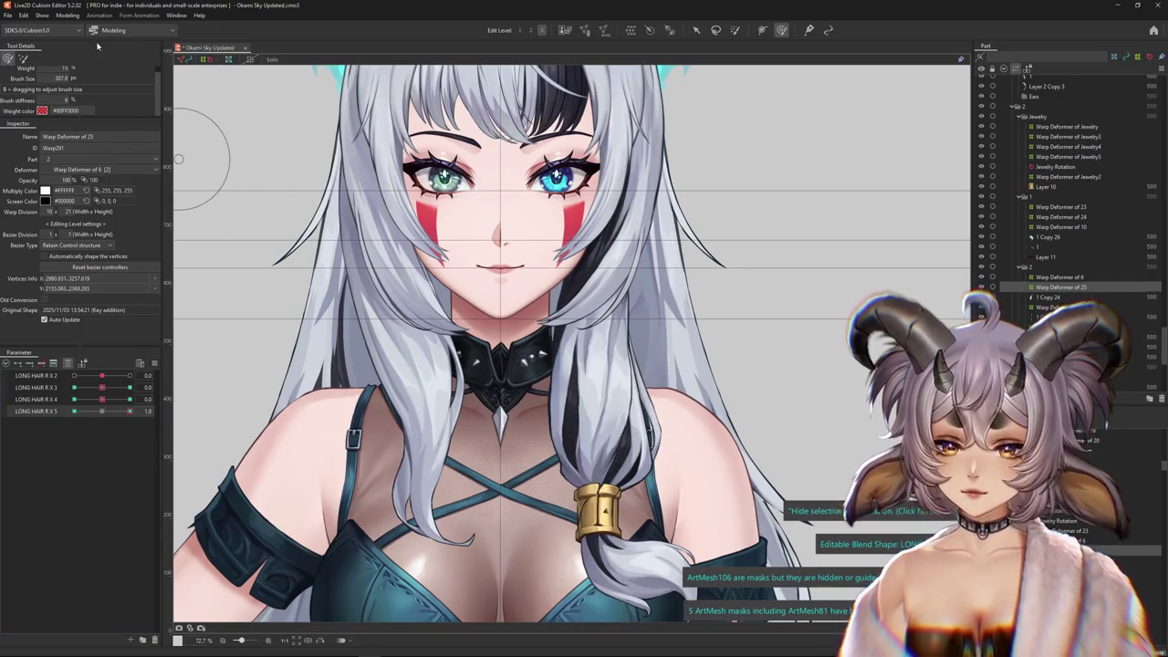
left_click(68, 15)
Open Physics Settings and zoom the preview onto the character's face and hair
left_click(100, 219)
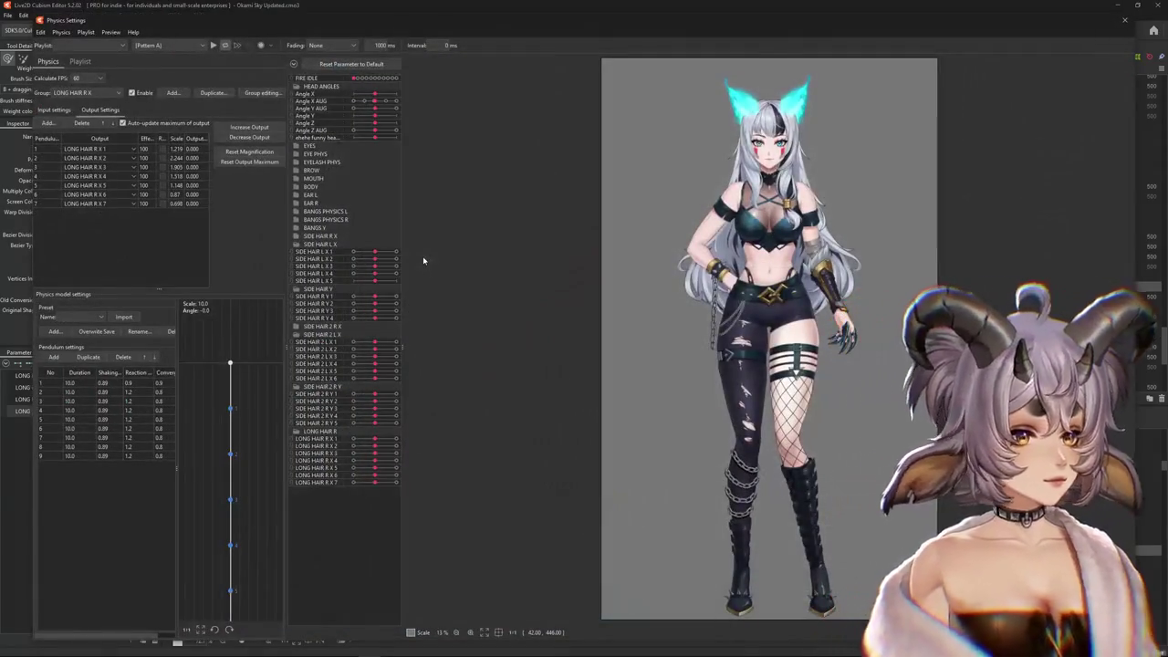
scroll(723, 281, "up", 4)
scroll(723, 281, "down", 2)
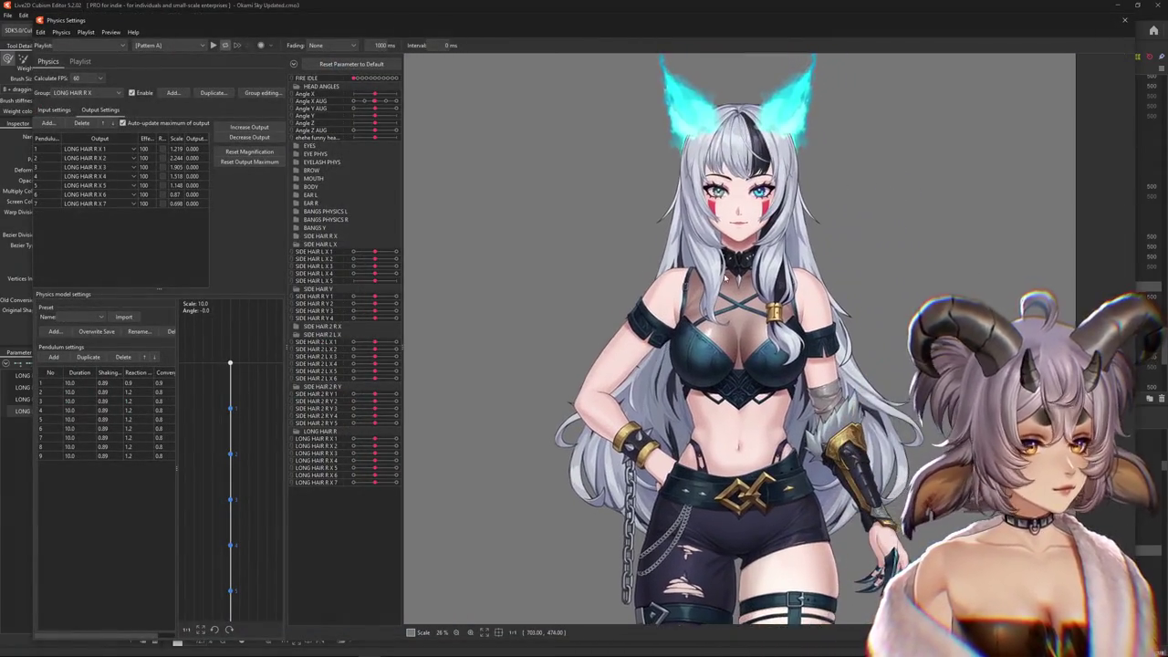
scroll(726, 283, "up", 1)
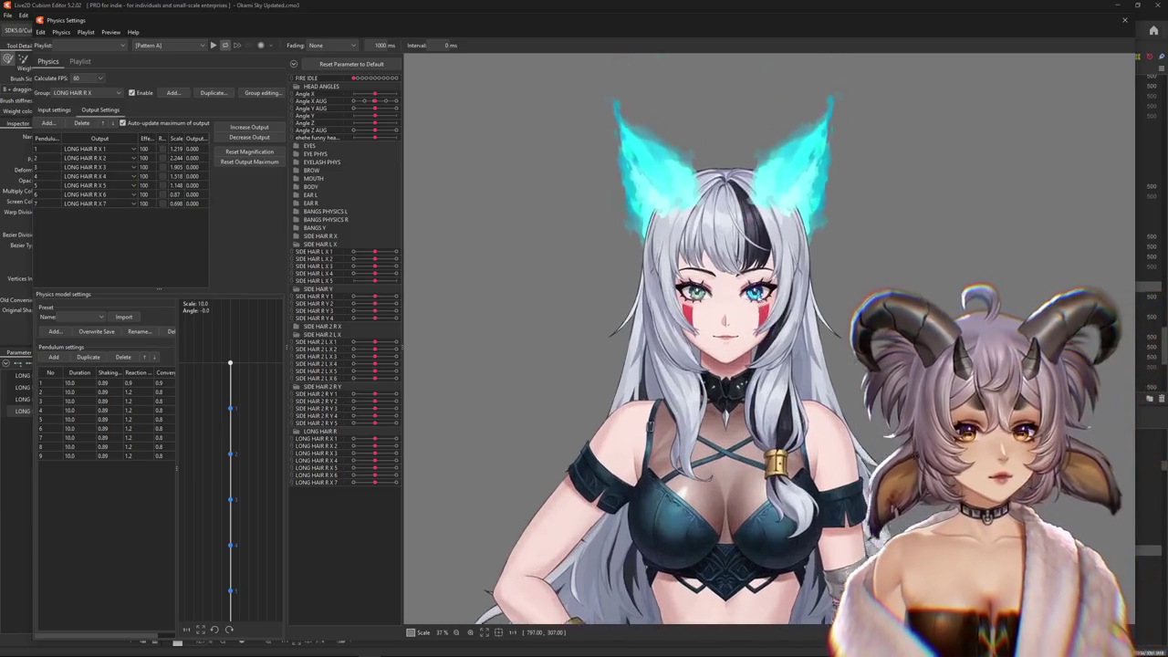
scroll(739, 288, "up", 1)
scroll(754, 297, "up", 2)
left_click_drag(754, 295, 768, 326)
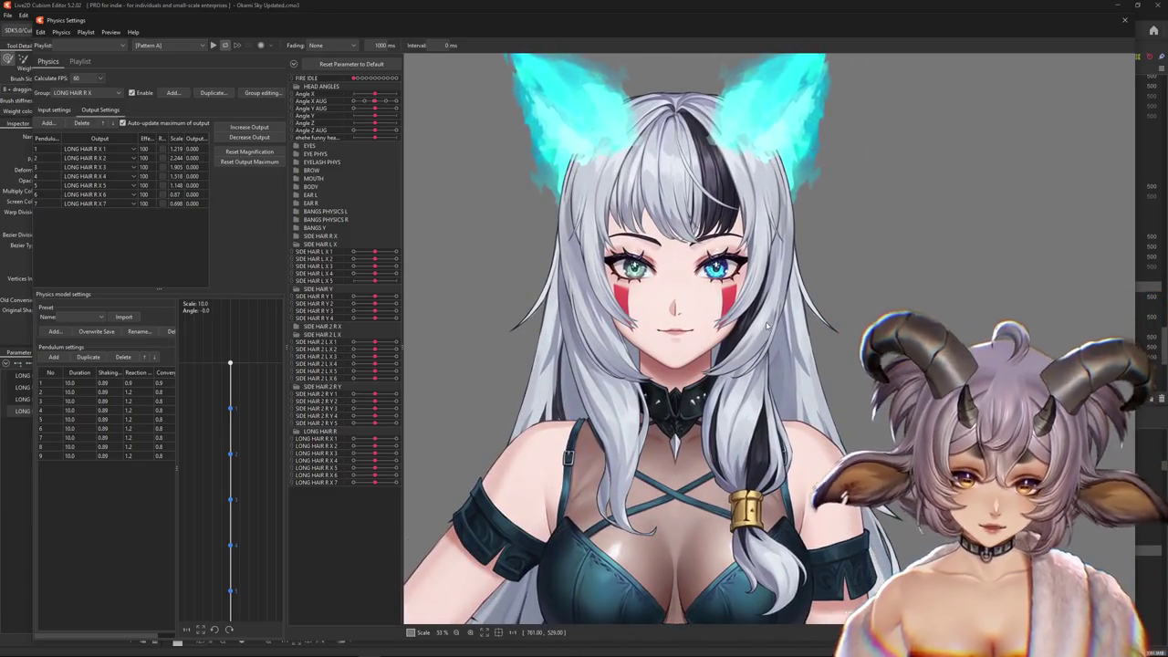
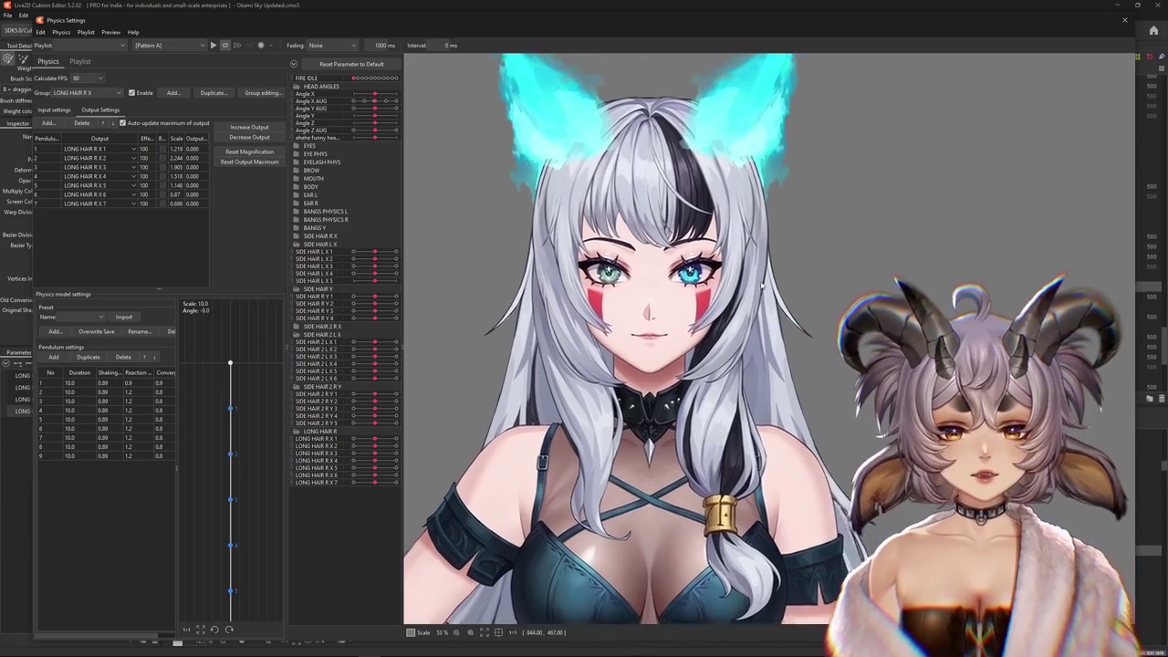
Swing and turn the physics preview head side to side to watch the LONG HAIR R strand sway
mouse_move(900, 233)
left_mouse_down()
mouse_move(1124, 424)
mouse_move(559, 346)
left_mouse_up()
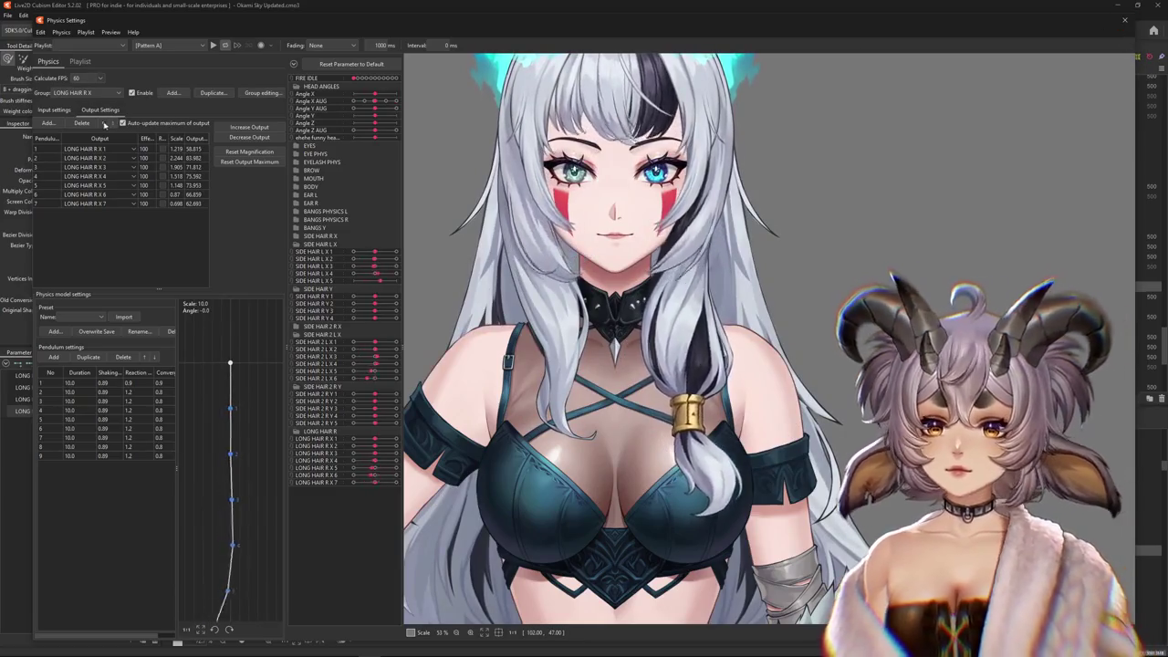
mouse_move(731, 205)
left_mouse_down()
mouse_move(748, 336)
mouse_move(768, 336)
left_mouse_up()
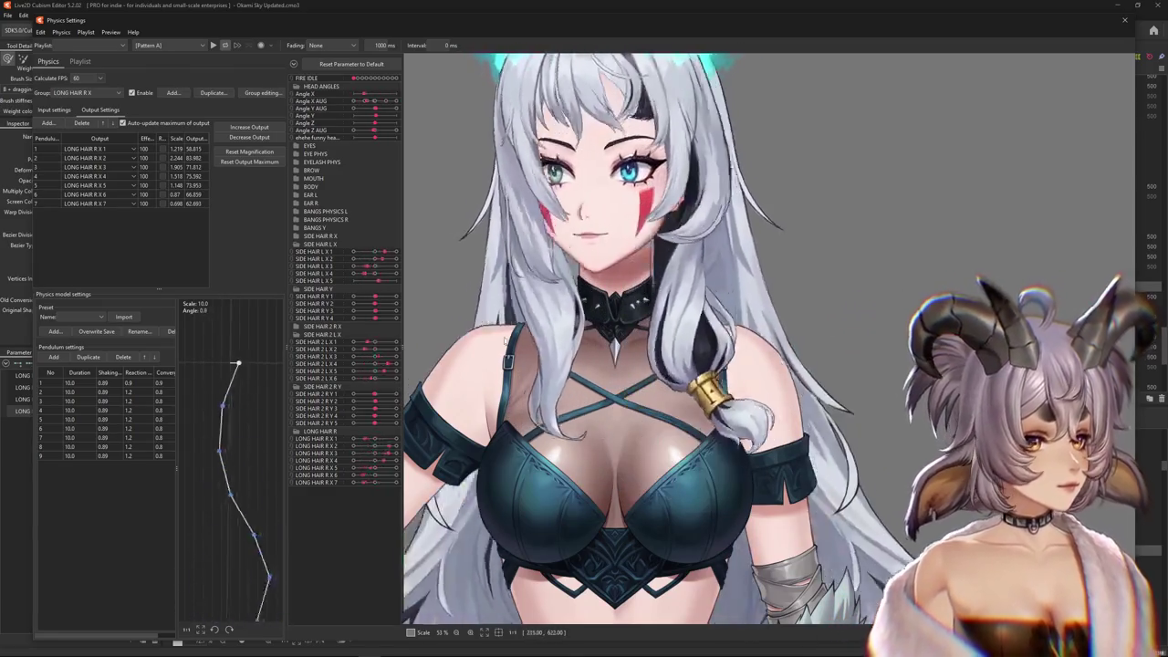
left_click_drag(767, 336, 906, 115)
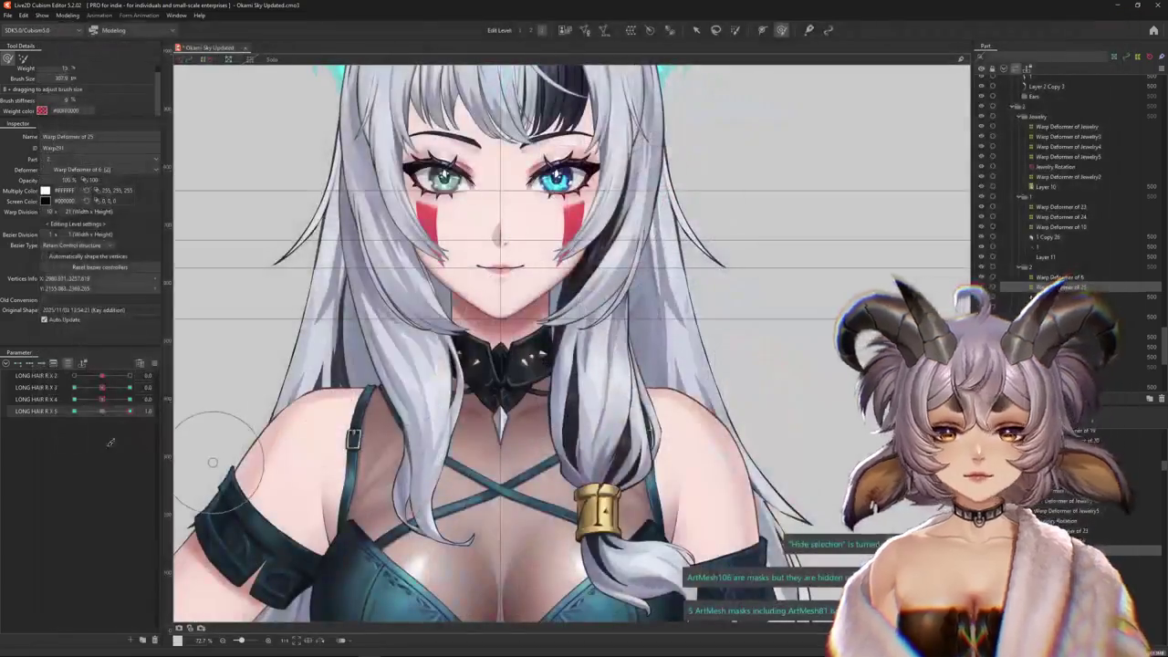
At the LONG HAIR R X 5 1.0 key, push the braid's warp grid into a new shape with a smaller brush
left_click(129, 411)
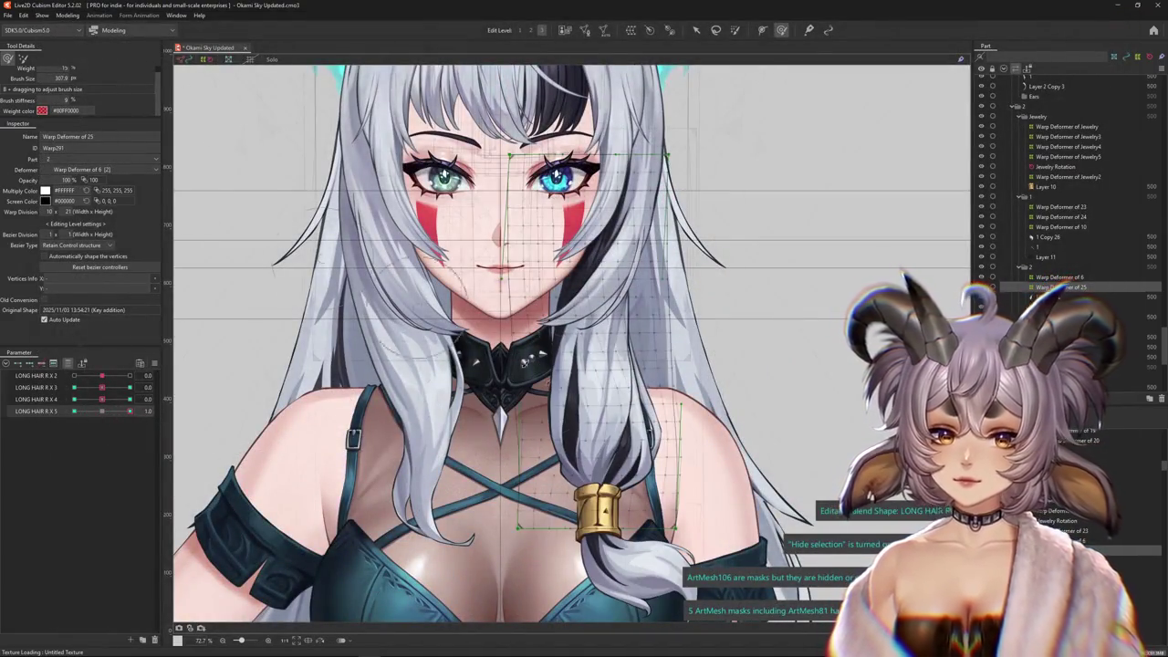
key("ctrl+h")
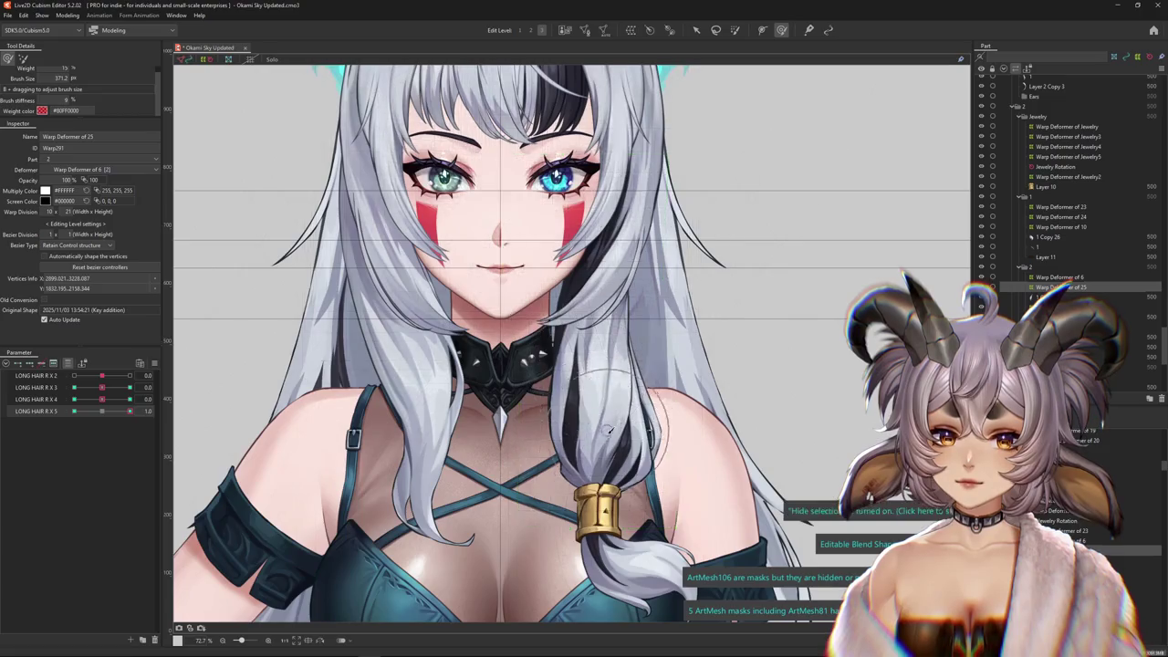
left_click_drag(570, 445, 626, 452)
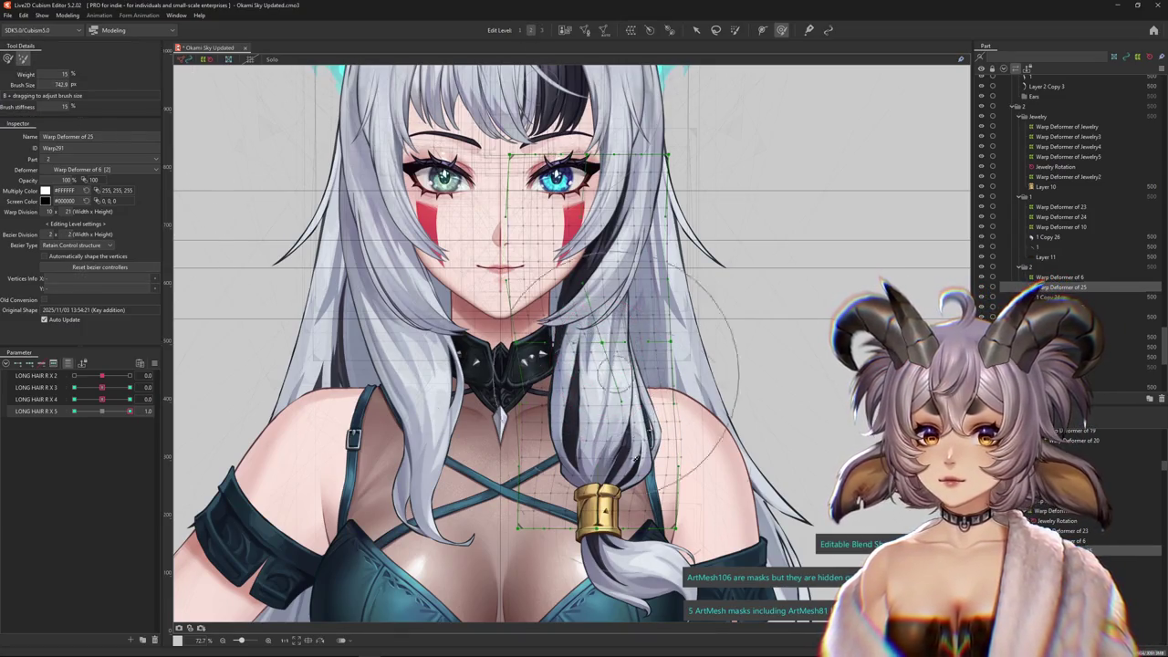
left_click_drag(629, 383, 618, 454)
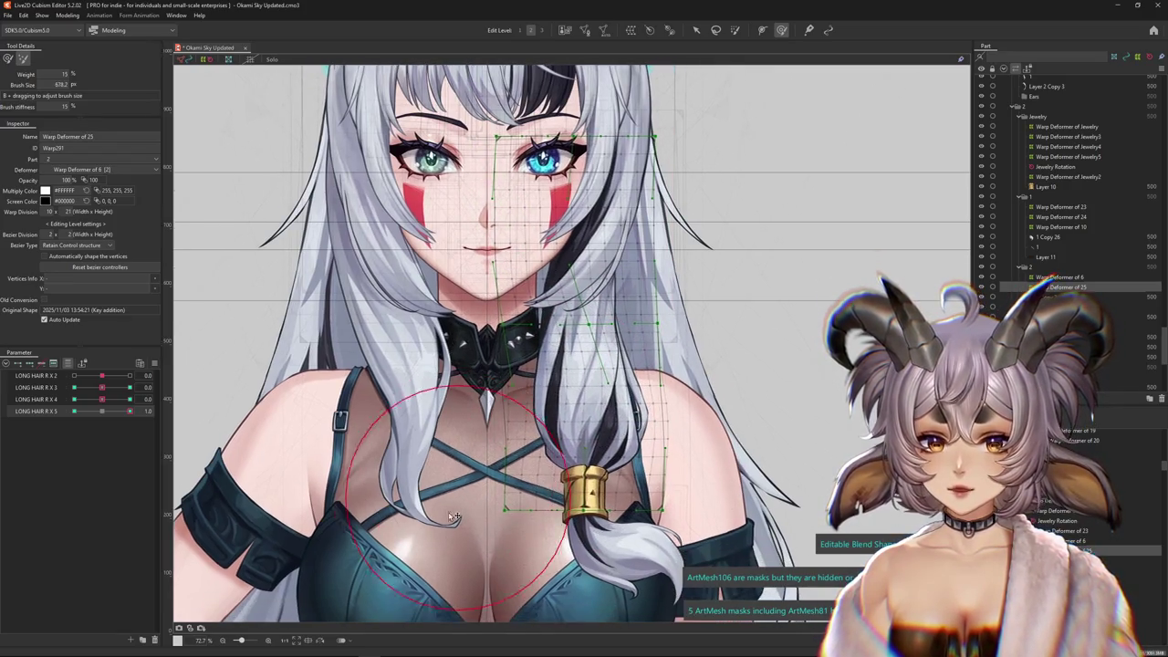
key("ctrl+h")
key("ctrl+h")
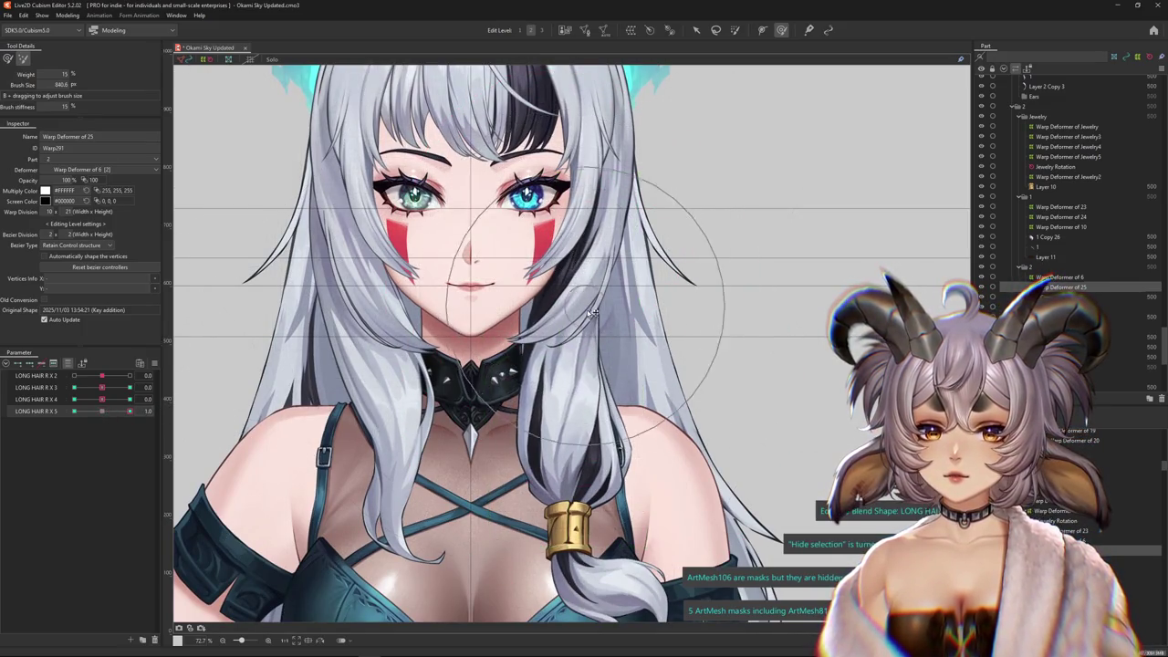
Zoom around the braid, shrink the deform brush further and reselect the LONG HAIR R X 5 parameter
scroll(604, 339, "up", 2)
scroll(604, 339, "down", 3)
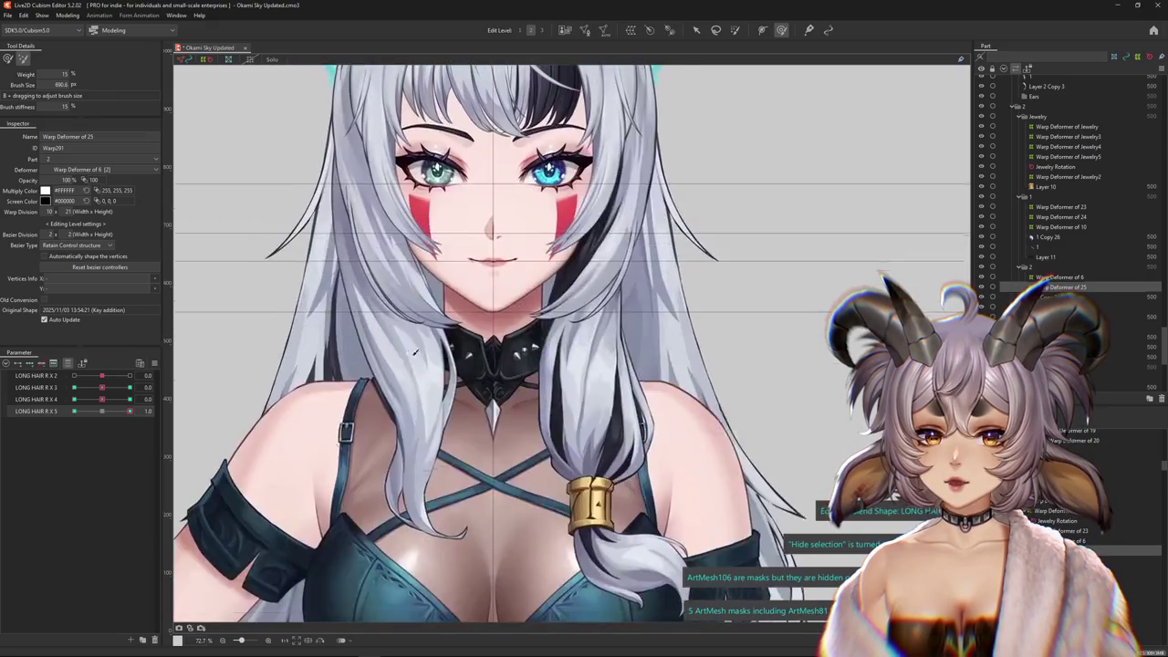
scroll(509, 453, "down", 2)
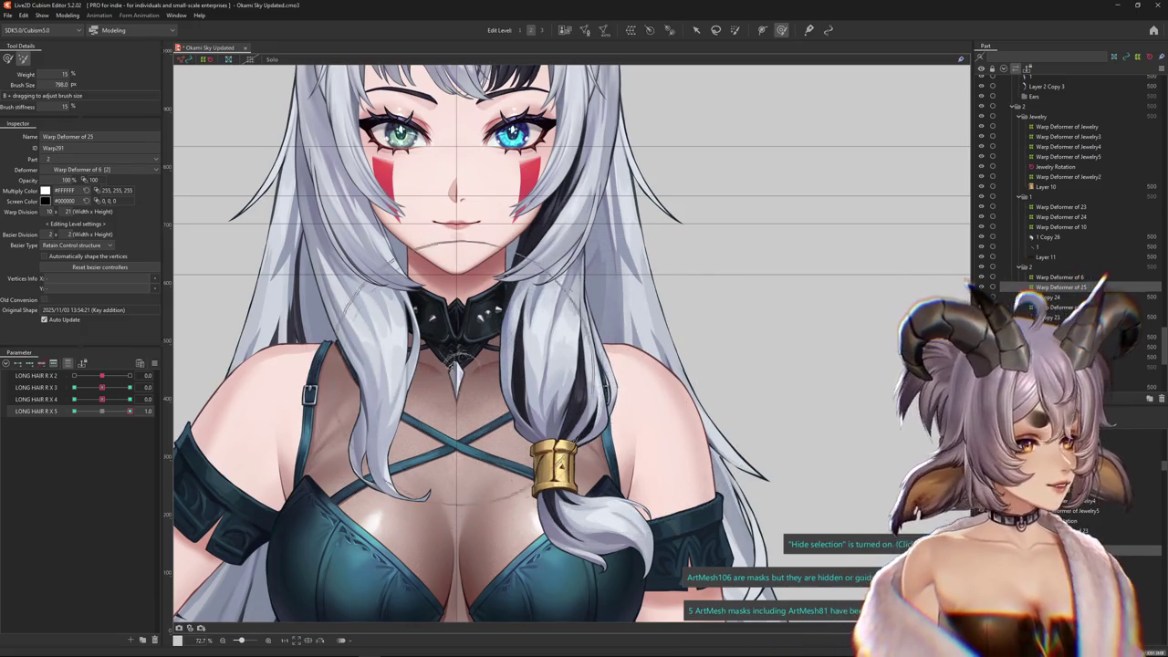
left_click_drag(625, 403, 492, 363)
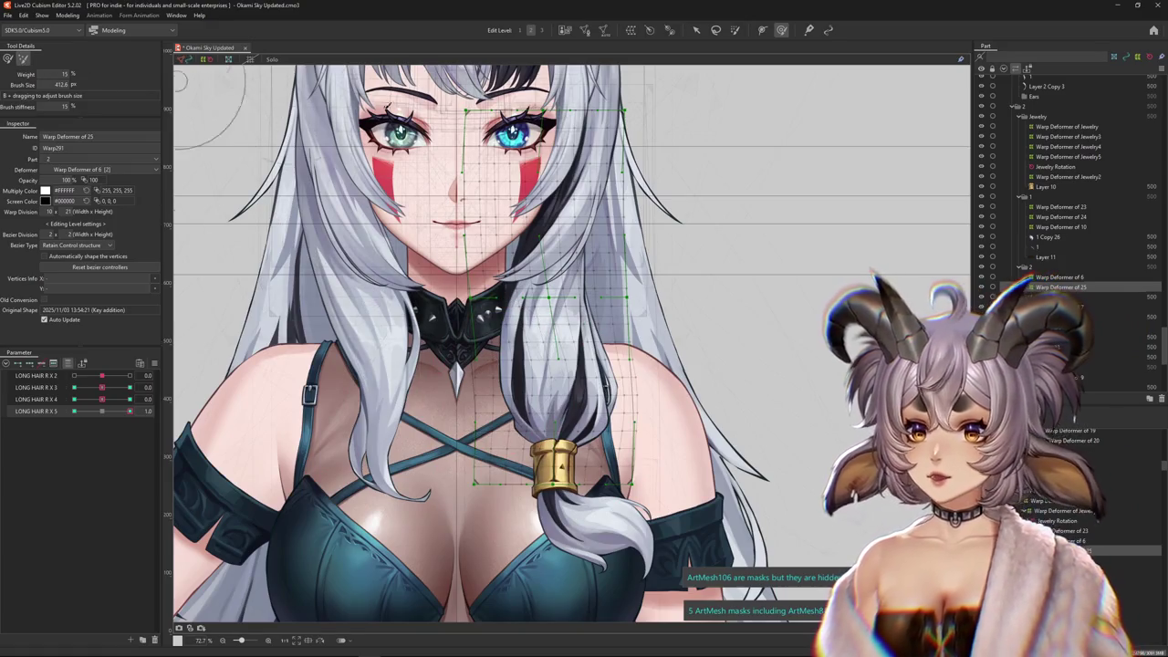
scroll(474, 426, "down", 2)
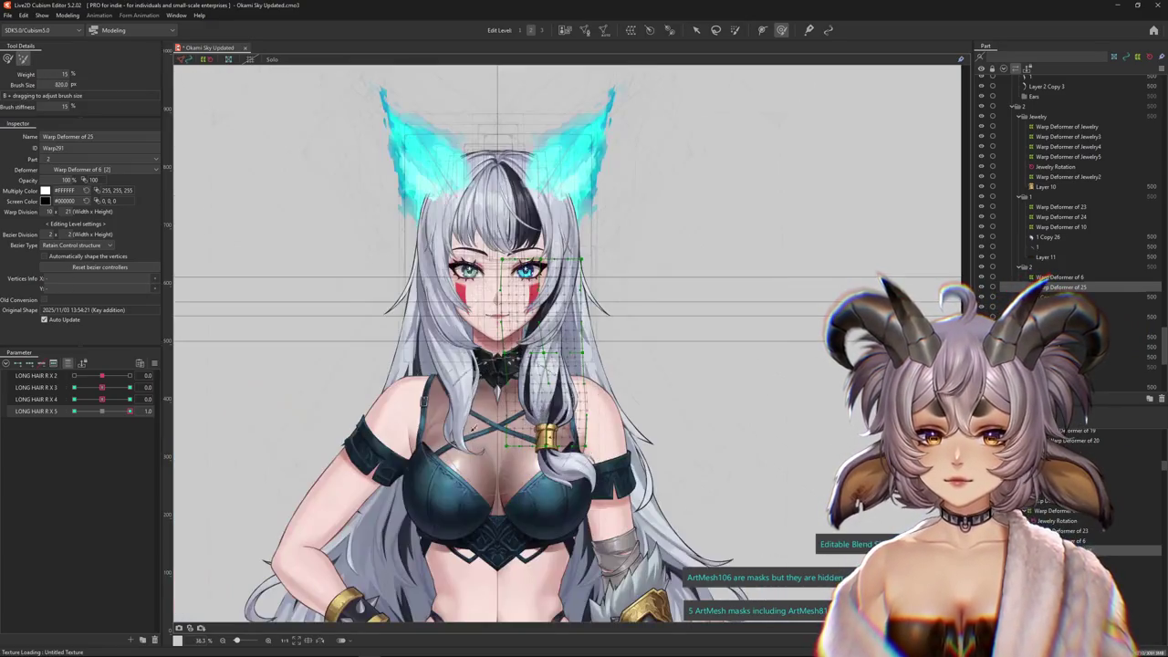
left_click(146, 411)
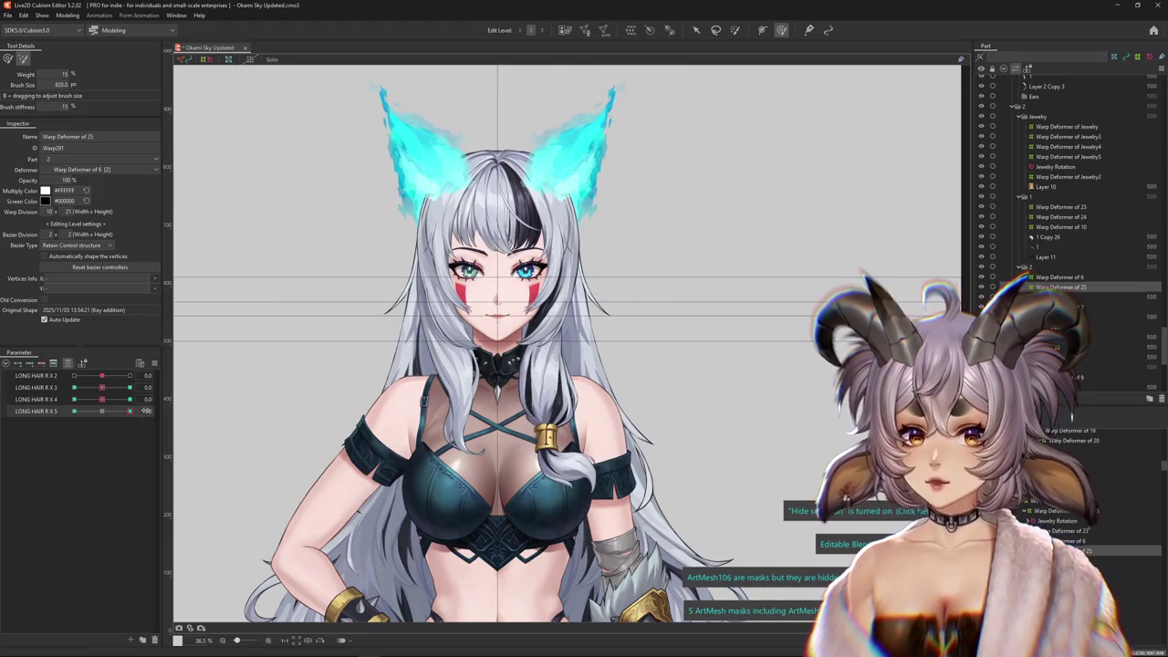
Select hair mesh 1 Copy 24 and bring Angle X AUG back near 0 so the head faces forward
left_click(13, 58)
scroll(624, 439, "up", 1)
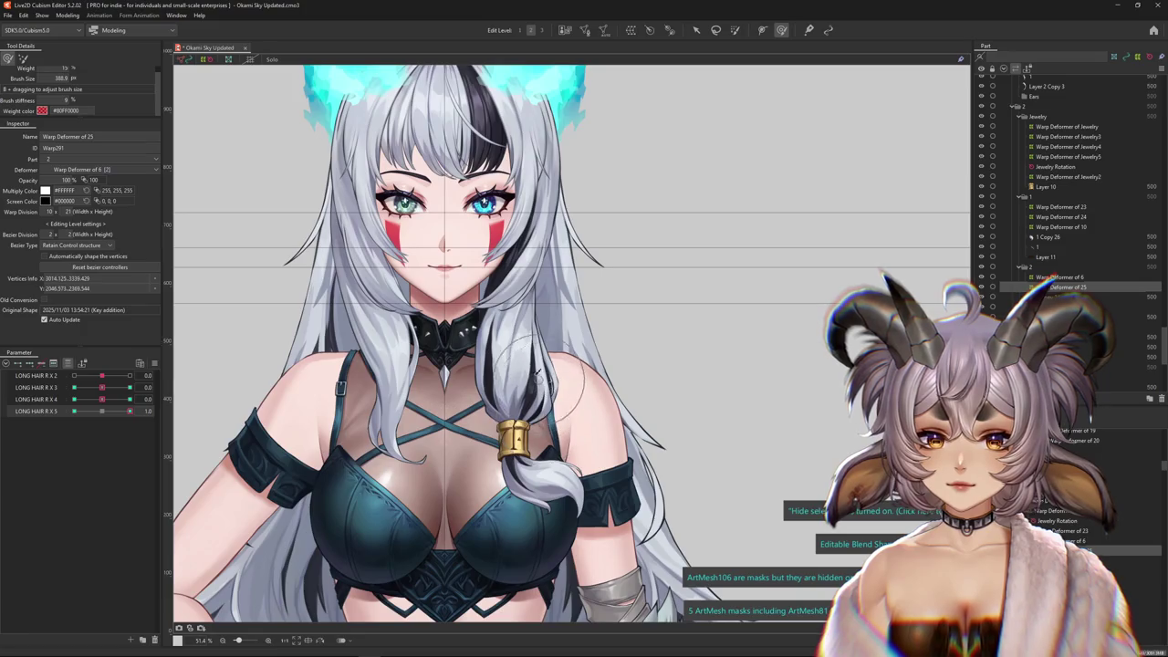
left_click(522, 334)
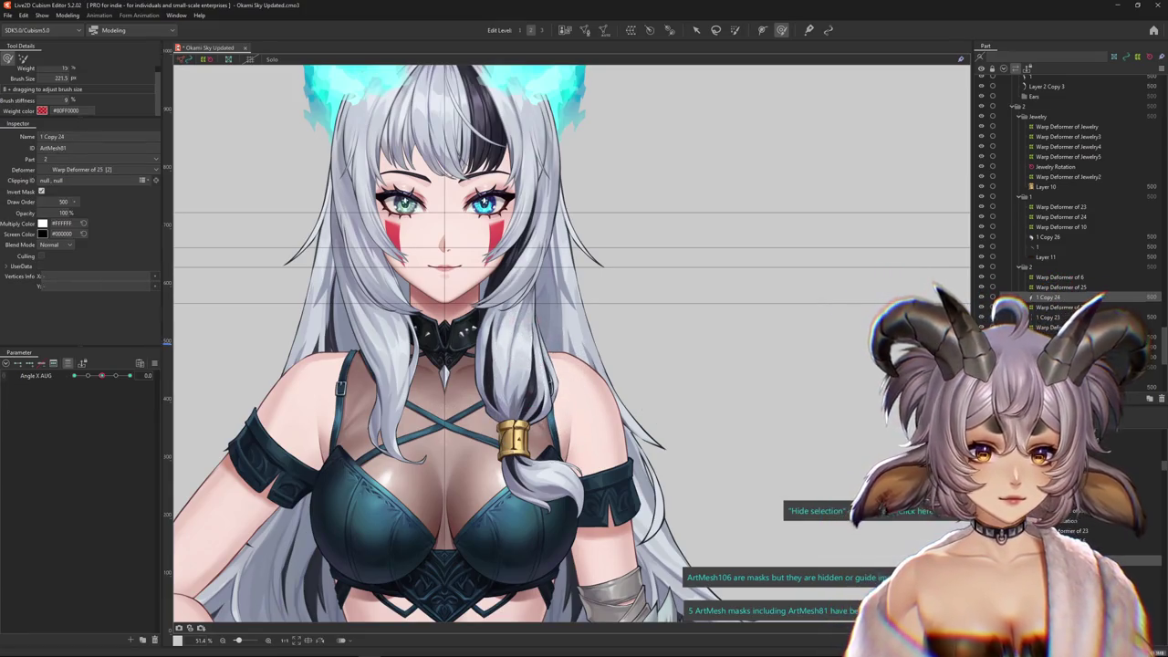
mouse_move(102, 376)
left_mouse_down()
mouse_move(131, 377)
mouse_move(69, 380)
left_mouse_up()
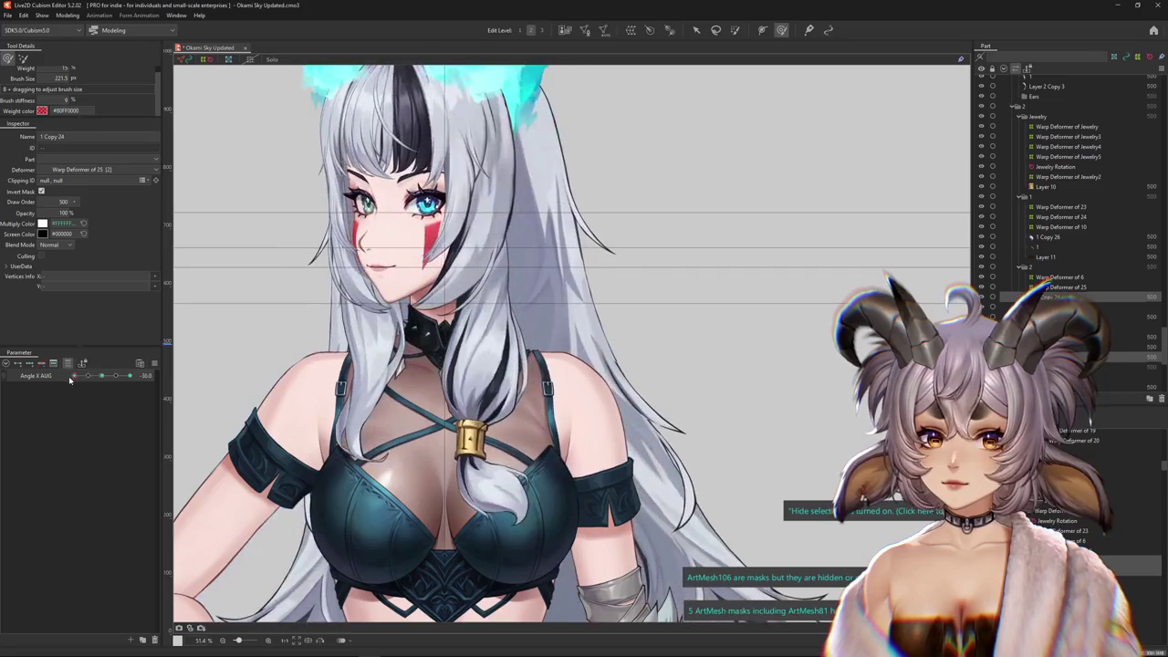
left_click(102, 376)
Preview the hair sway in Modeling > Physics Settings, then bring up the parameter list's options
left_click(67, 16)
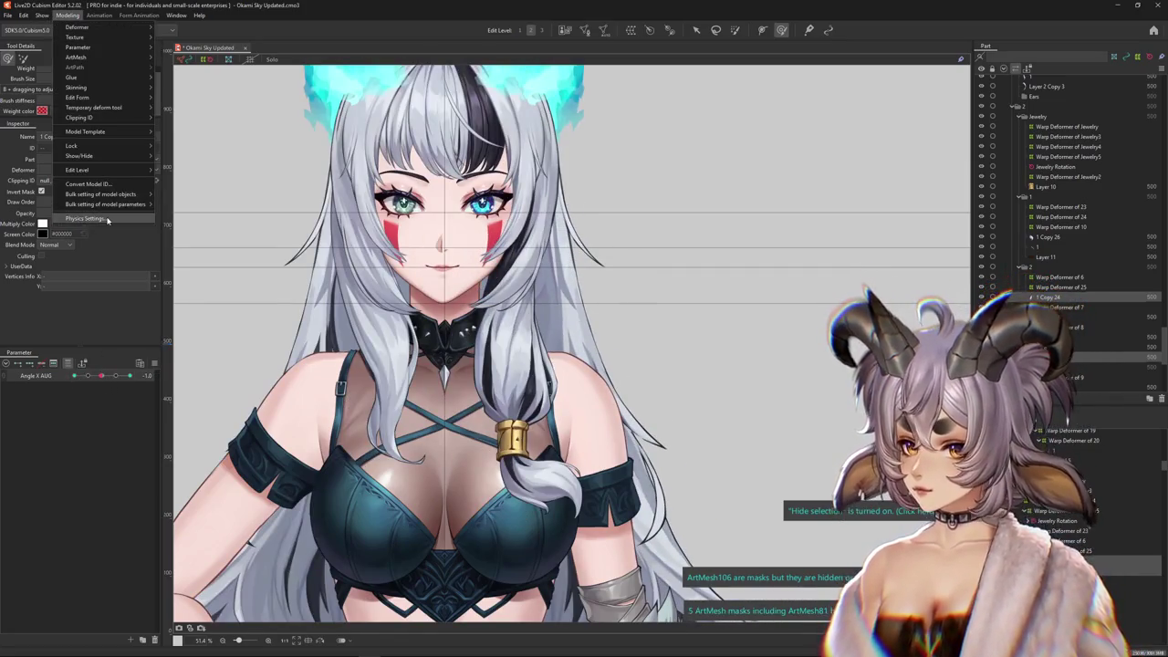
left_click(106, 219)
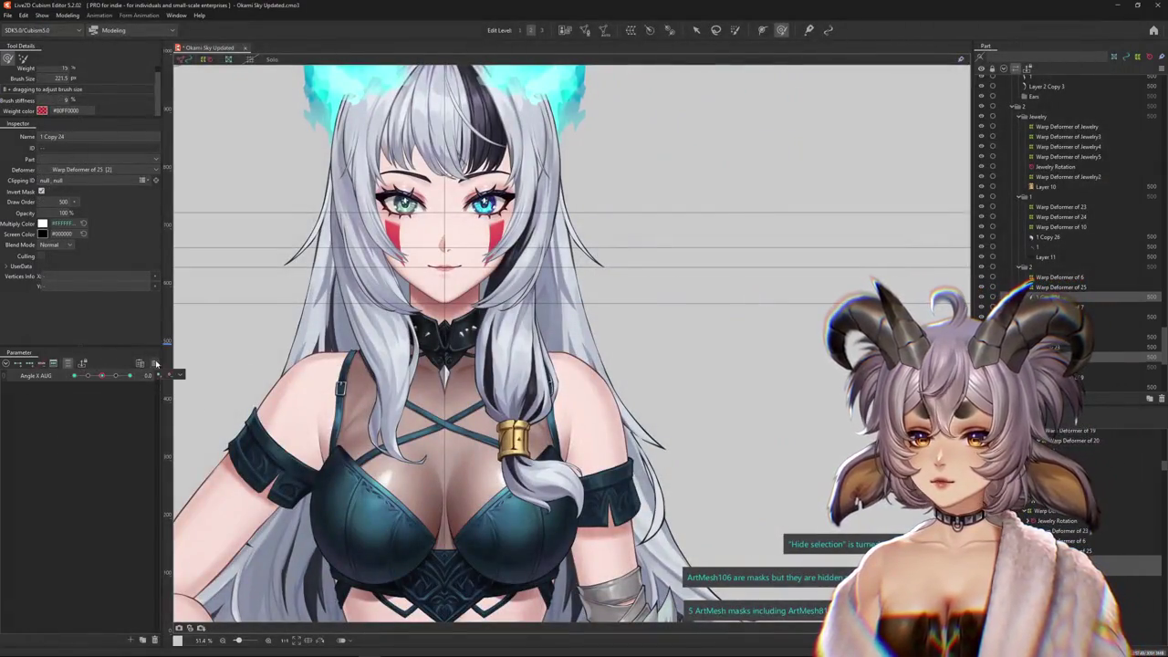
right_click(154, 358)
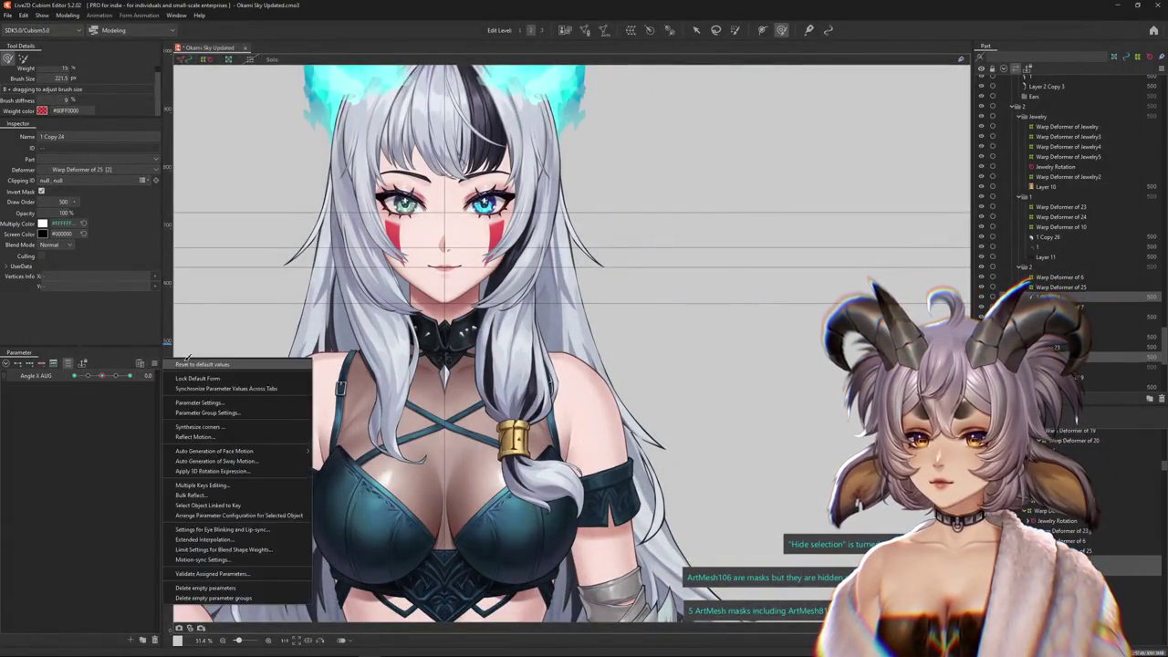
Select the braid's warp deformers, set LONG HAIR R X 4/X 5 to their 1.0 keys, and preview in Physics Settings
left_click(210, 384)
left_click(1058, 277)
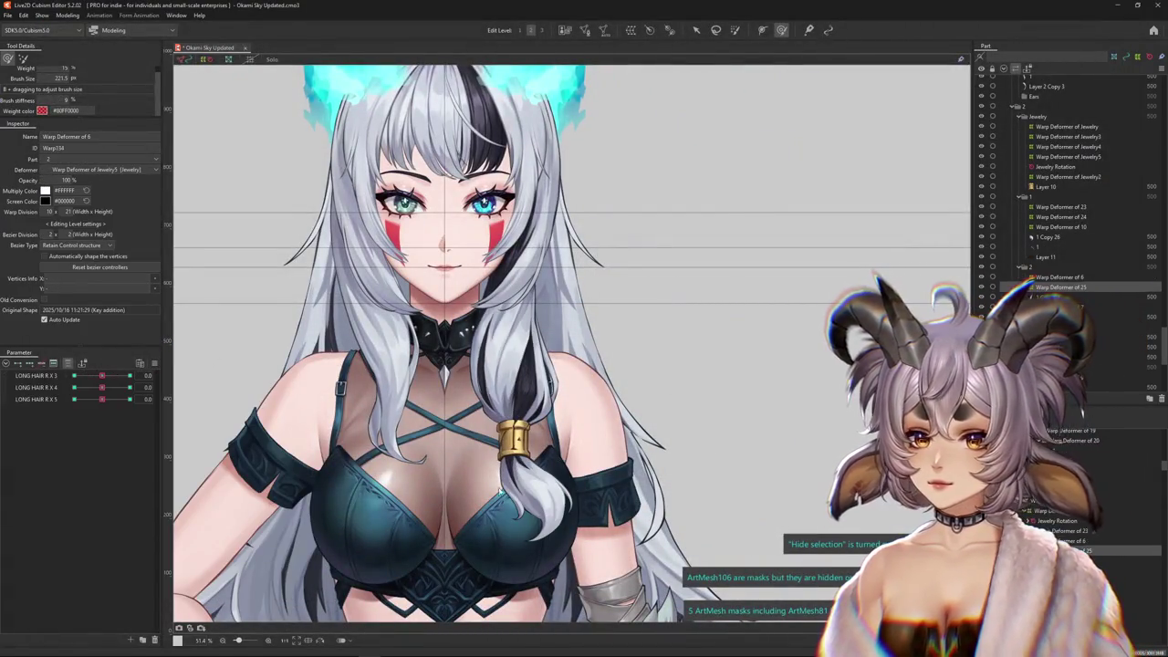
left_click(83, 363)
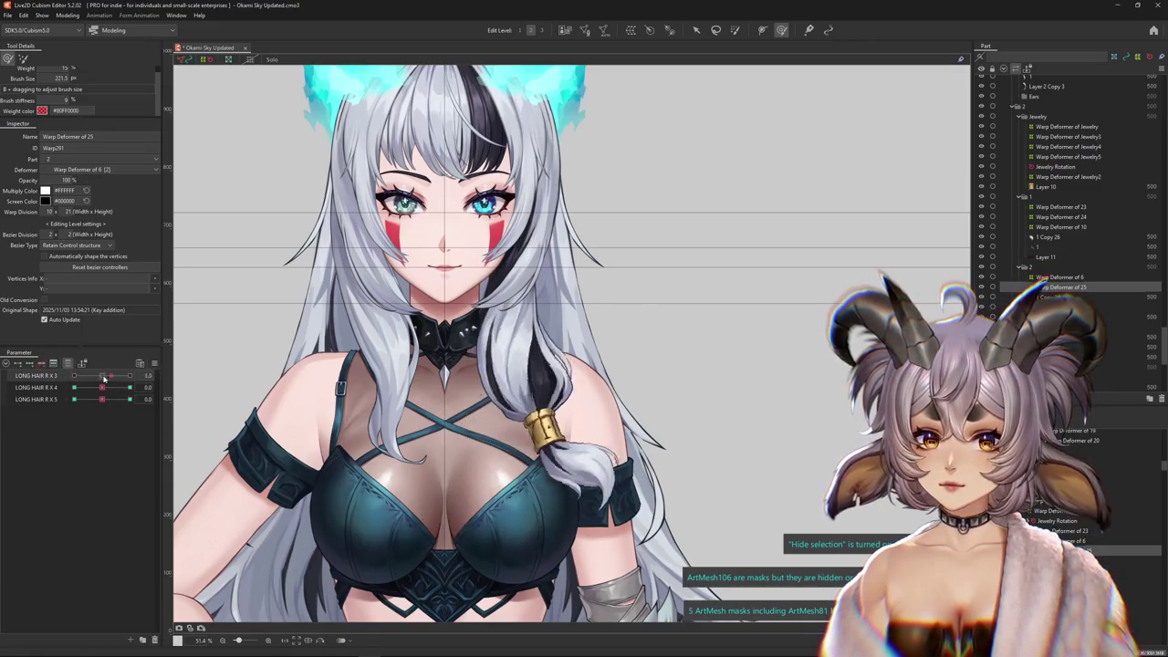
left_click(103, 389)
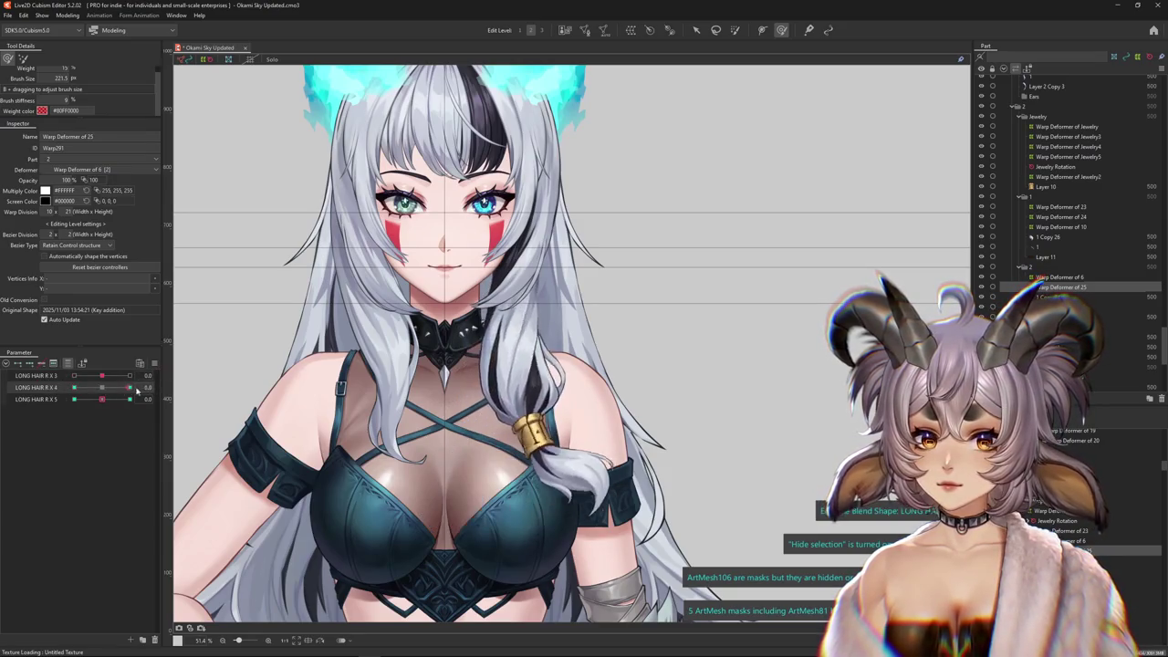
left_click(130, 399)
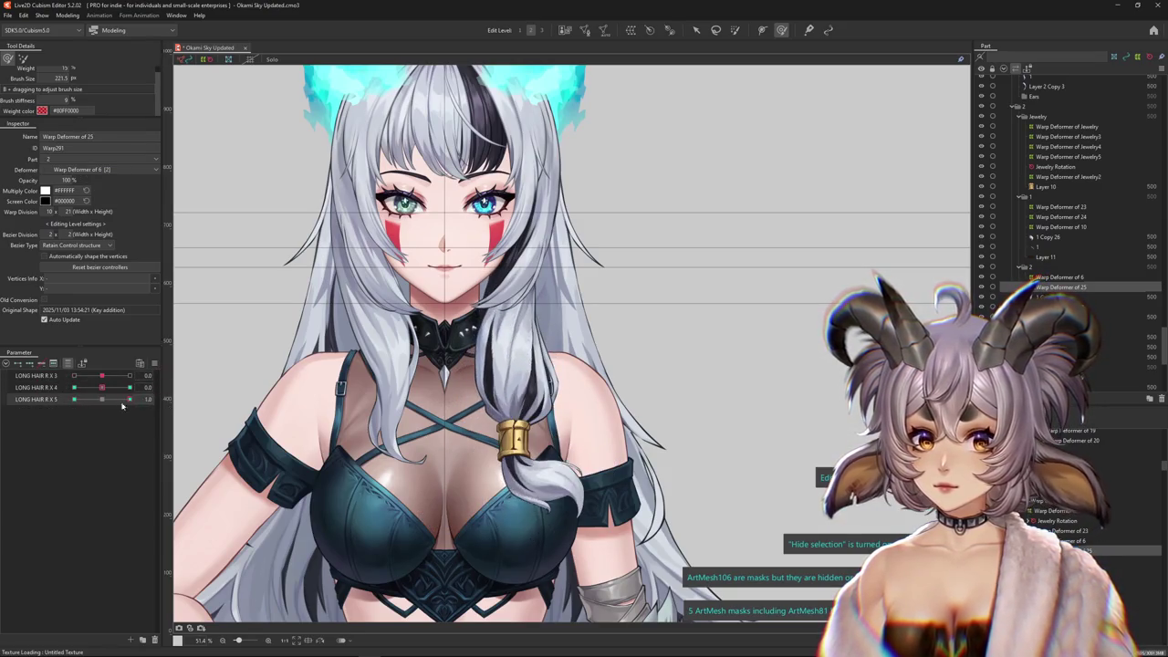
left_click(68, 16)
left_click(91, 203)
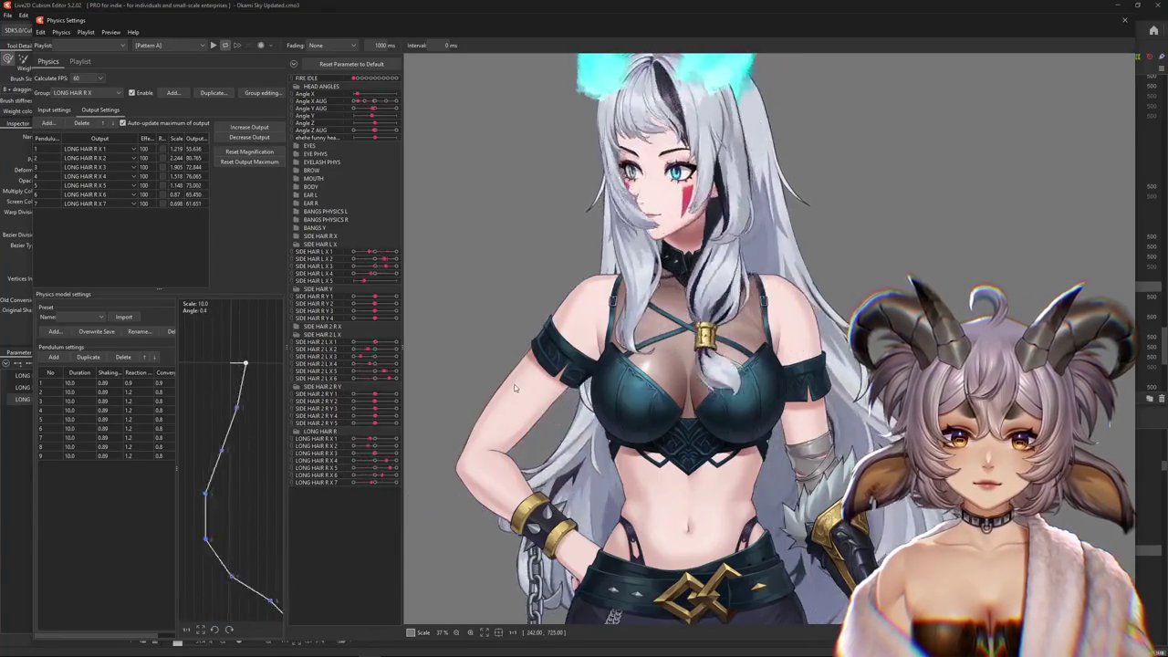
left_click(1126, 20)
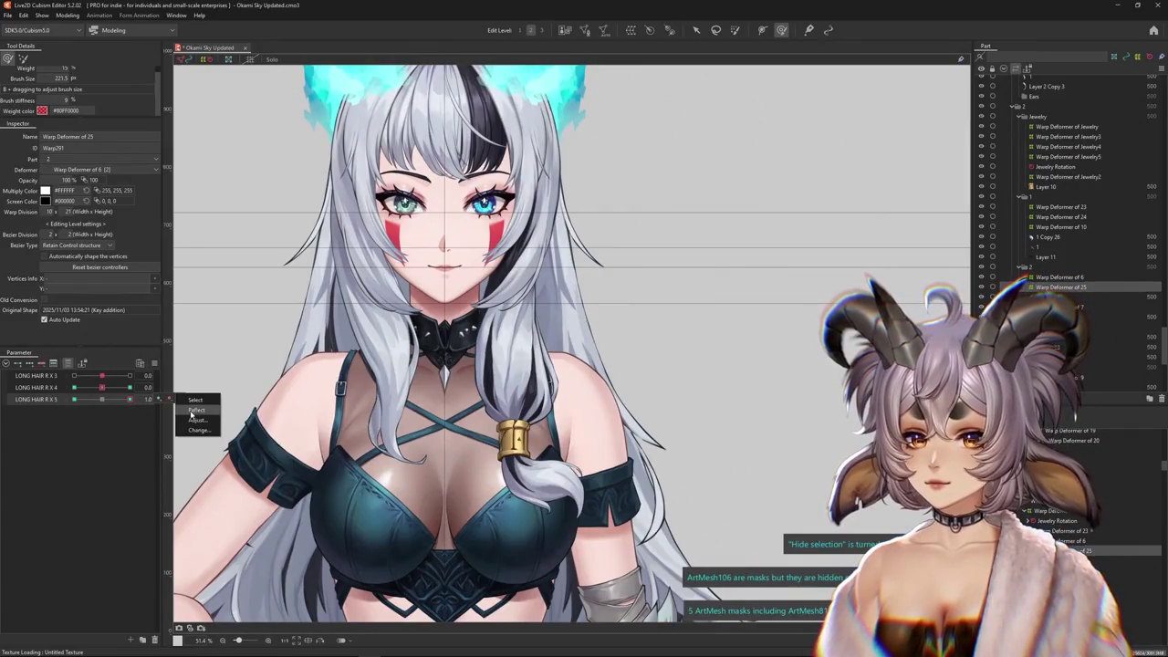
Move LONG HAIR R X 5 to -1.0, pick X 4, then lean the physics preview model to test the sway
left_click_drag(128, 399, 50, 410)
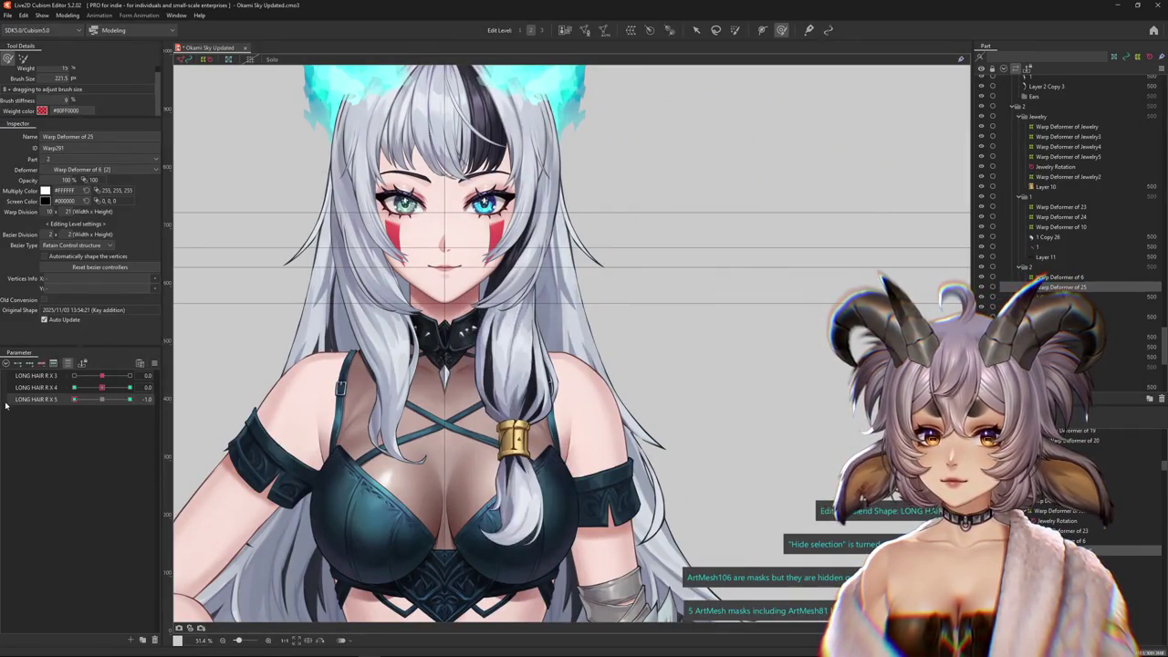
left_click(91, 388)
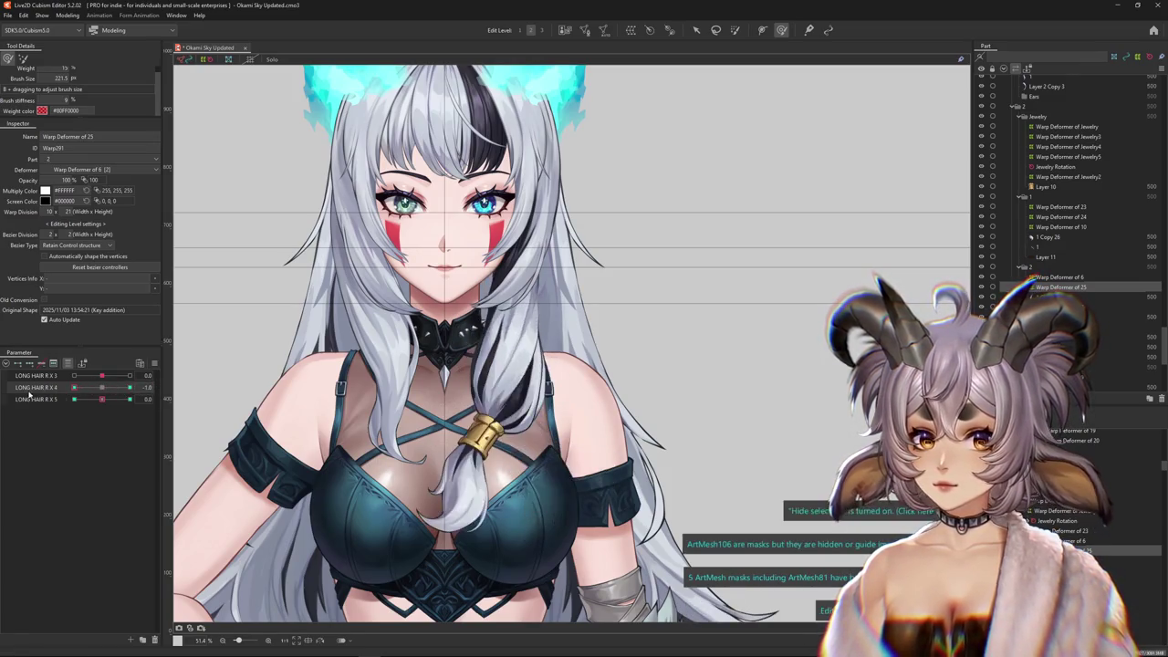
left_click(68, 16)
left_click(91, 219)
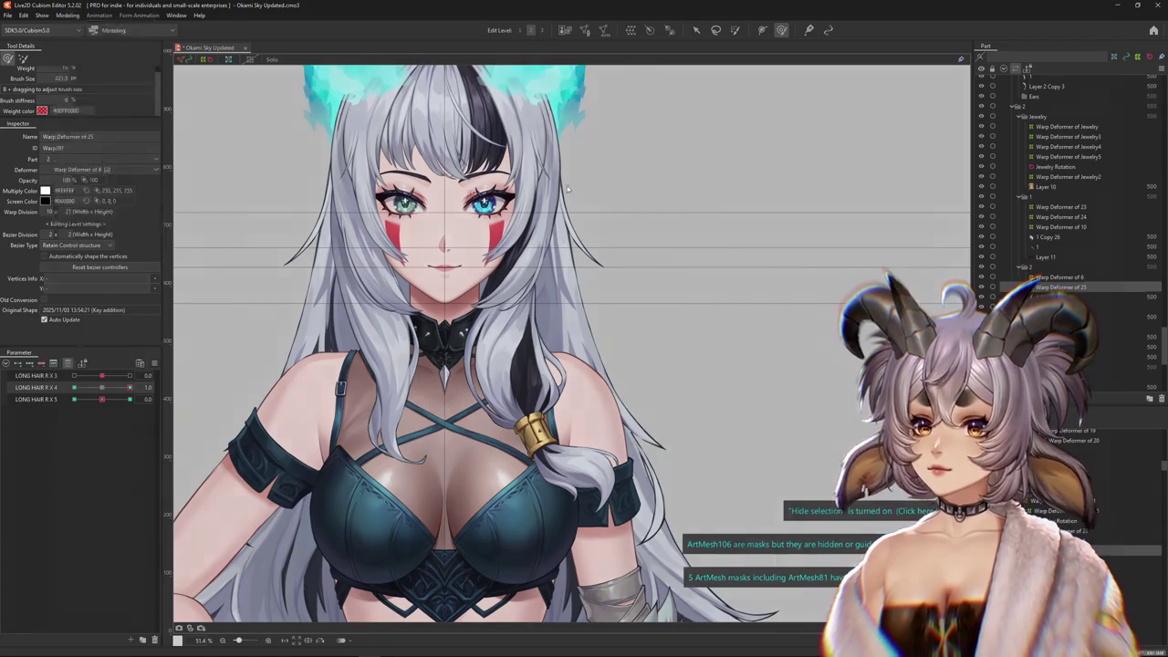
left_click_drag(774, 617, 621, 343)
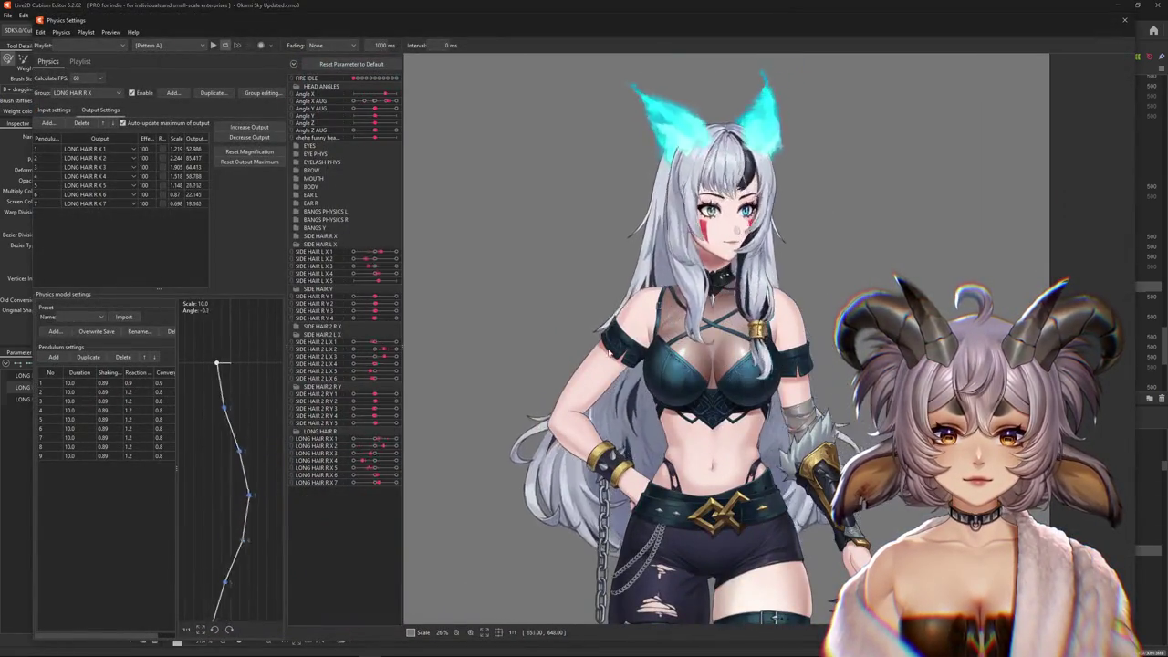
Turn and swing the preview head to watch the right hair sway, then close Physics Settings
scroll(622, 342, "up", 3)
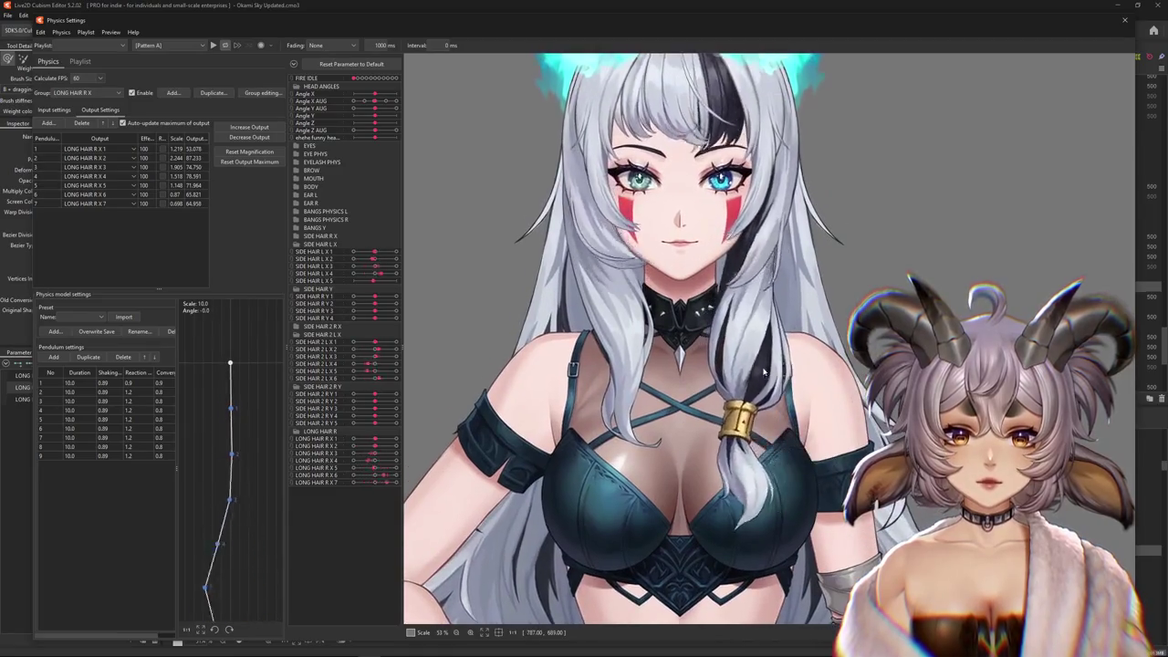
left_click_drag(621, 342, 511, 383)
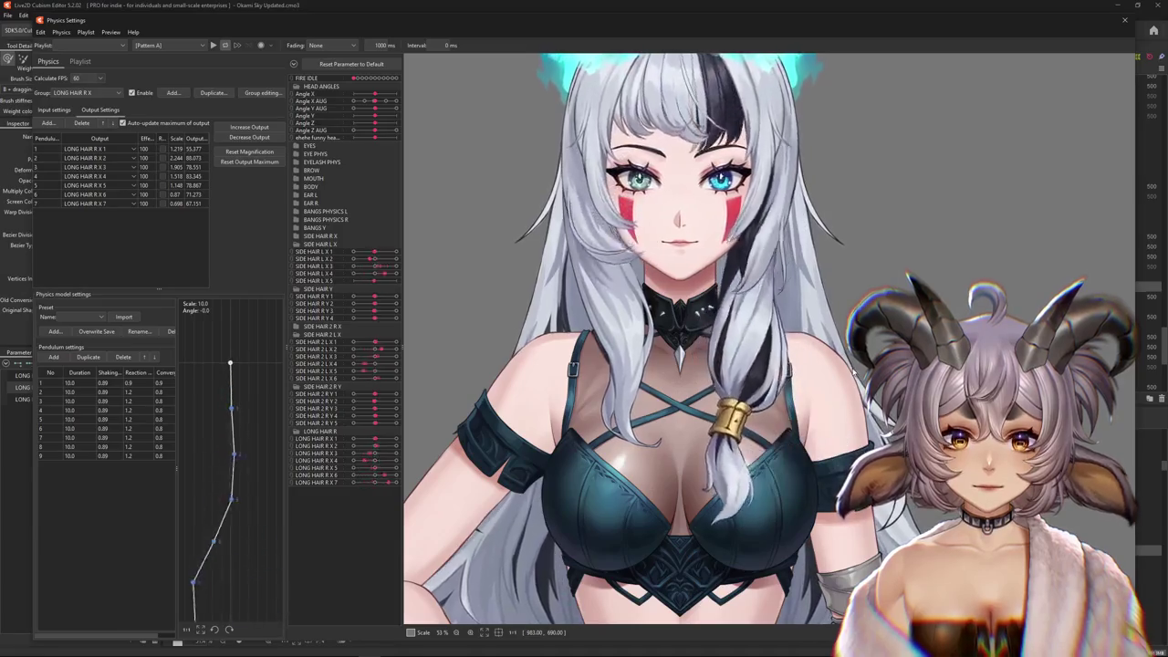
left_click_drag(639, 343, 1045, 20)
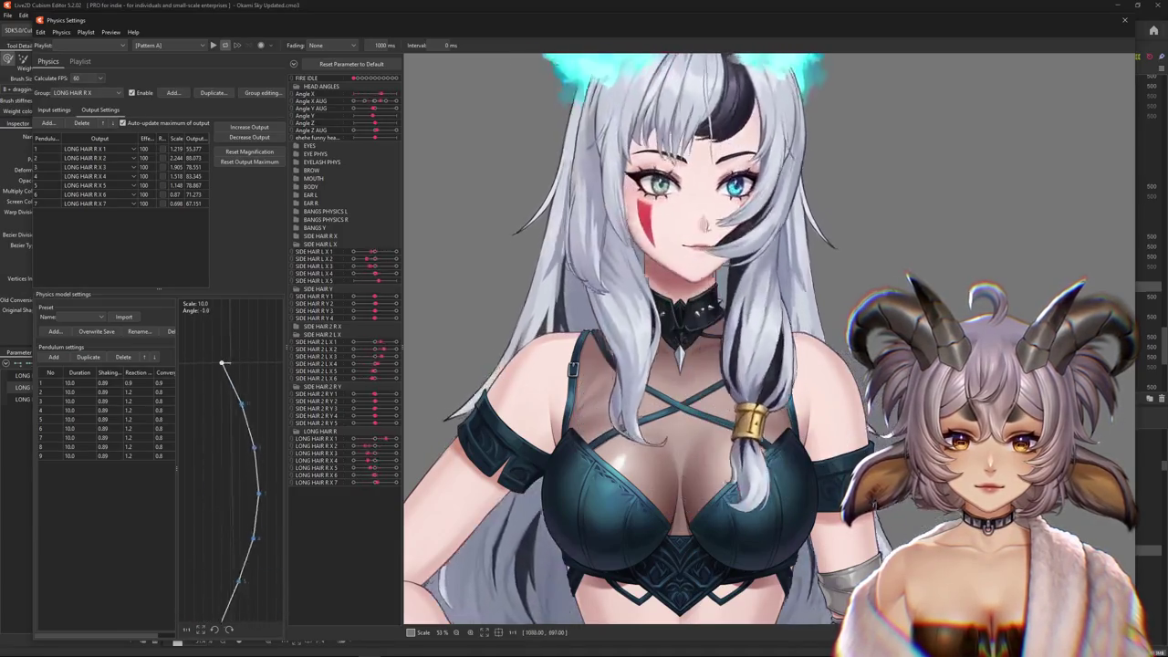
left_click(1124, 20)
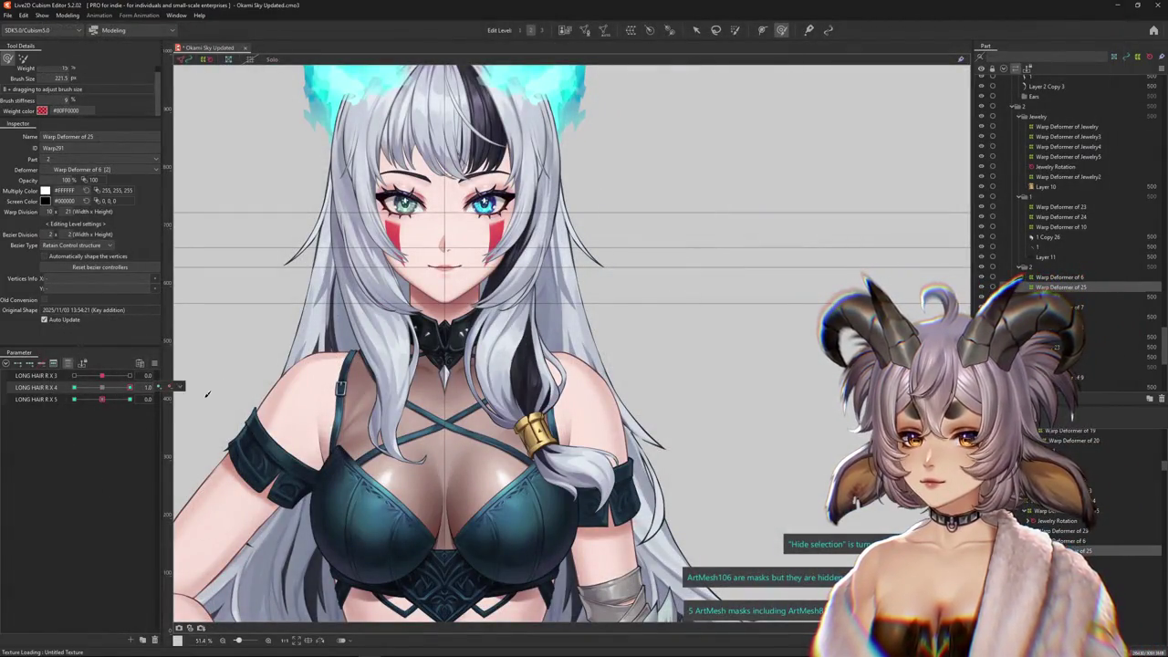
Reopen Physics Settings, zoom into the preview, and dismiss it with Escape
left_click(67, 16)
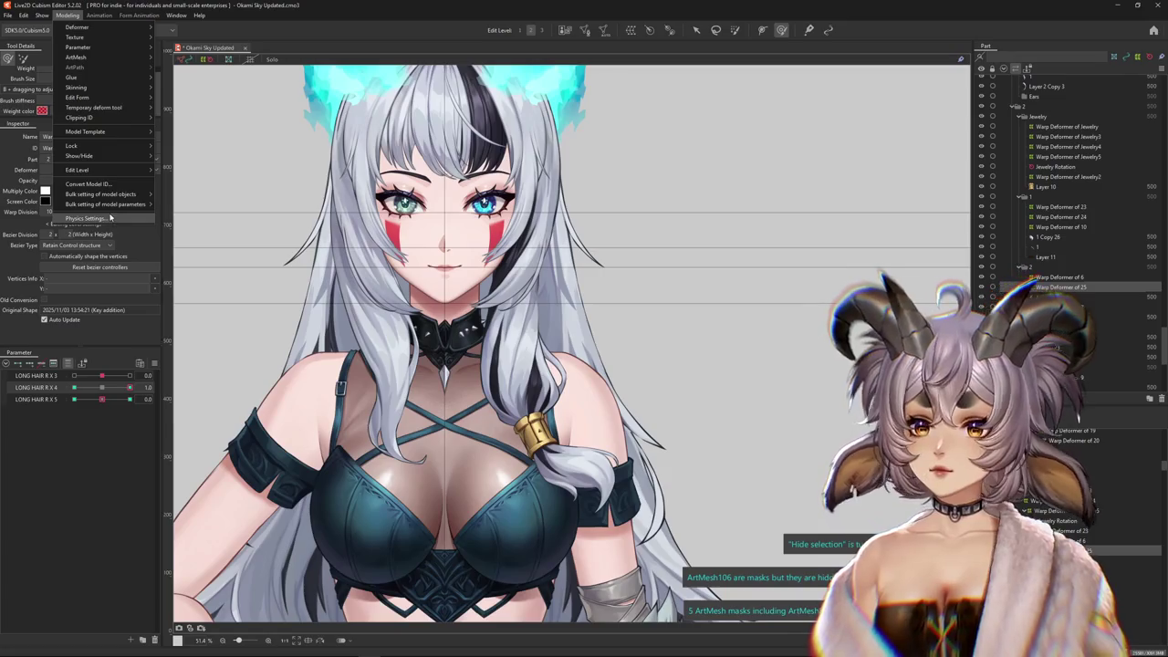
left_click(110, 217)
scroll(542, 338, "up", 3)
scroll(542, 337, "up", 2)
scroll(542, 337, "up", 2)
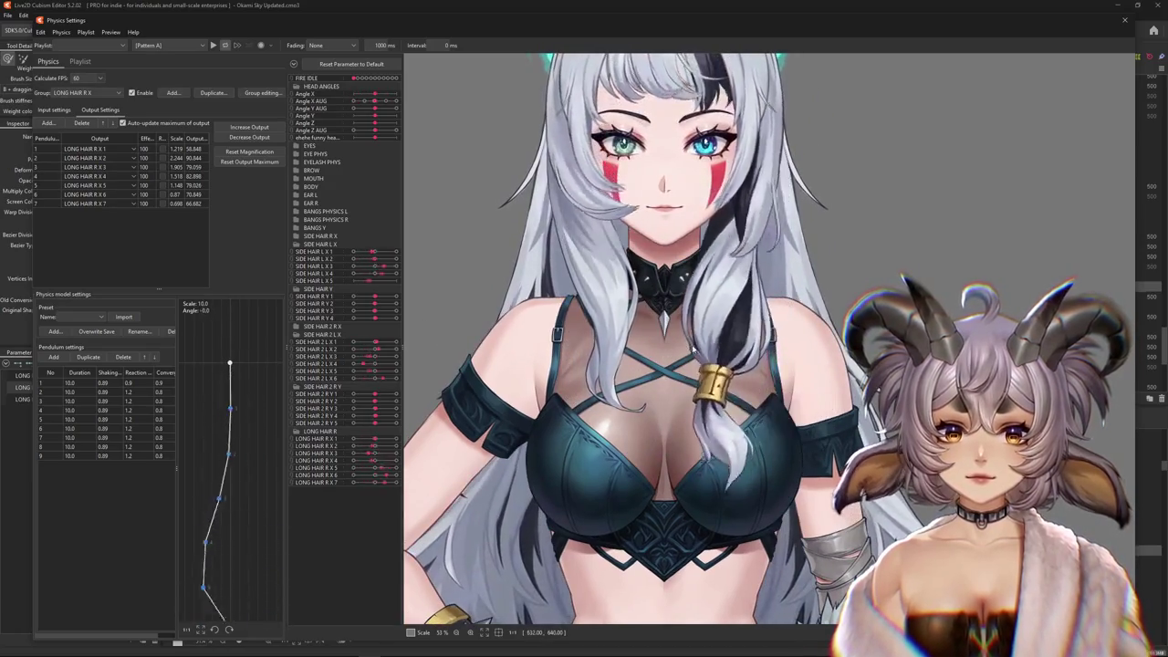
key("Escape")
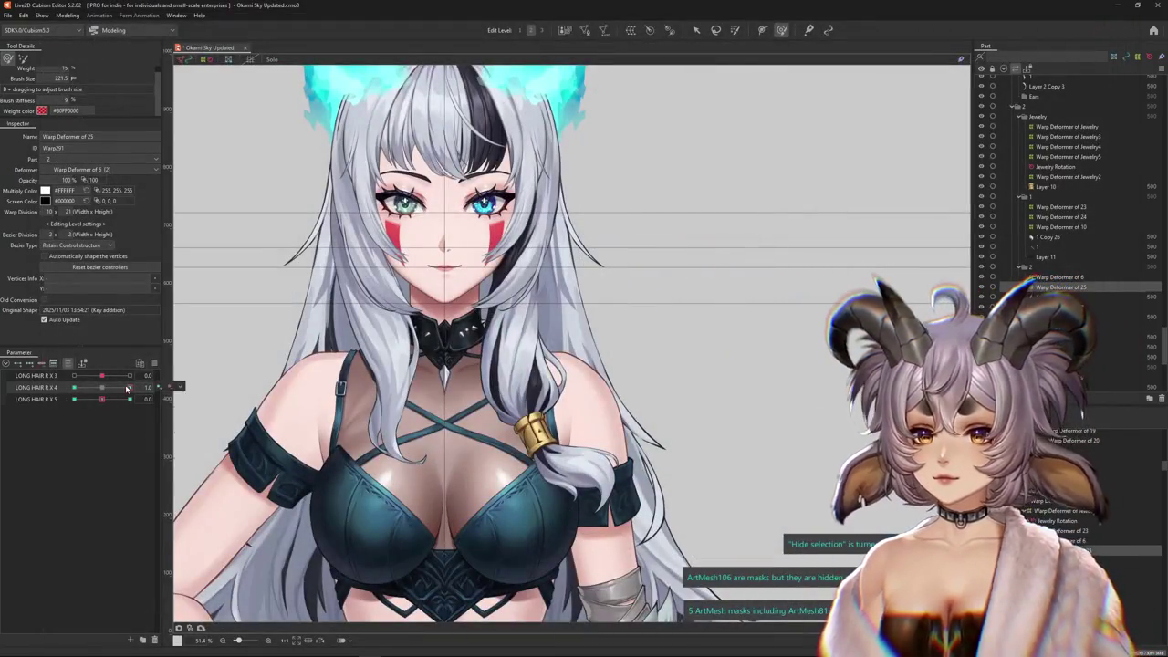
Set LONG HAIR R X 4 to -1.0 and bend the braid into that pose with the deform brush
left_click(102, 388)
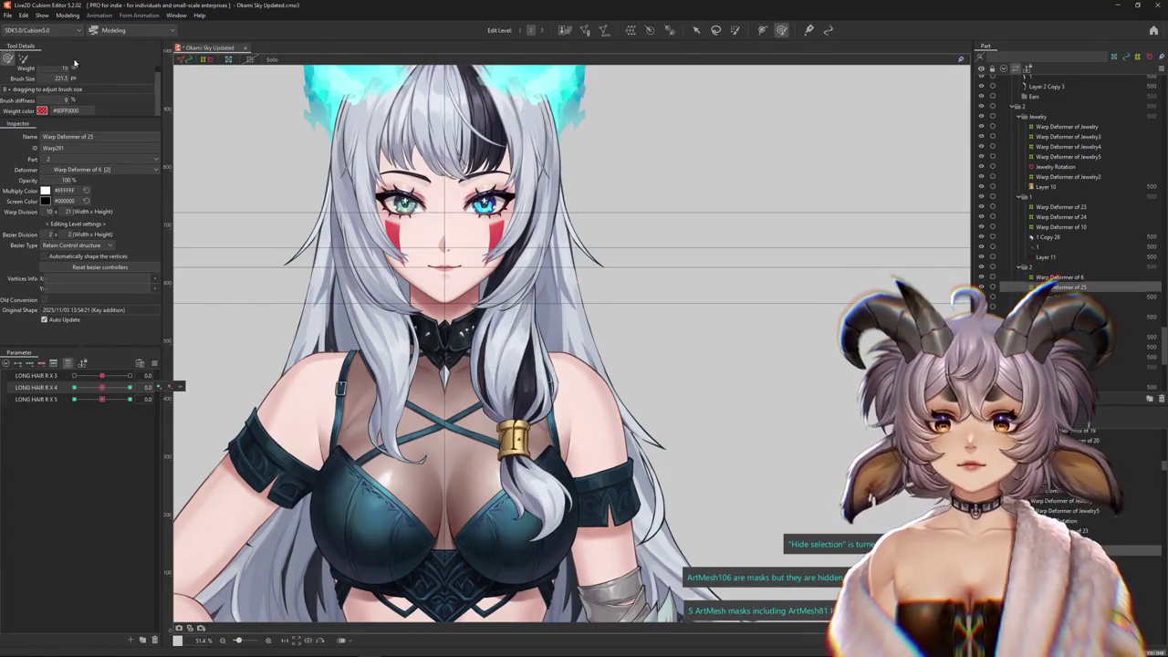
left_click_drag(425, 248, 511, 228)
key("ctrl+z")
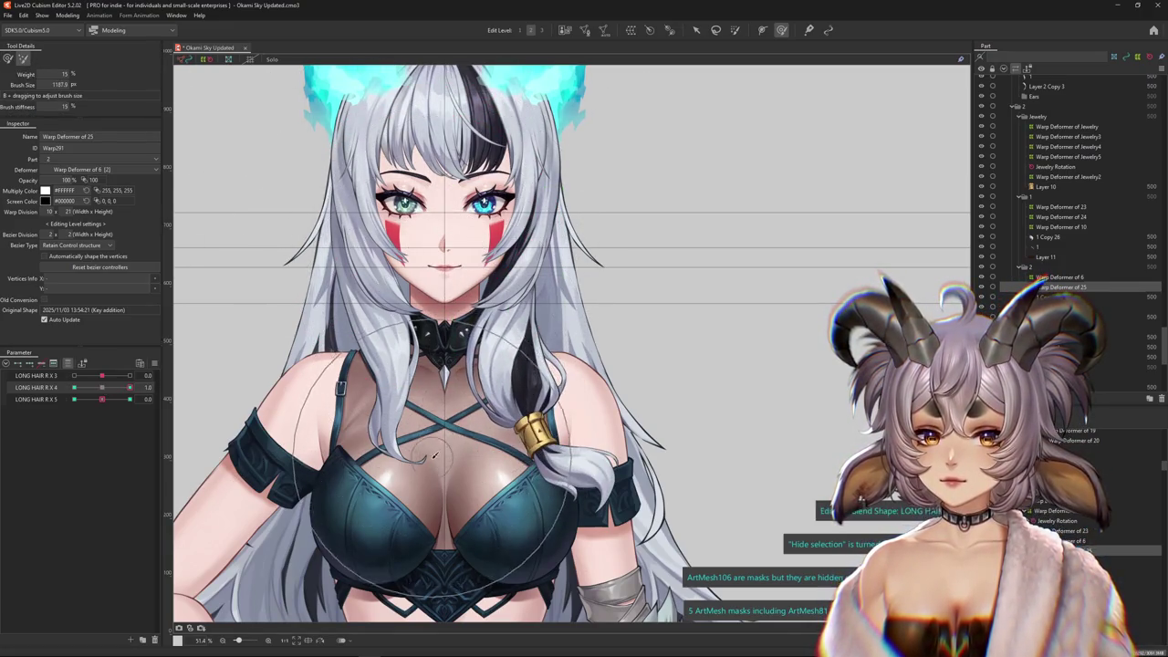
left_click_drag(105, 387, 74, 387)
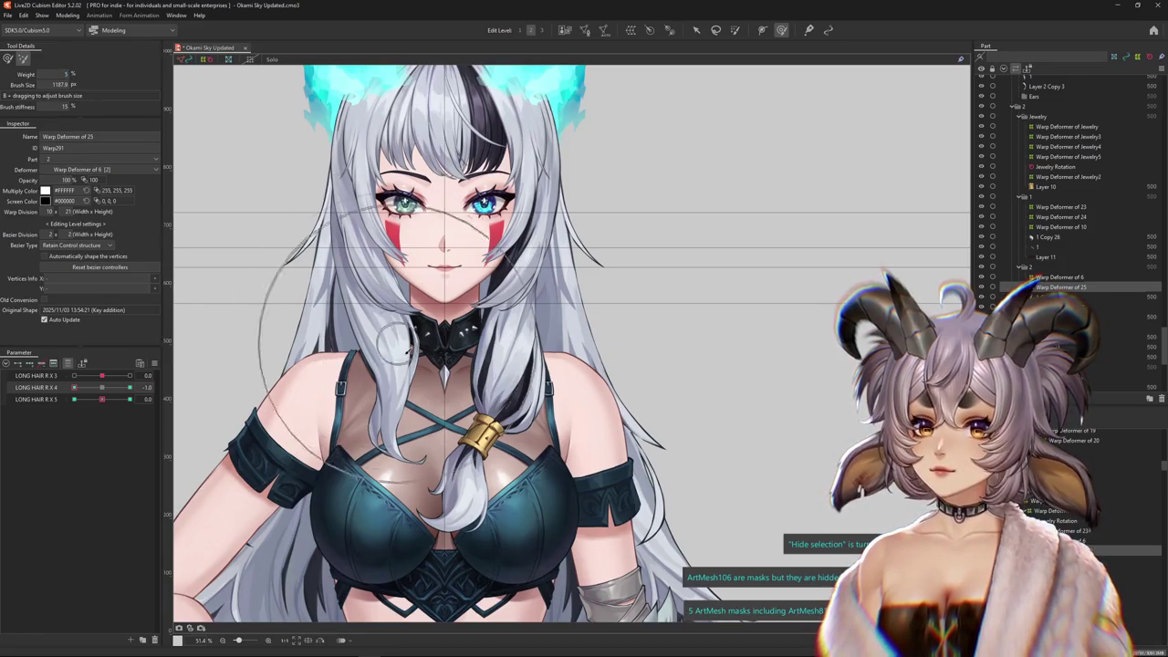
left_click_drag(401, 344, 467, 343)
Compare the braid's LONG HAIR R X 4 poses at 1.0 and -1.0, then return it to neutral
left_click(23, 60)
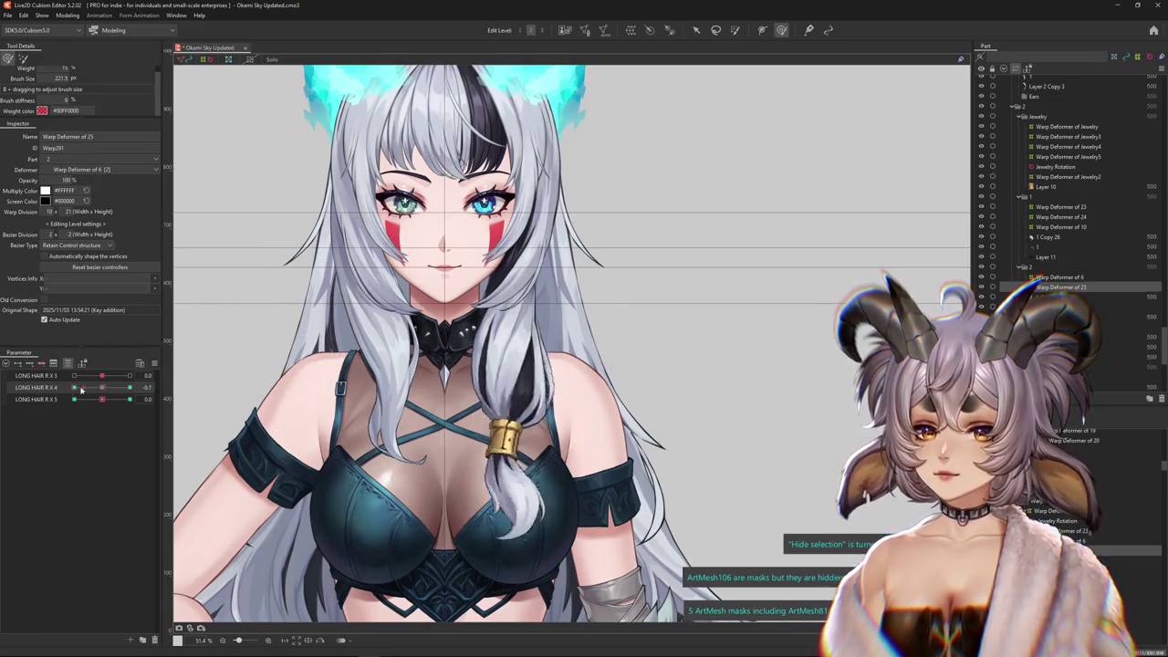
left_click(488, 346)
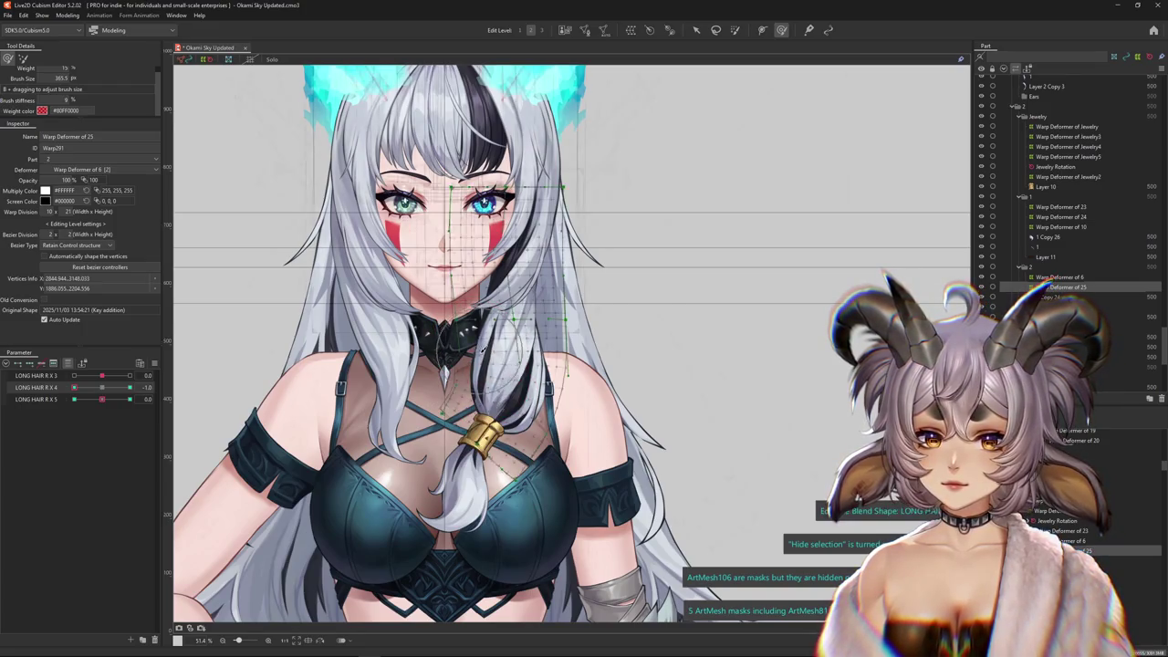
key("ctrl+h")
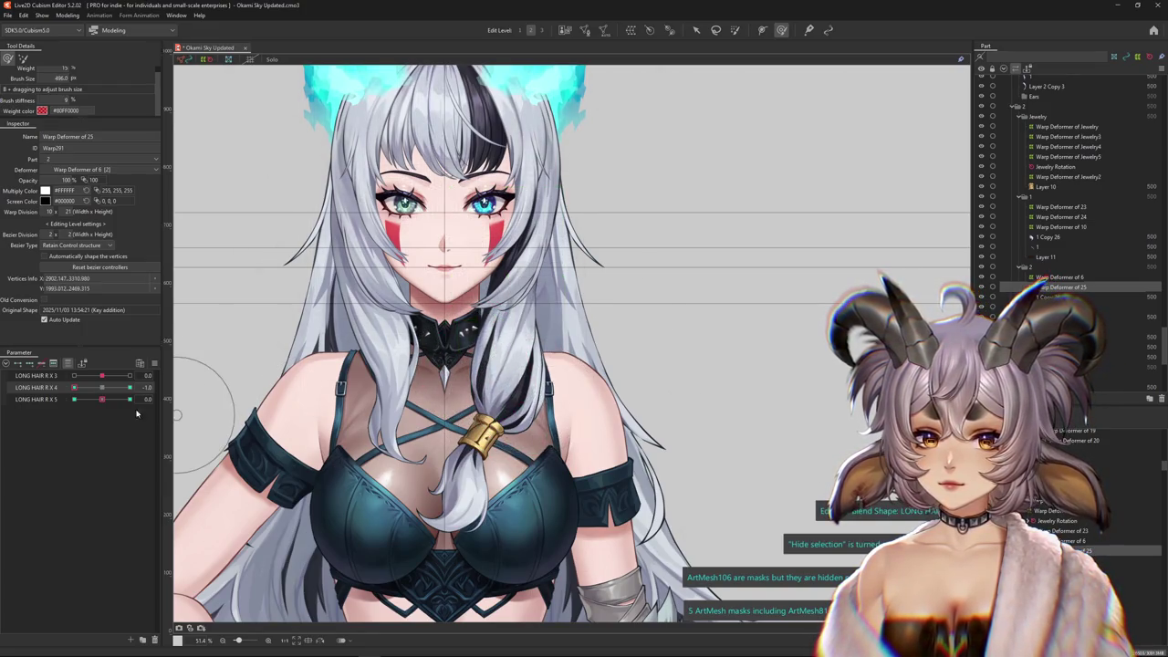
left_click(129, 387)
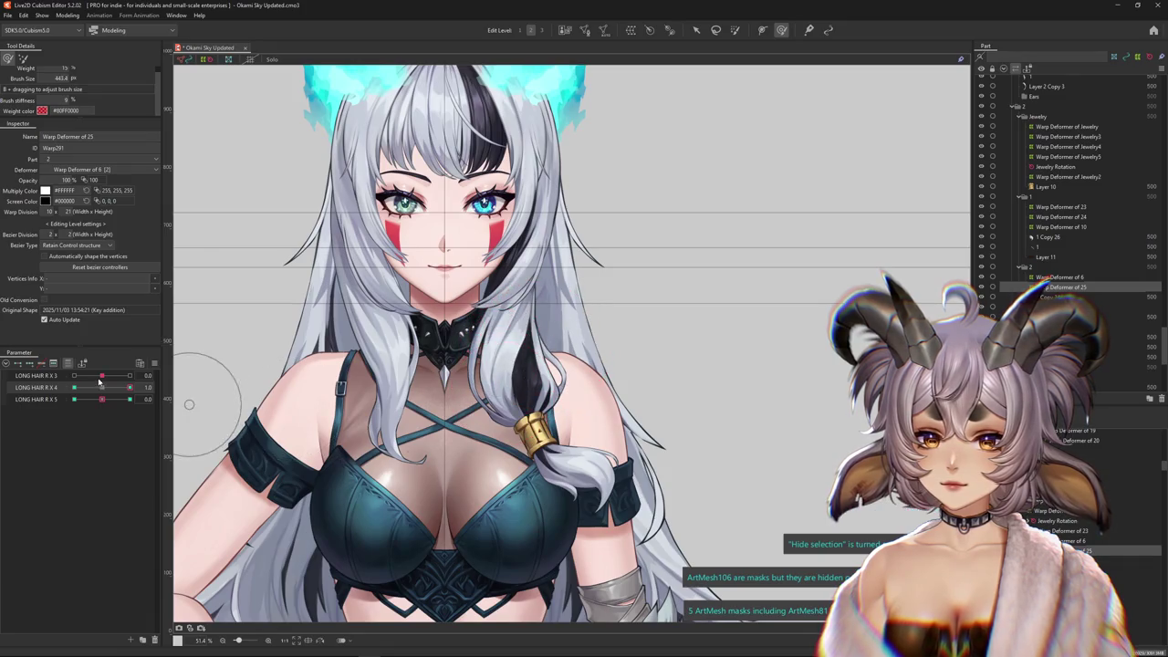
left_click(74, 387)
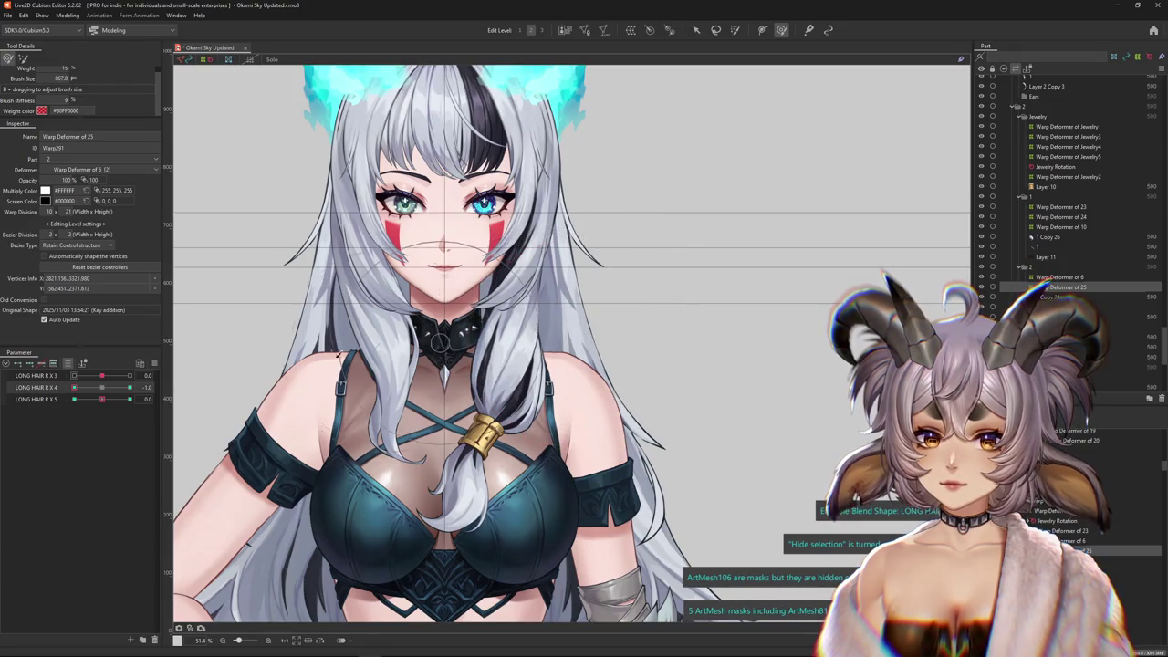
left_click(129, 387)
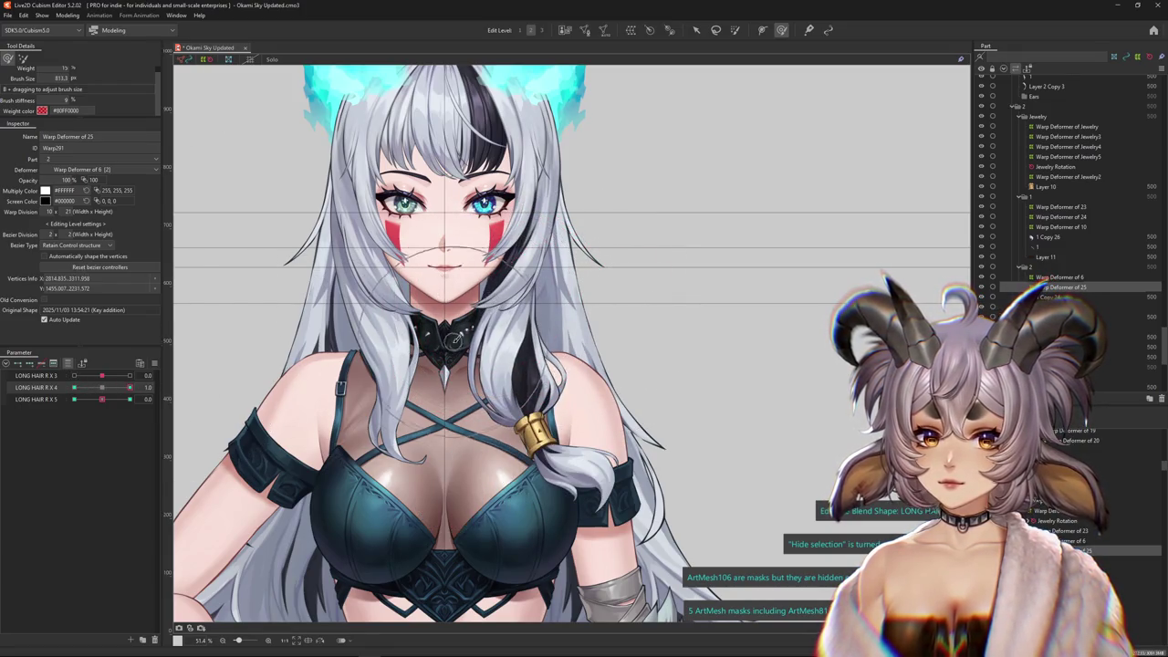
left_click(74, 387)
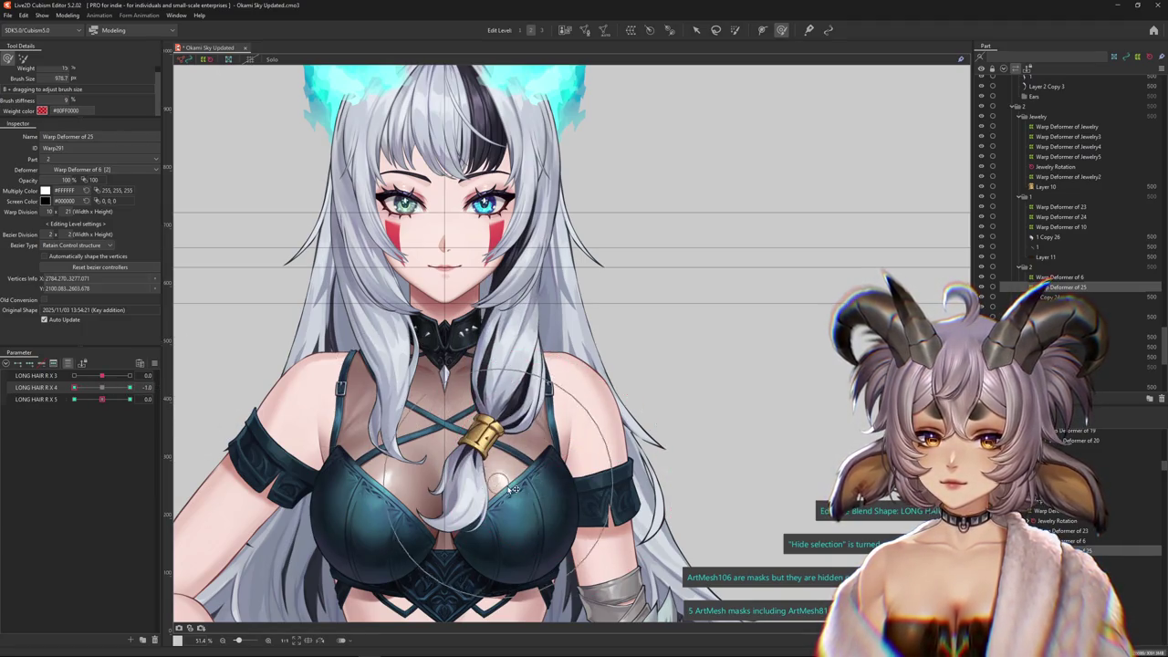
left_click(100, 392)
Set LONG HAIR R X 5 to -1.0 with the deform brush ready, then reset LONG HAIR R X 4 to neutral
left_click(74, 398)
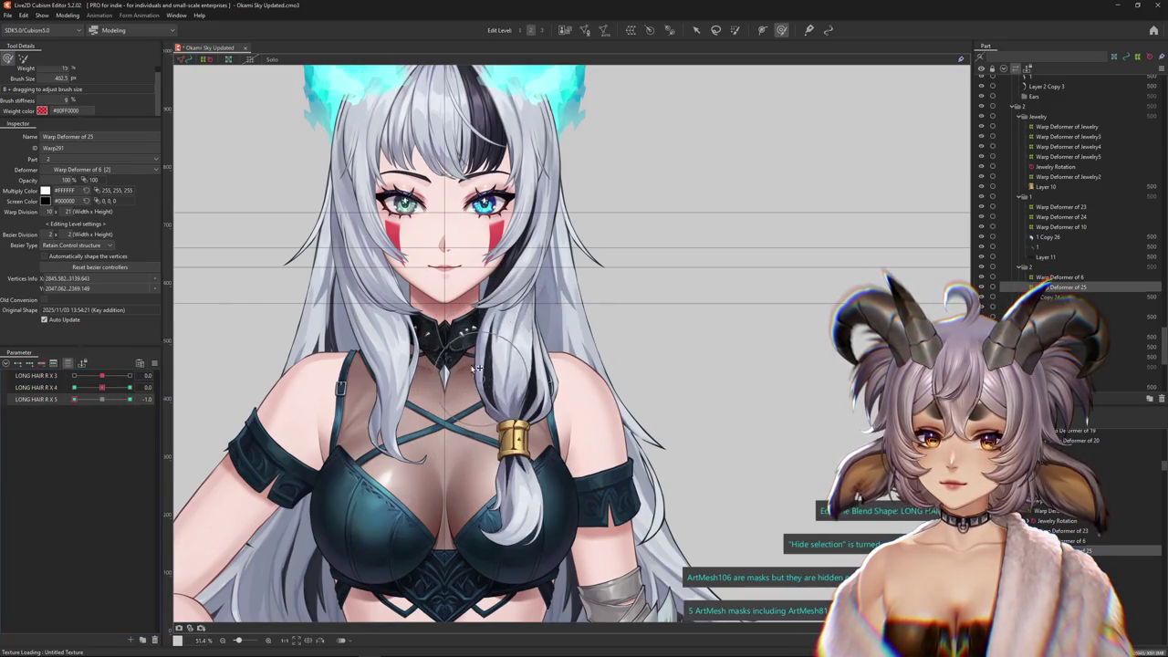
key("b")
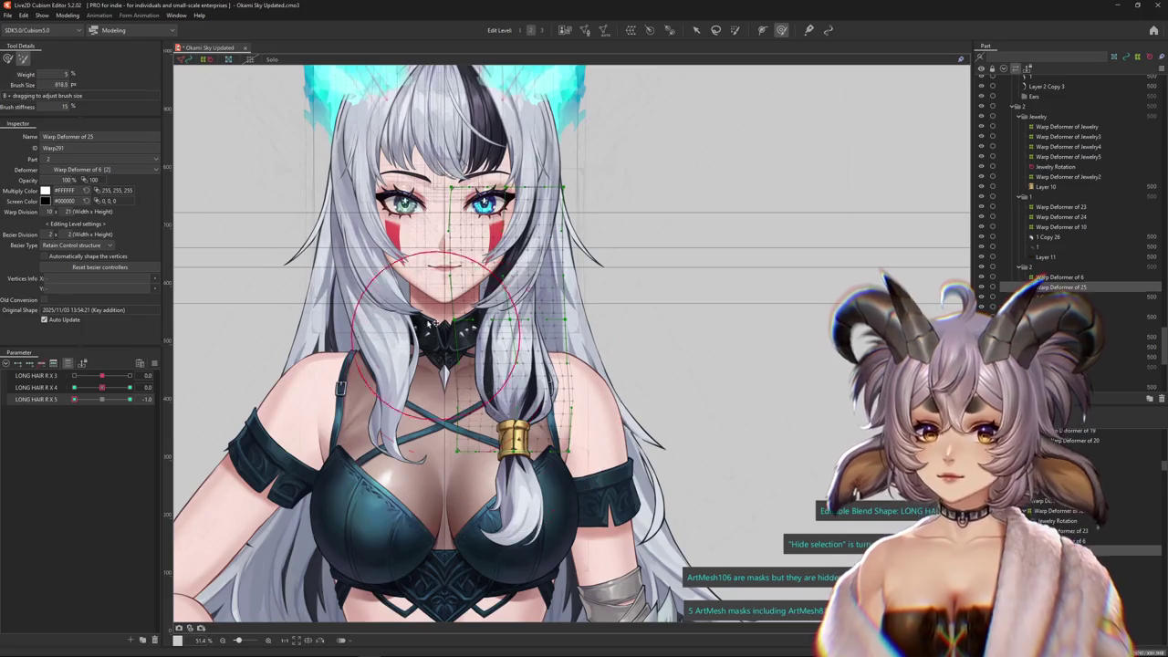
key("ctrl+h")
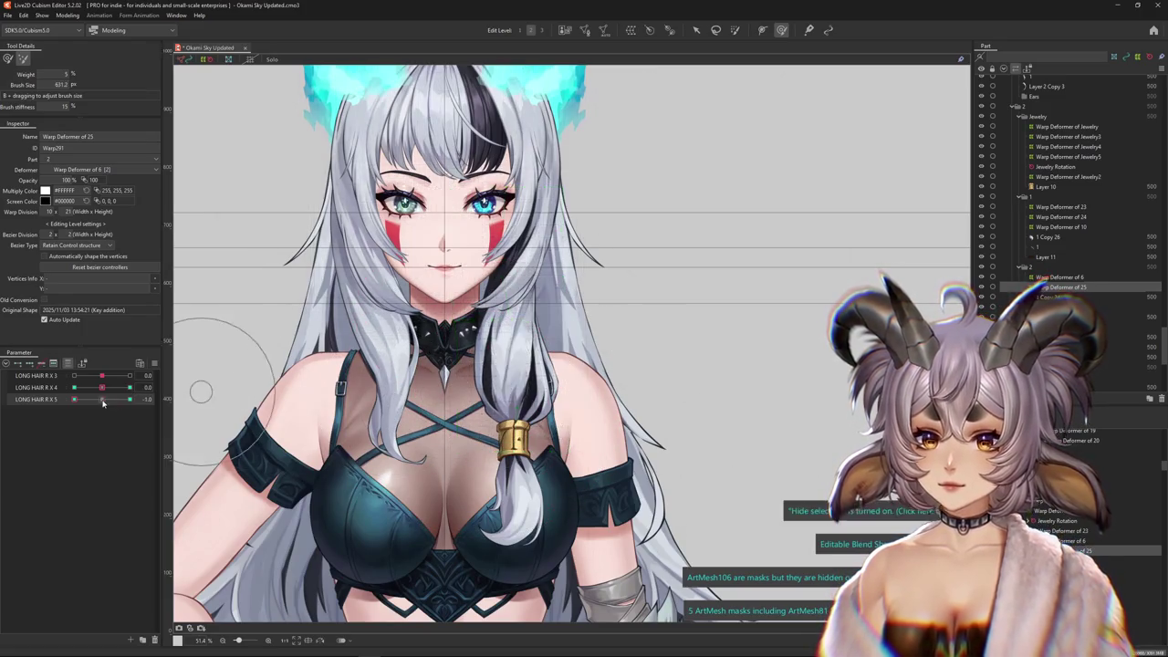
left_click(10, 60)
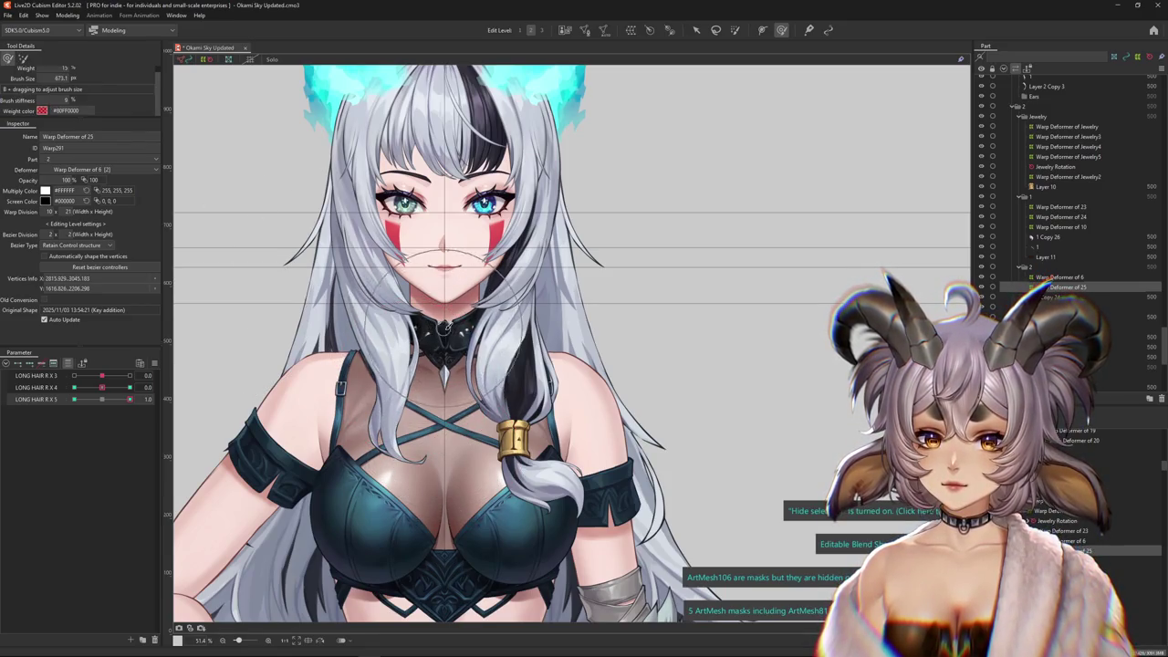
left_click_drag(131, 404, 55, 407)
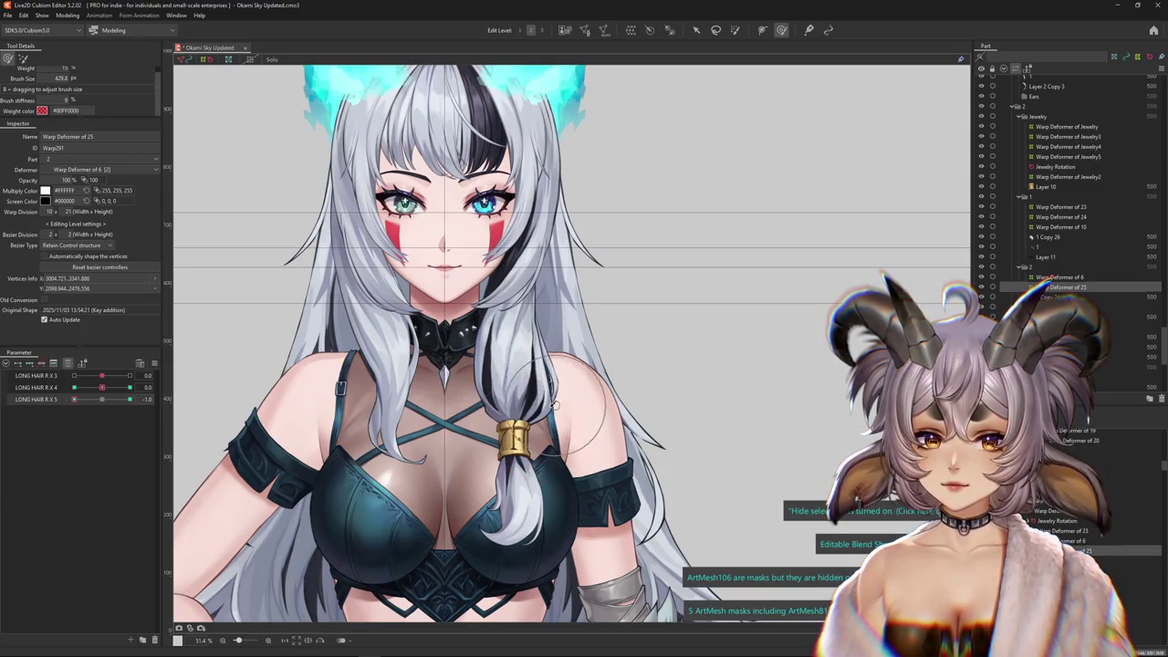
left_click(99, 403)
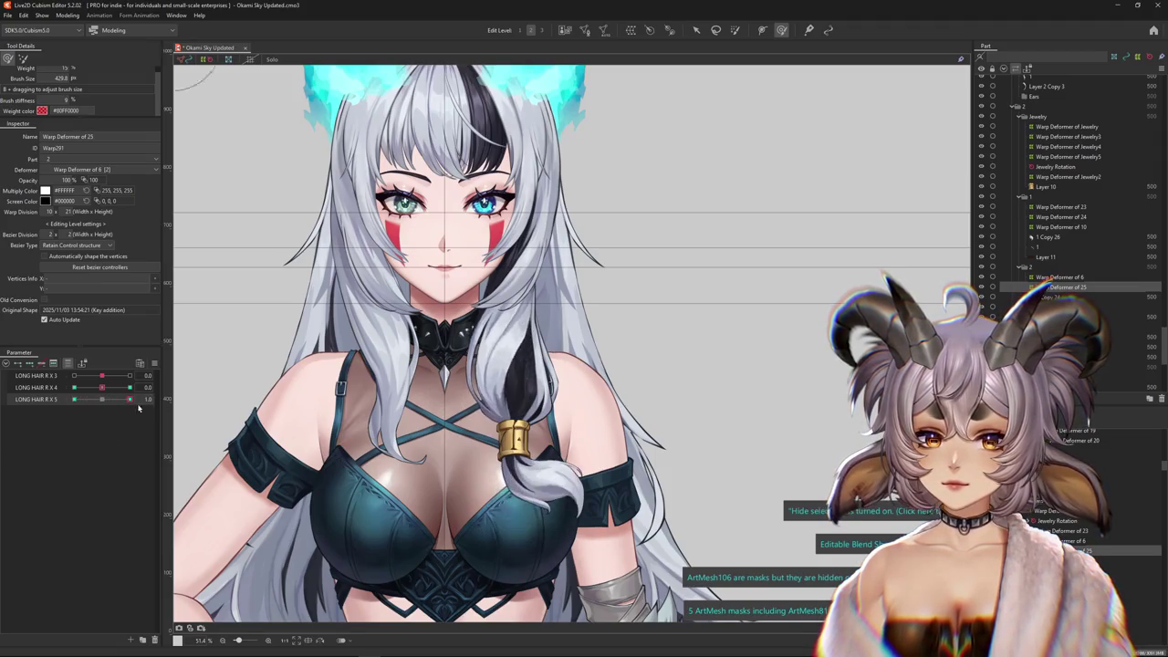
left_click(34, 388)
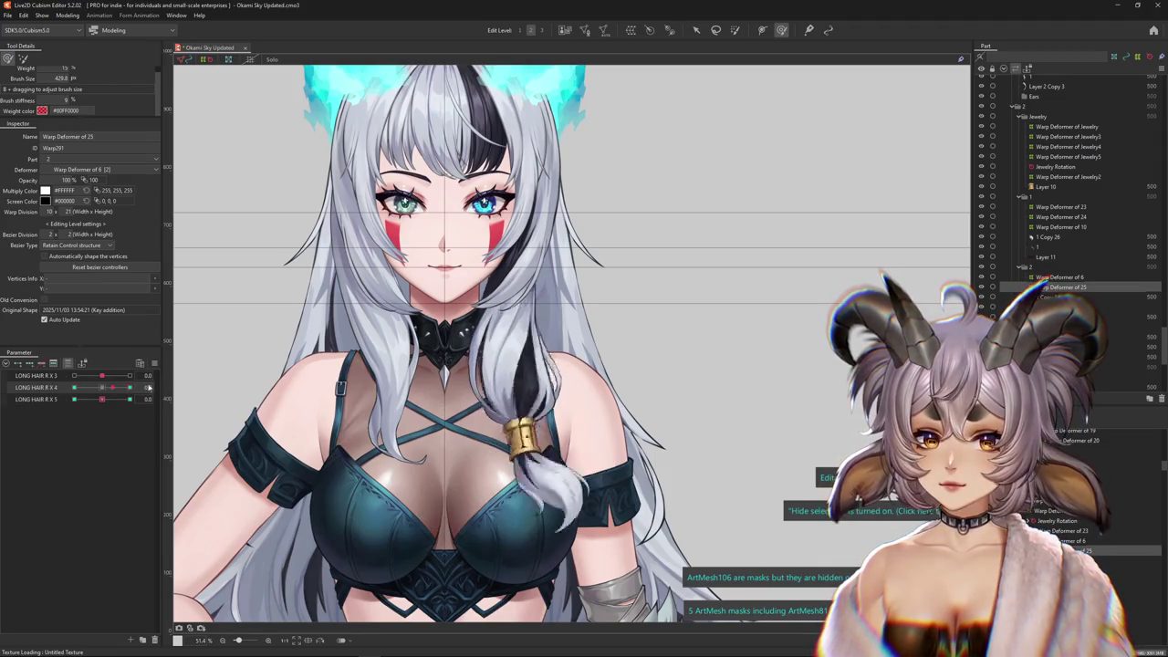
left_click(98, 388)
scroll(518, 393, "up", 2)
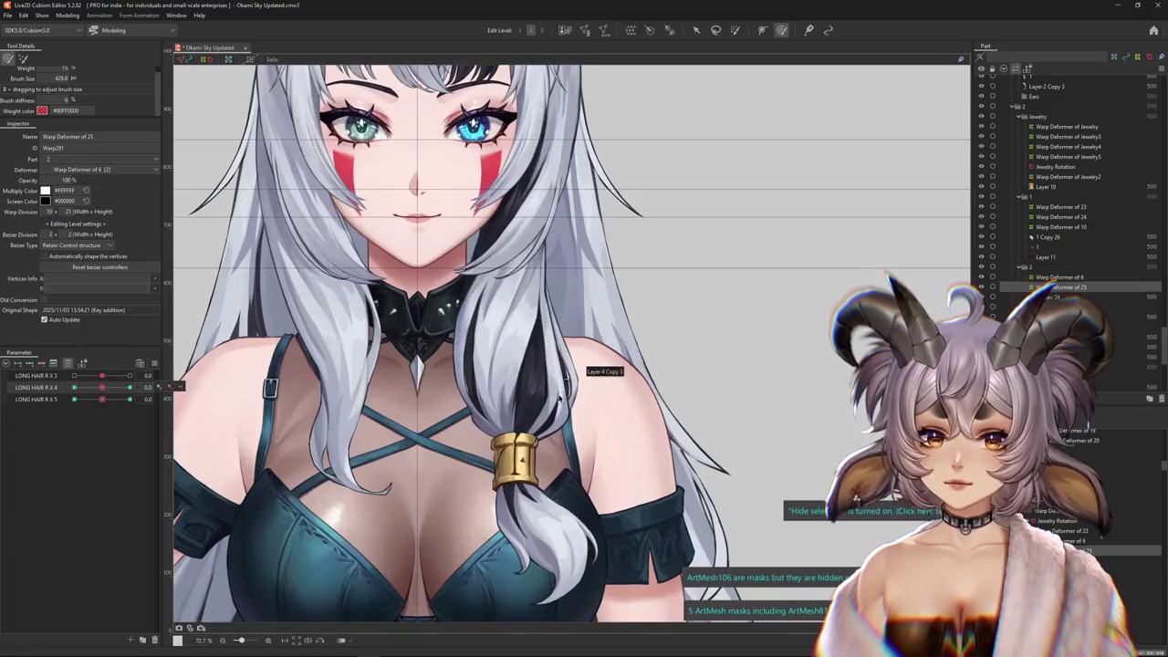
Select the braid's Warp Deformer of 7, show all parameters, and set LONG HAIR R X 4 to 1.0
left_click(603, 431)
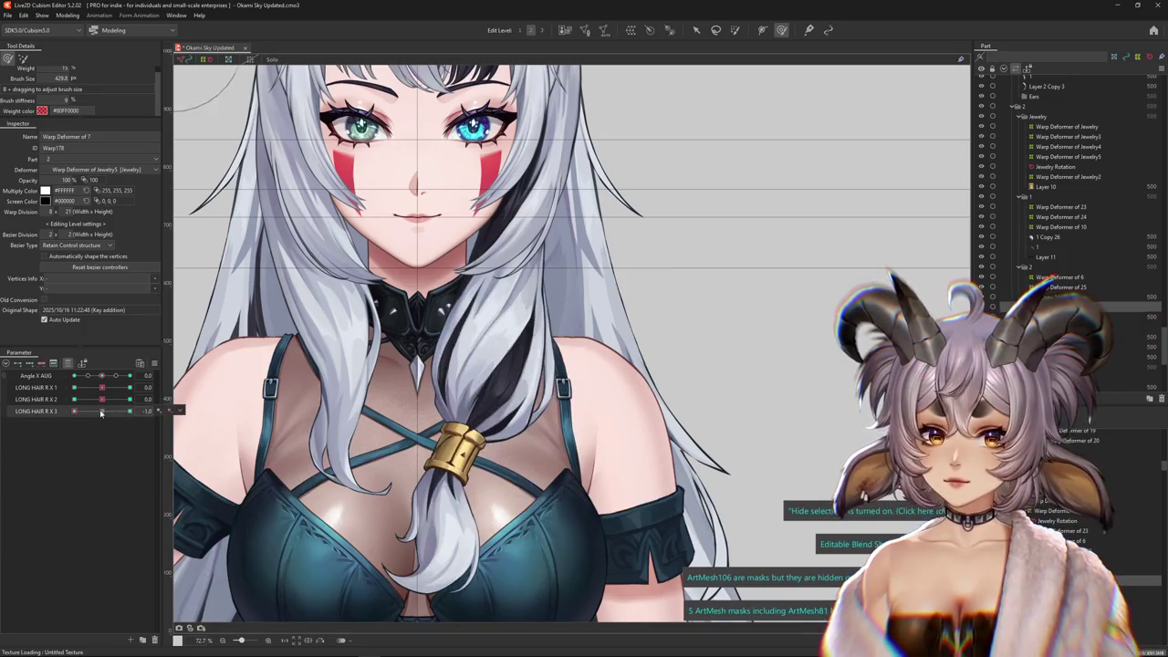
left_click(113, 443)
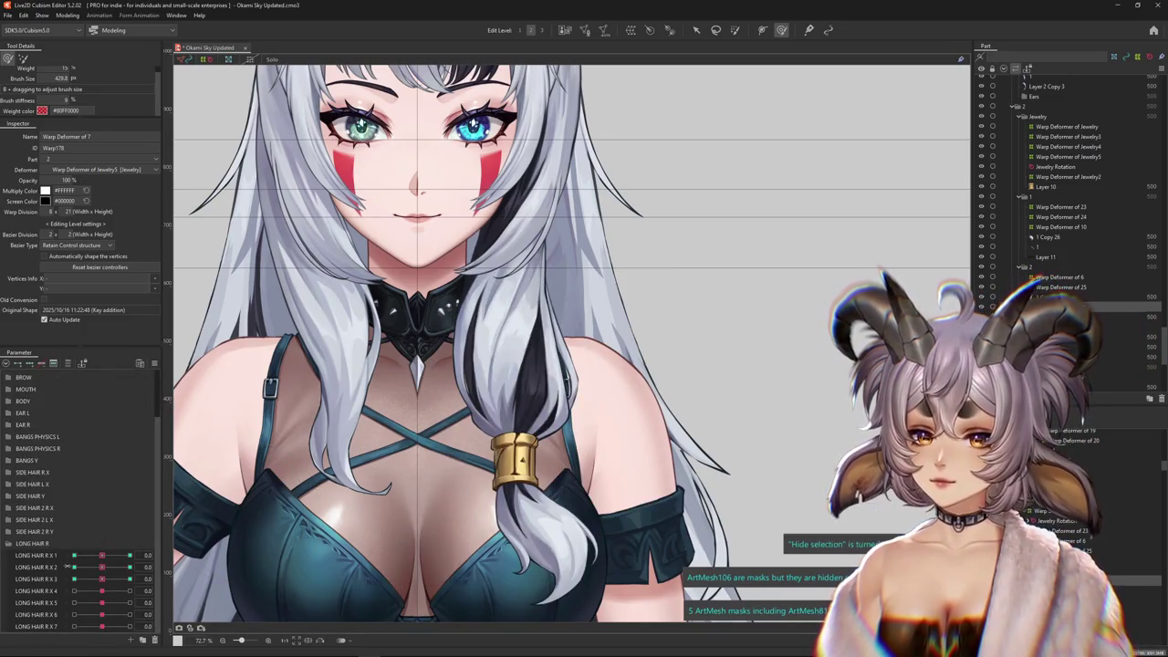
left_click_drag(101, 593, 134, 588)
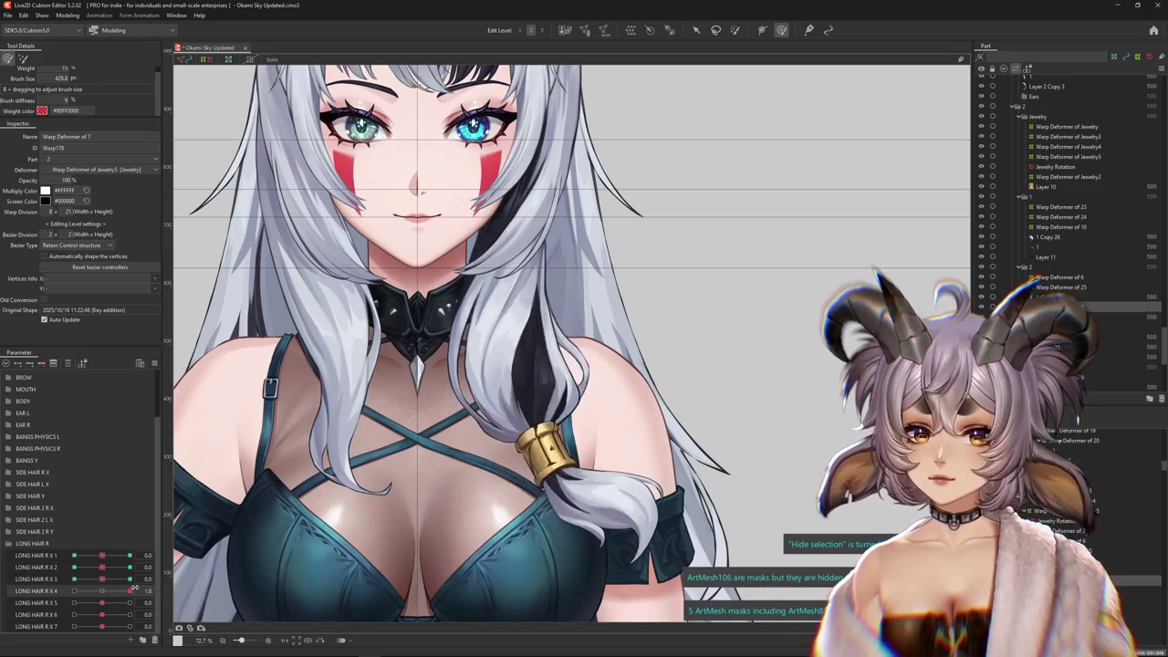
left_click(101, 593)
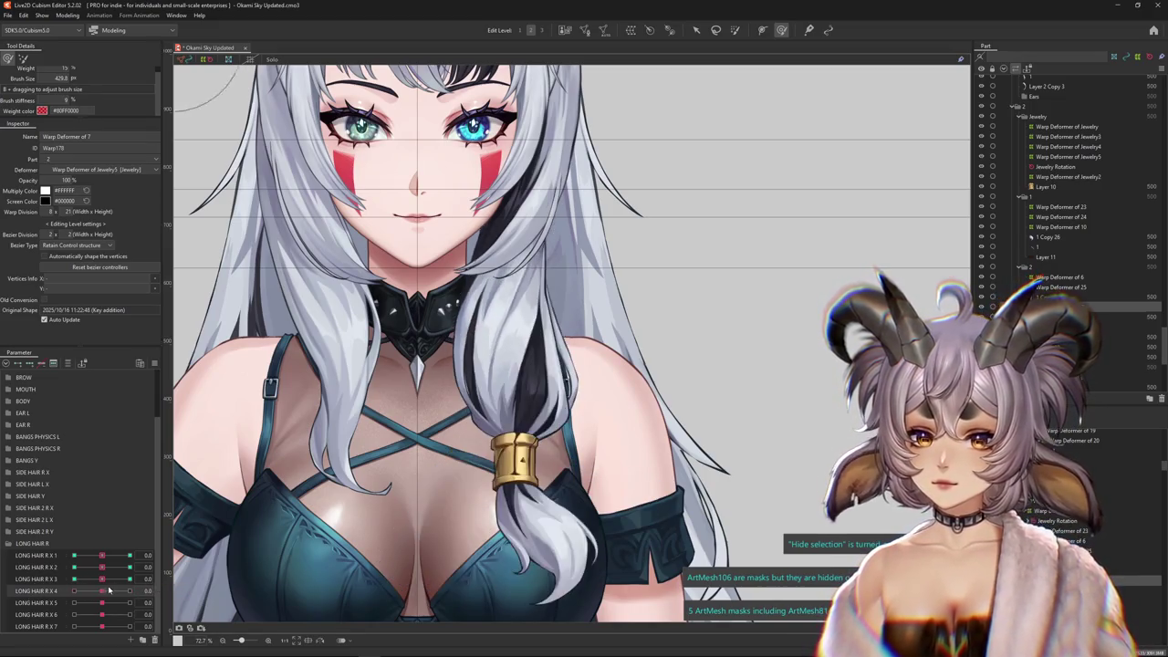
left_click_drag(105, 596, 134, 591)
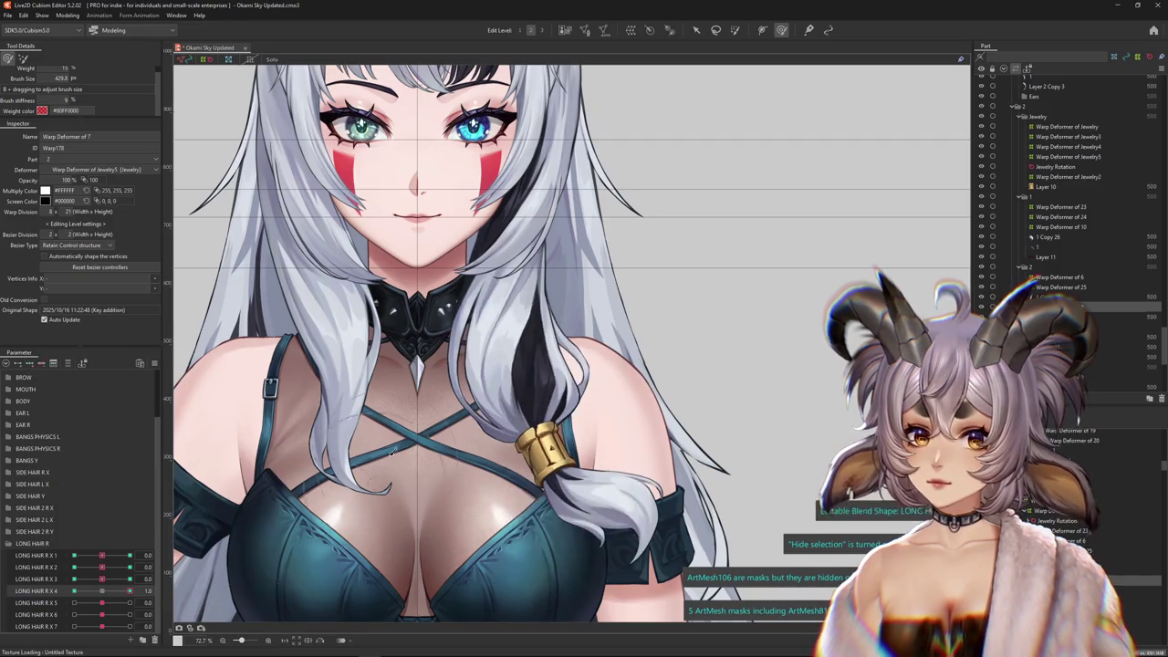
Shrink the deform brush, set LONG HAIR R X 4 to -1.0, and open Modeling > Physics Settings
left_click_drag(529, 372, 492, 364)
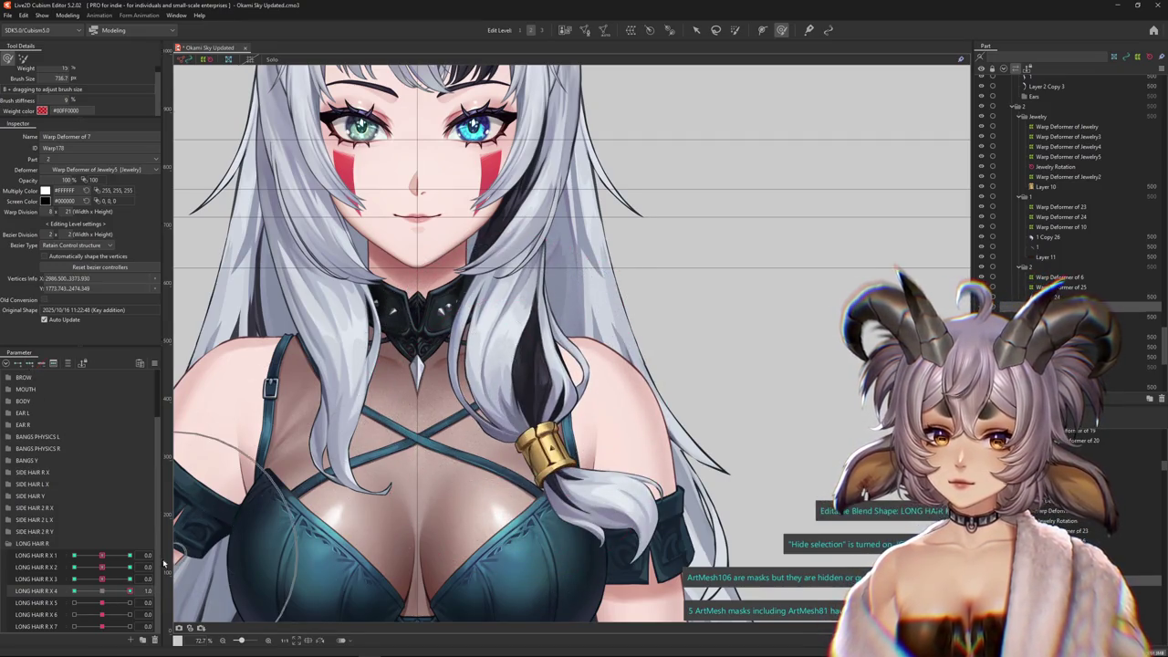
left_click(74, 591)
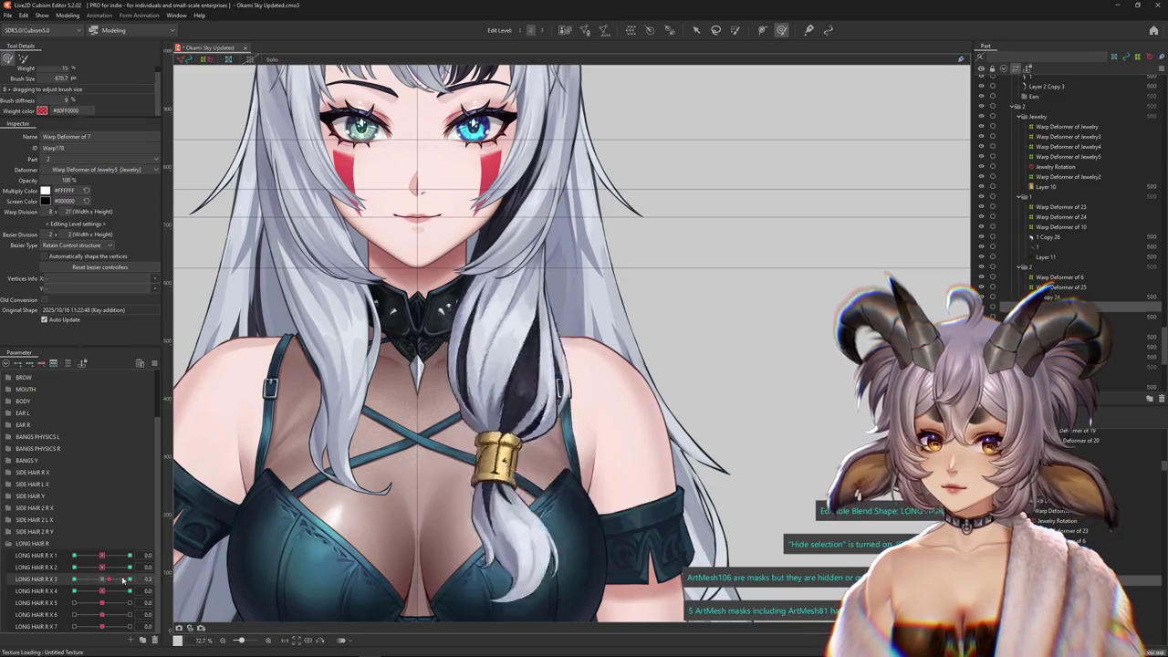
left_click(68, 15)
left_click(100, 219)
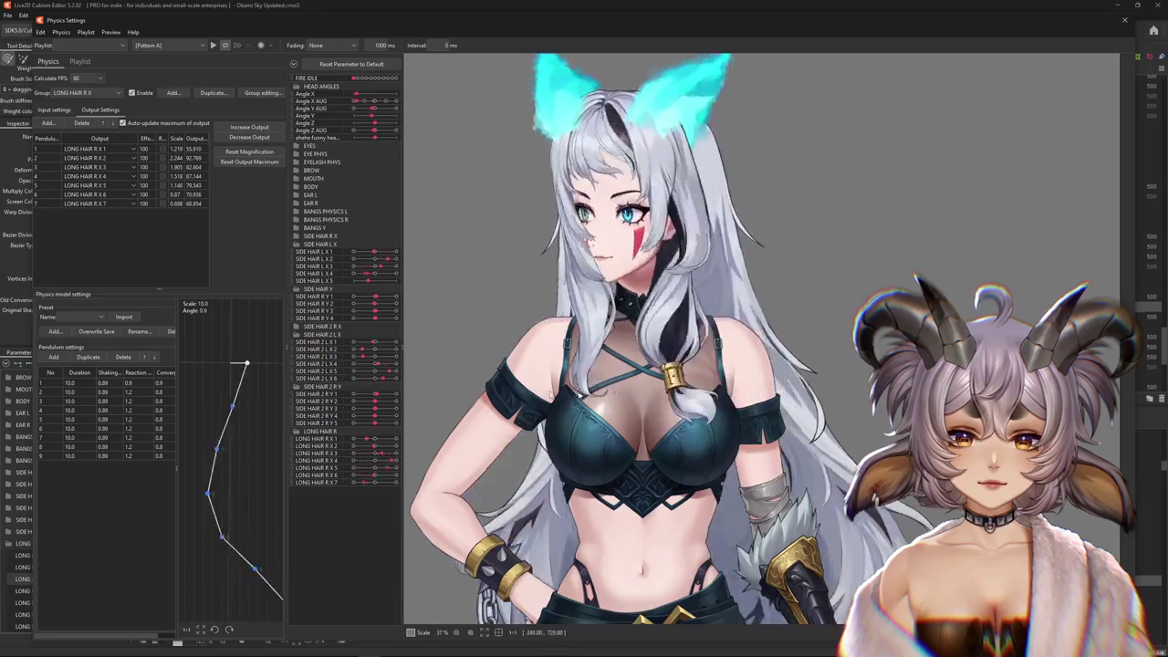
Lean, tilt and swing the preview model to test hair sway, then list the objects under the braid
mouse_move(803, 384)
left_mouse_down()
mouse_move(522, 392)
mouse_move(714, 500)
left_mouse_up()
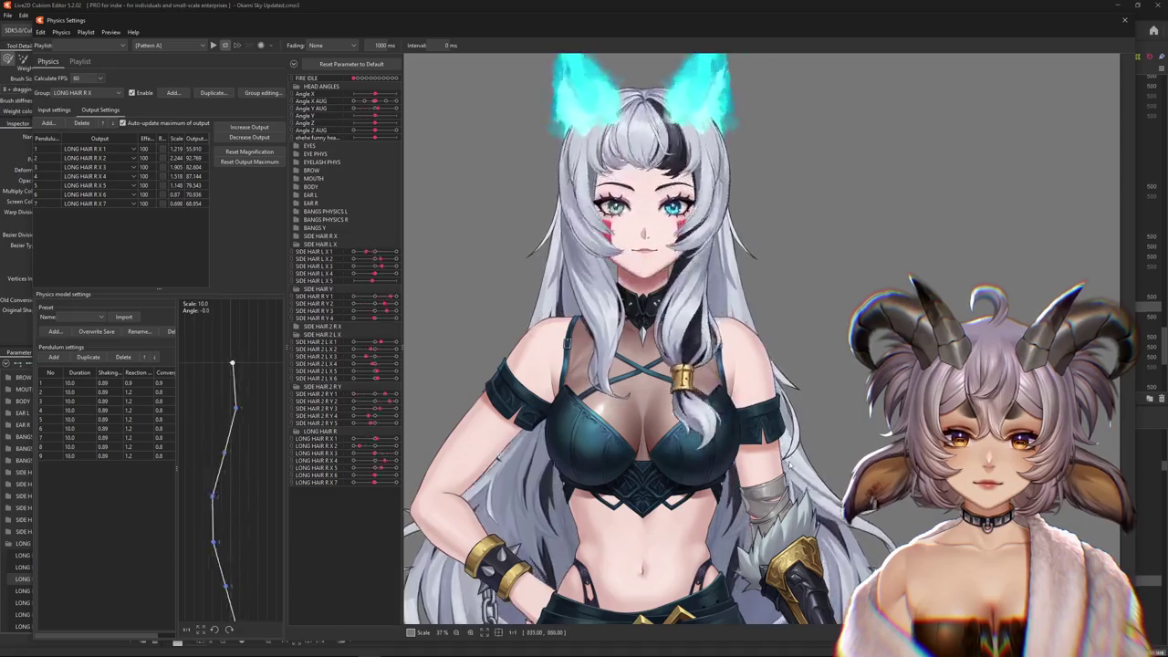
mouse_move(714, 500)
left_mouse_down()
mouse_move(741, 439)
mouse_move(773, 498)
left_mouse_up()
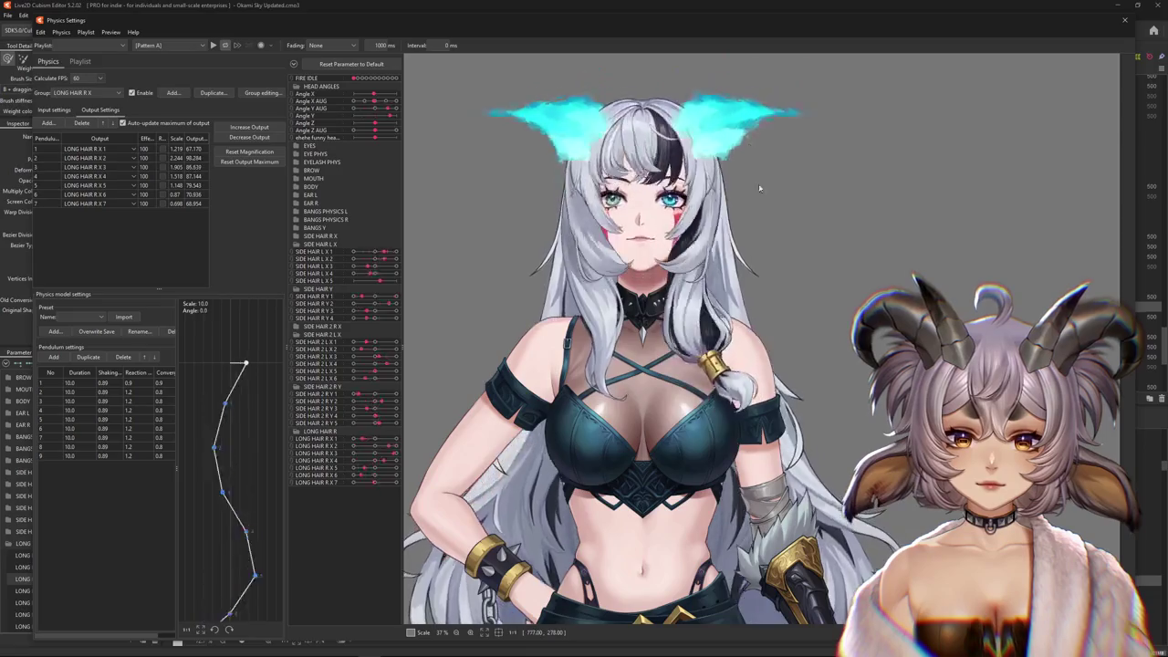
mouse_move(773, 498)
left_mouse_down()
mouse_move(746, 488)
mouse_move(748, 503)
left_mouse_up()
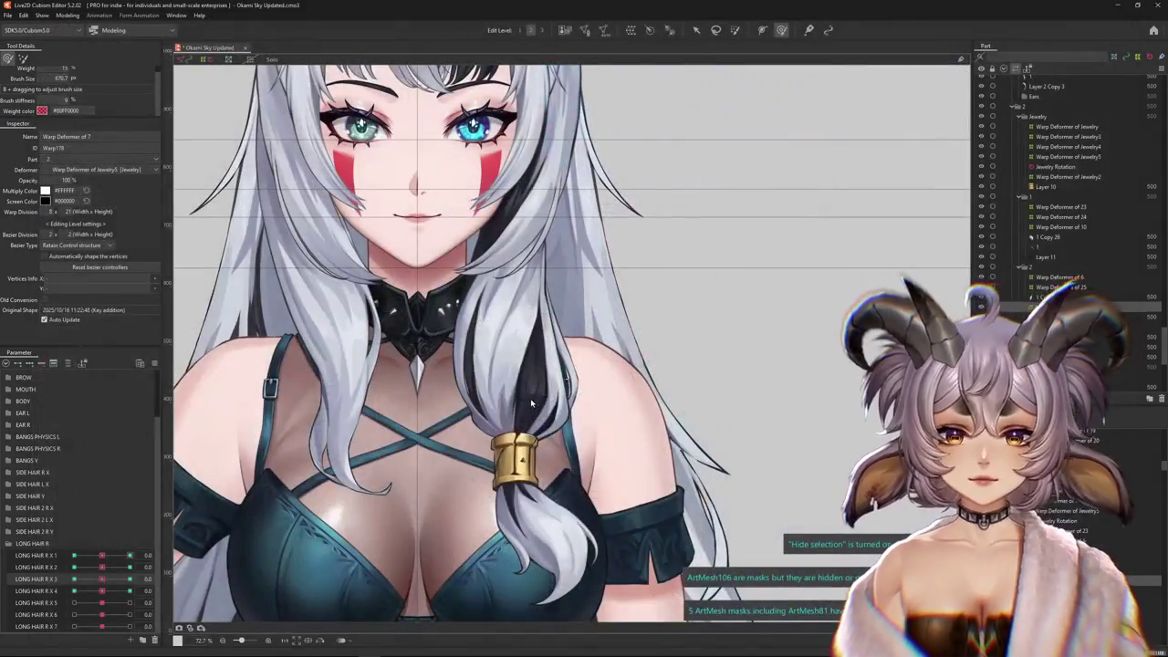
right_click(531, 402)
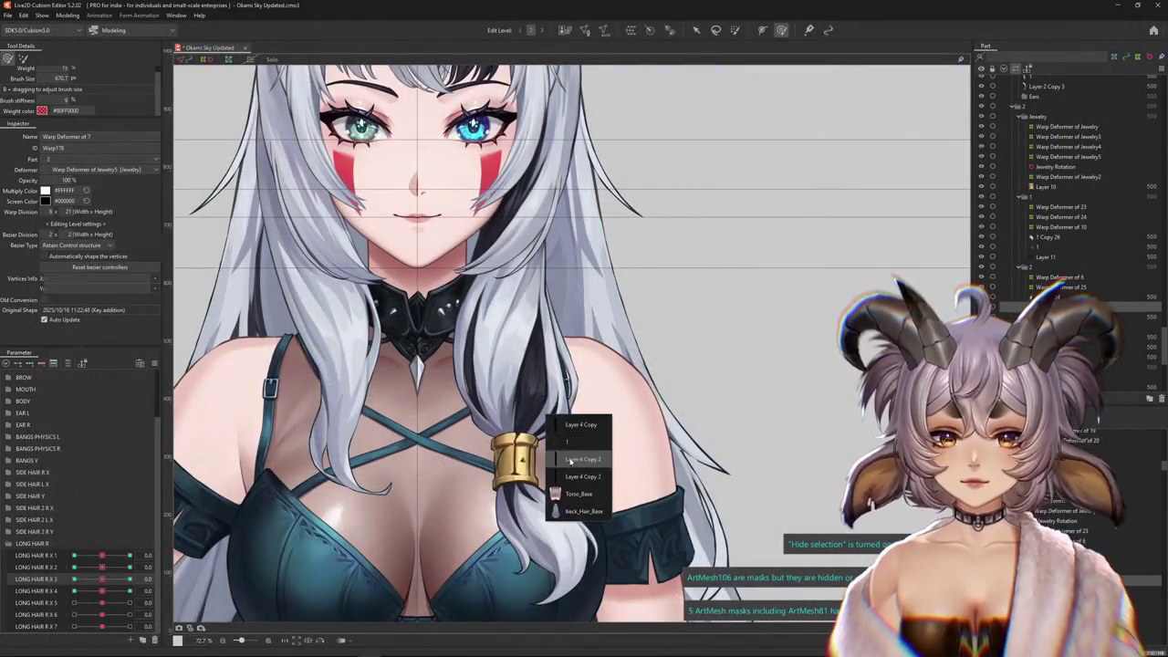
Pick the braid's Warp Deformer of 8 and reshape it for the LONG HAIR R X 3 and X 4 poses
left_click(570, 442)
mouse_move(102, 579)
left_mouse_down()
mouse_move(48, 576)
mouse_move(132, 590)
left_mouse_up()
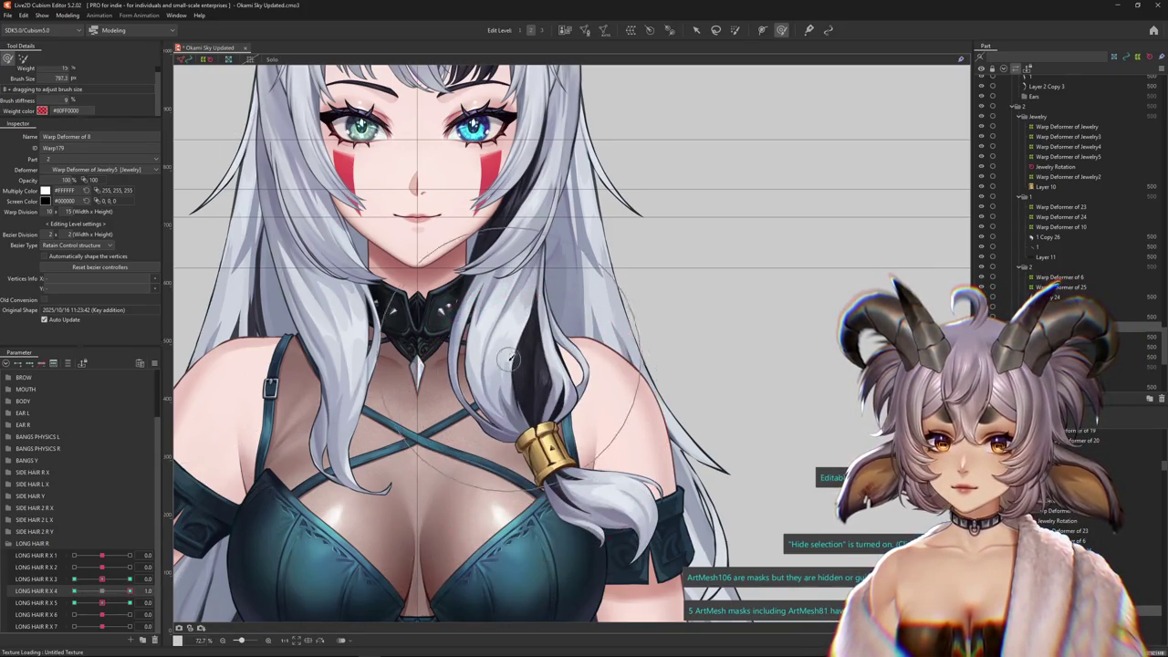
left_click_drag(509, 359, 486, 375)
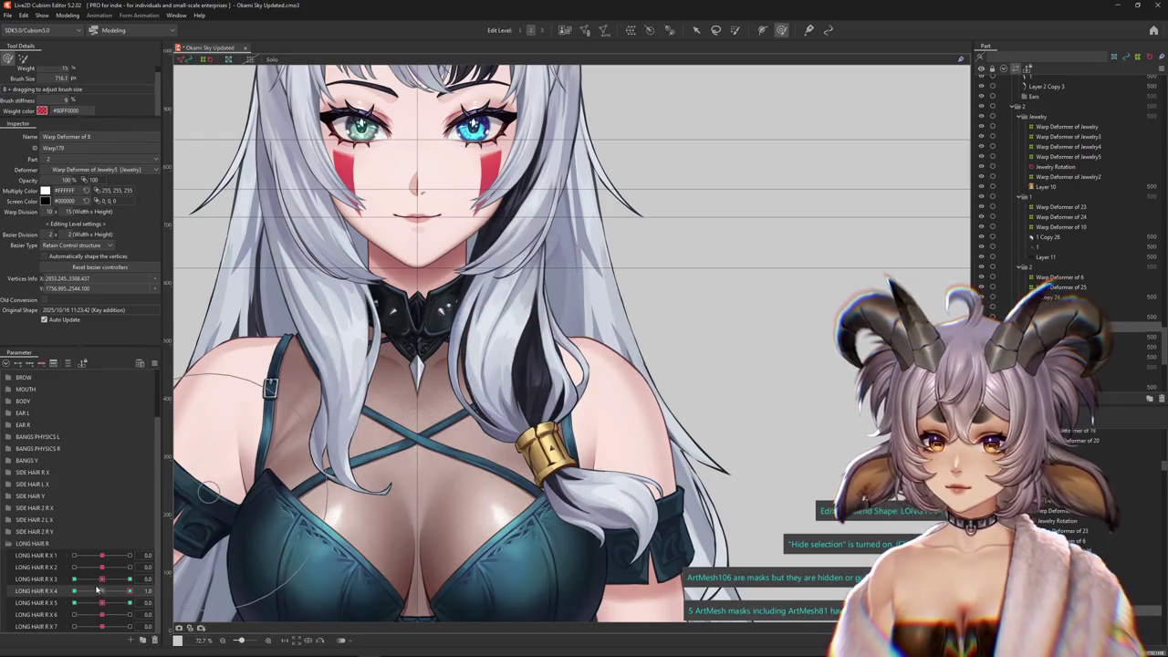
left_click(98, 590)
mouse_move(102, 592)
left_mouse_down()
mouse_move(168, 587)
mouse_move(58, 590)
left_mouse_up()
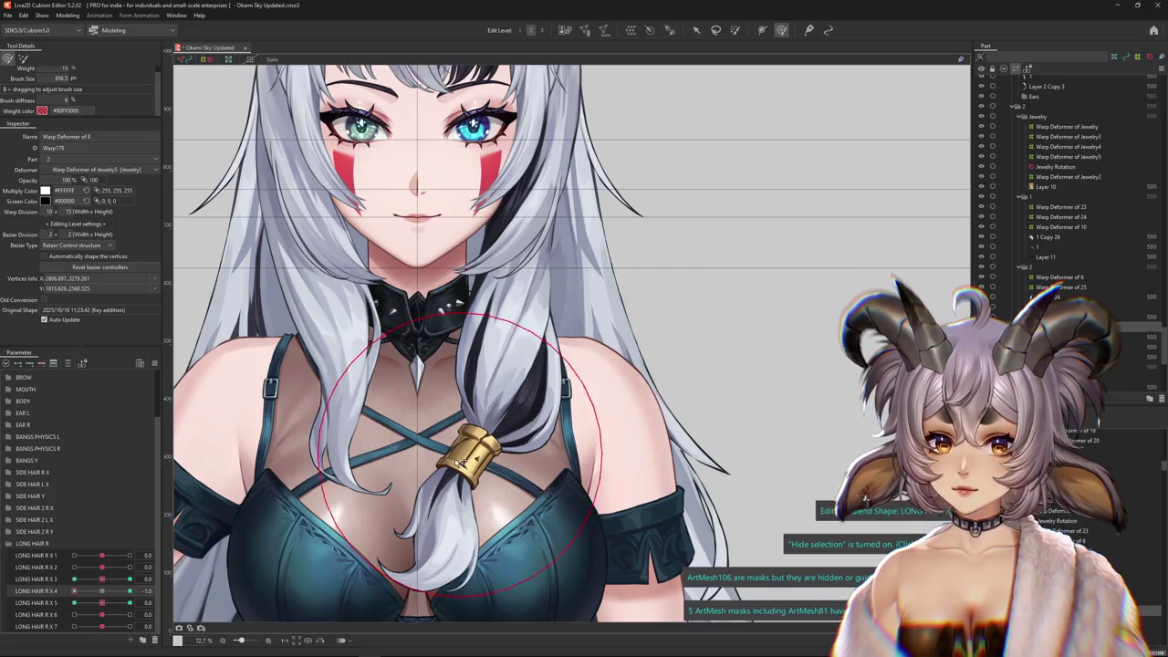
left_click_drag(118, 591, 442, 489)
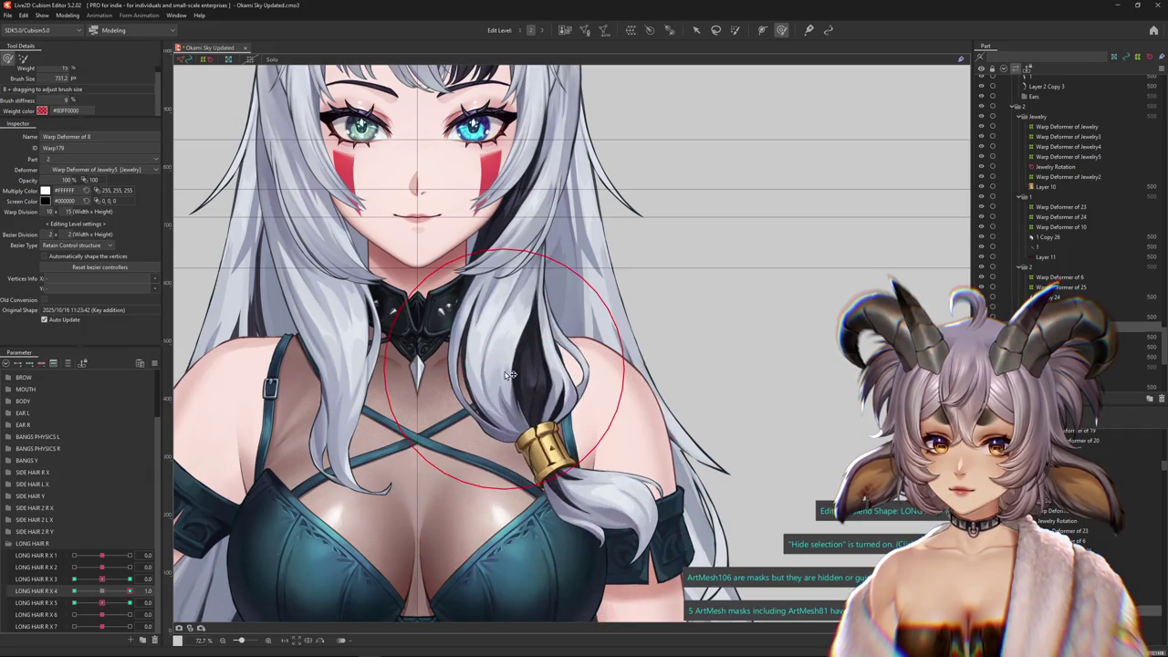
Switch between deformation tools and rotate the braid deformer counter-clockwise for the X 4 1.0 pose
left_click(735, 31)
left_click(536, 442)
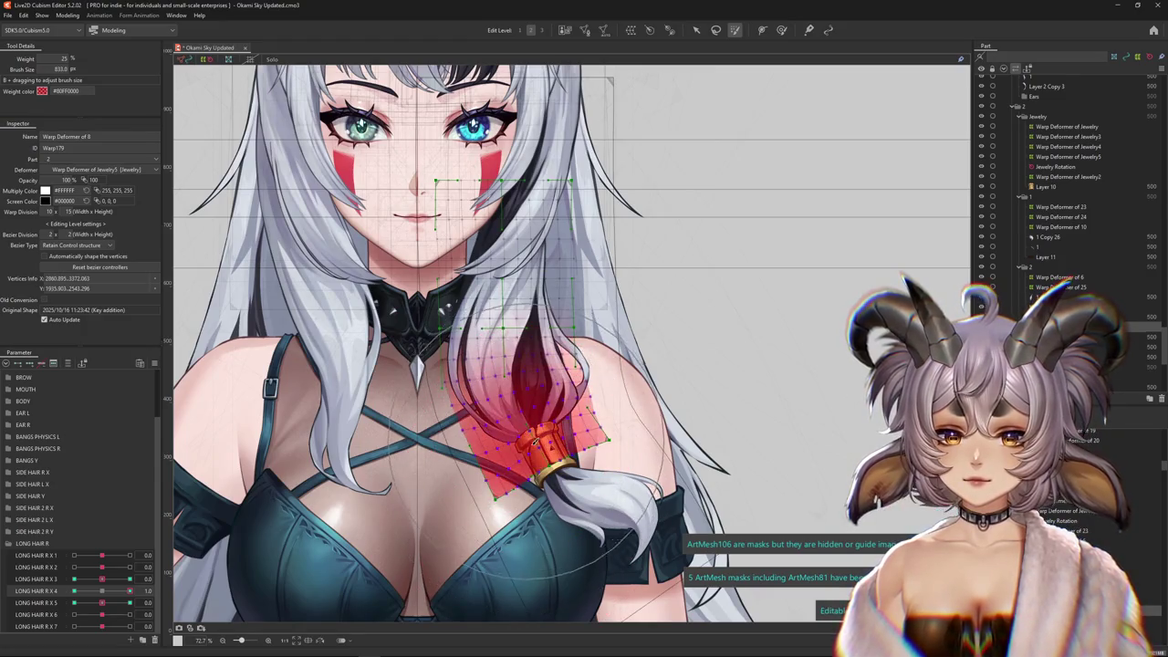
left_click(696, 30)
left_click_drag(616, 399, 618, 387)
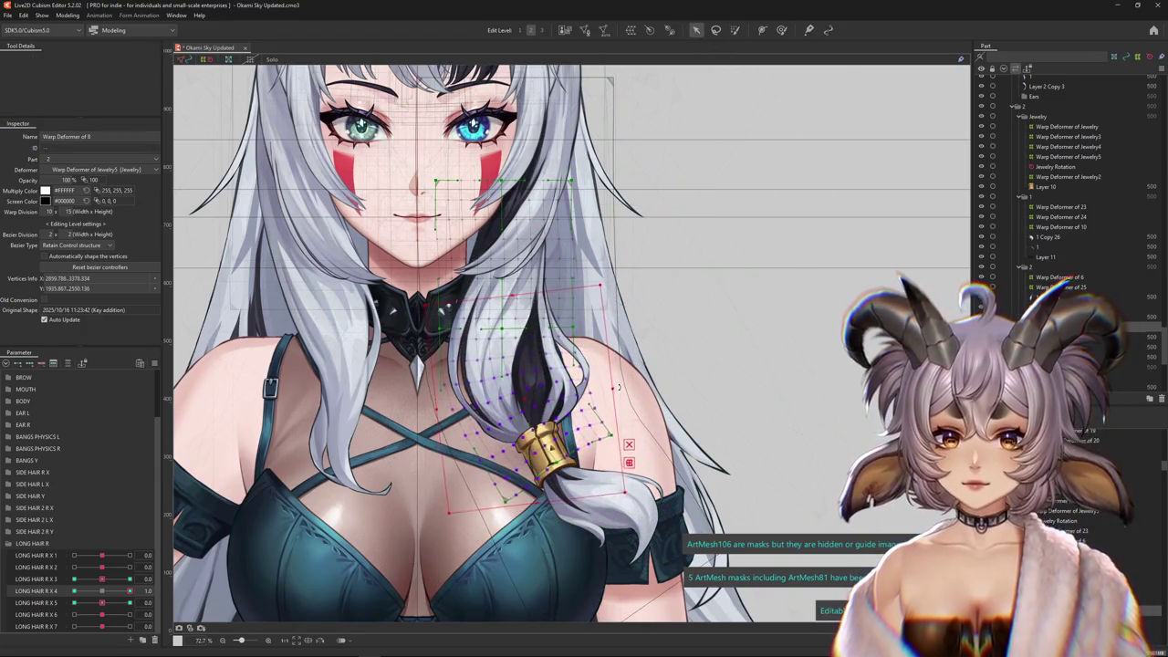
Set LONG HAIR R X 4 to -1.0, nudge the braid deformer, preview X 5, and open Physics Settings
left_click_drag(103, 594, 74, 592)
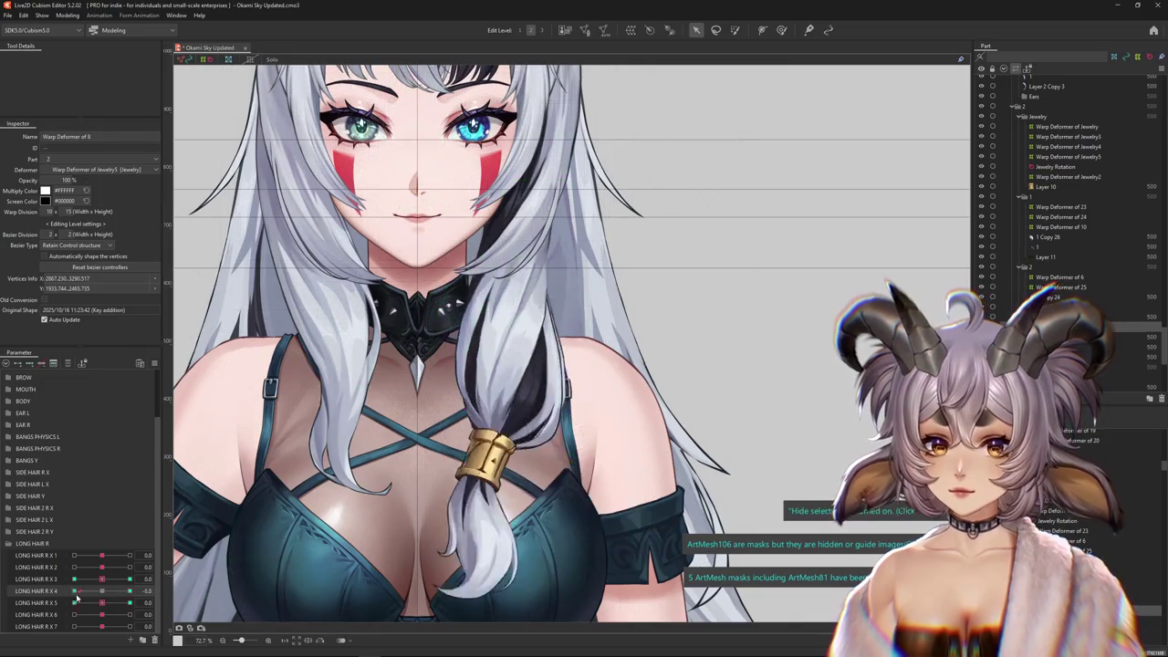
left_click_drag(488, 412, 482, 415)
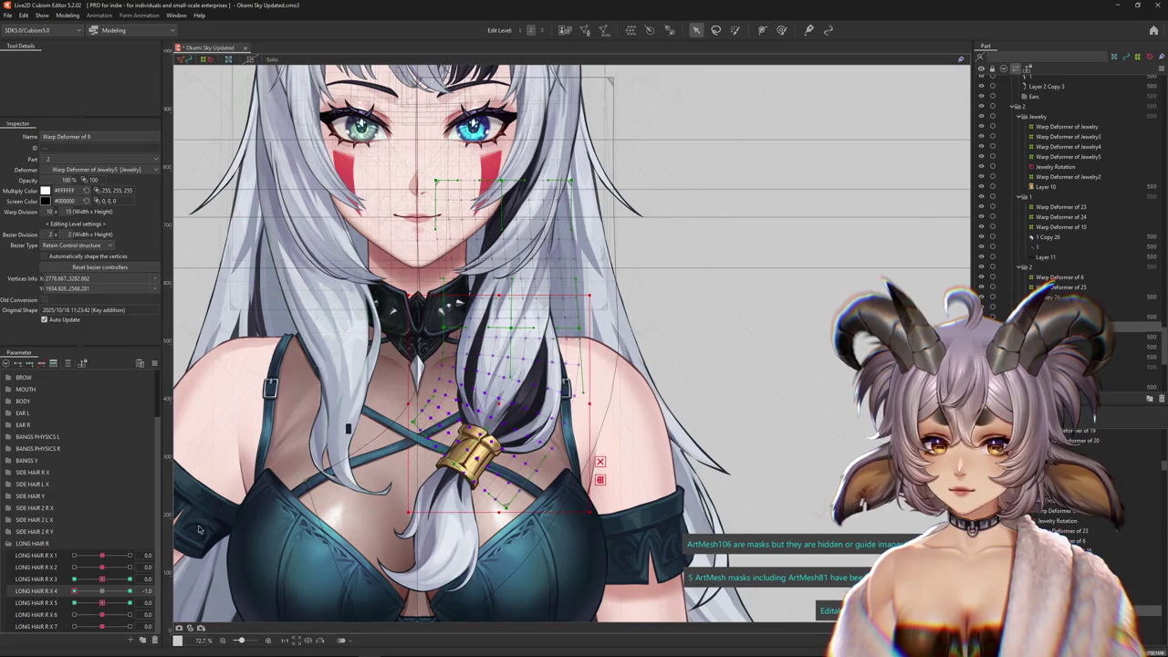
left_click_drag(101, 604, 34, 590)
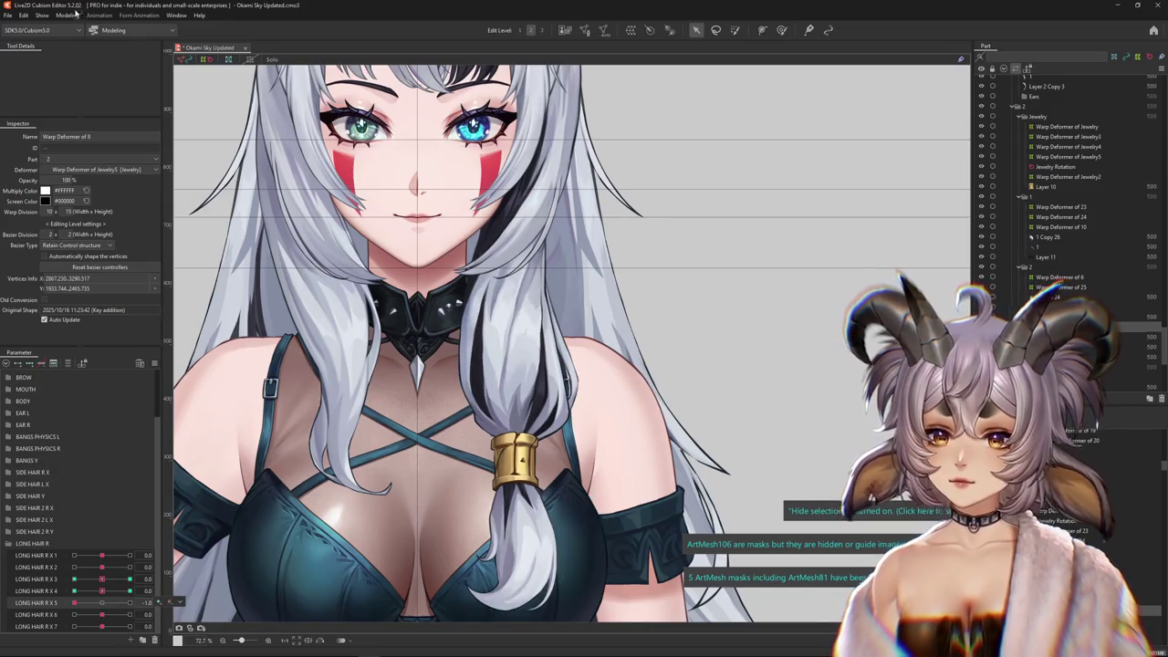
left_click(76, 13)
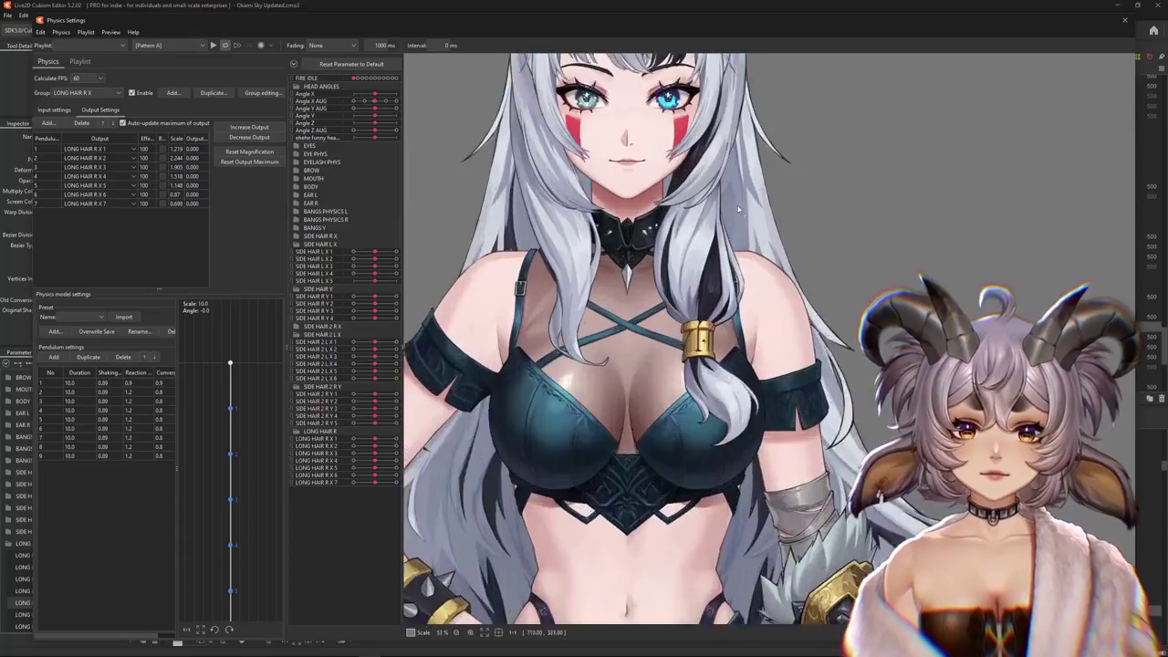
Zoom the physics preview, sway the head to test the braid, close Physics Settings, then bring up the parameter options
scroll(739, 210, "up", 3)
left_click_drag(704, 372, 822, 383)
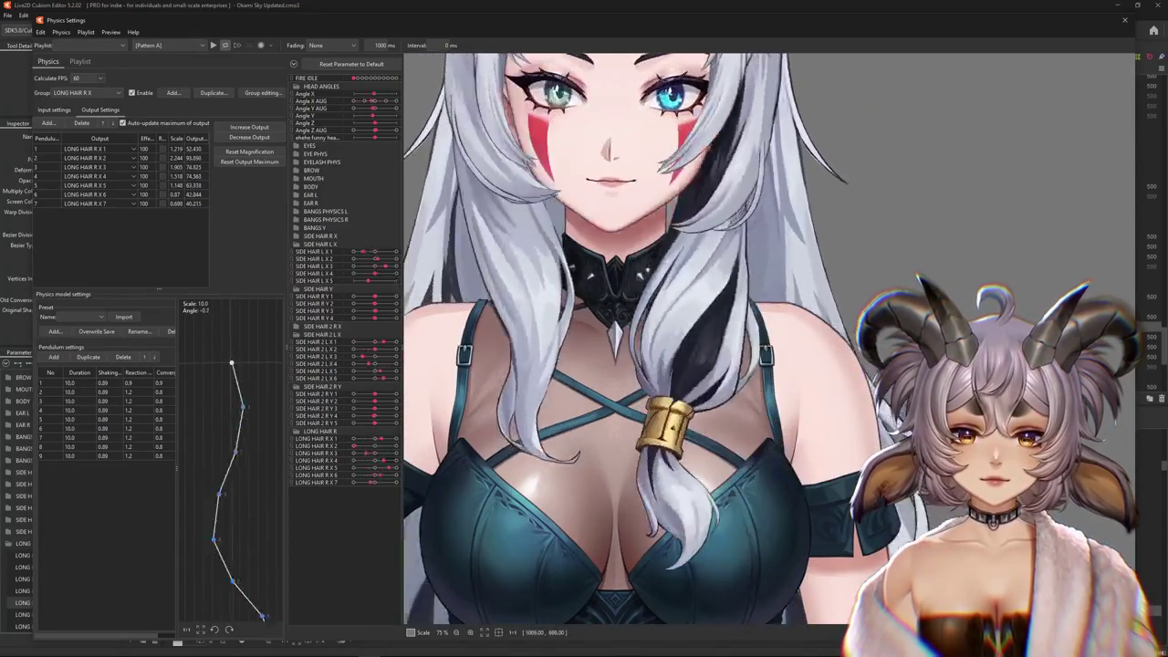
left_click(1124, 21)
right_click(150, 394)
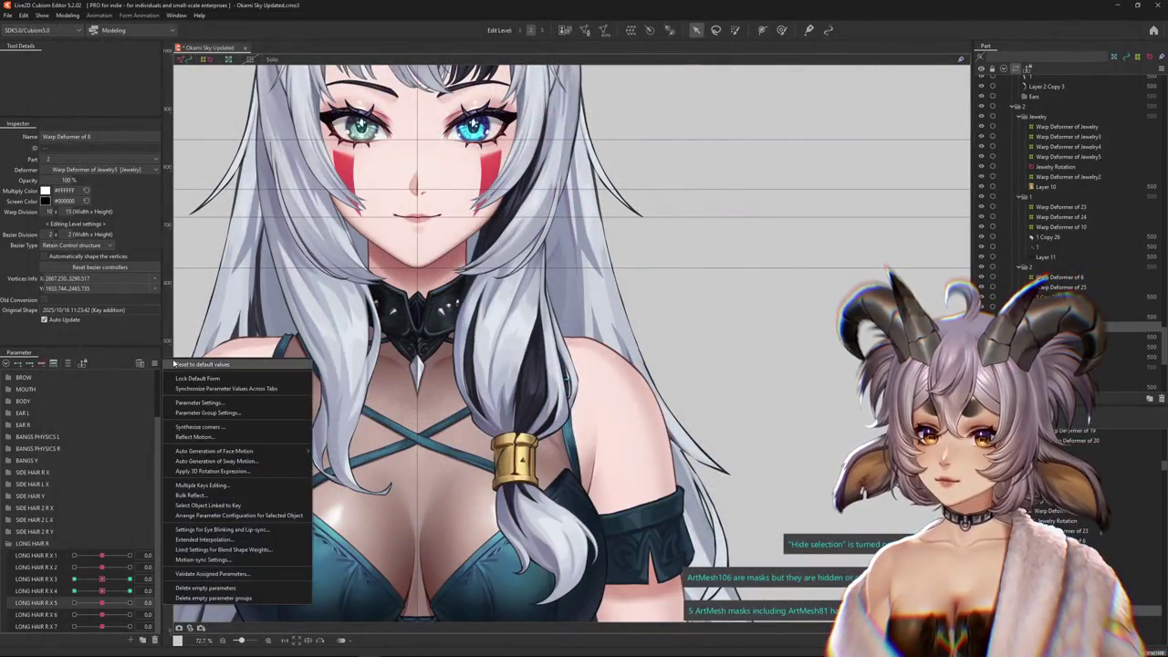
Reset all parameters and rename the copied LONG HAIR R folder to LONG HAIR Y
left_click(8, 543)
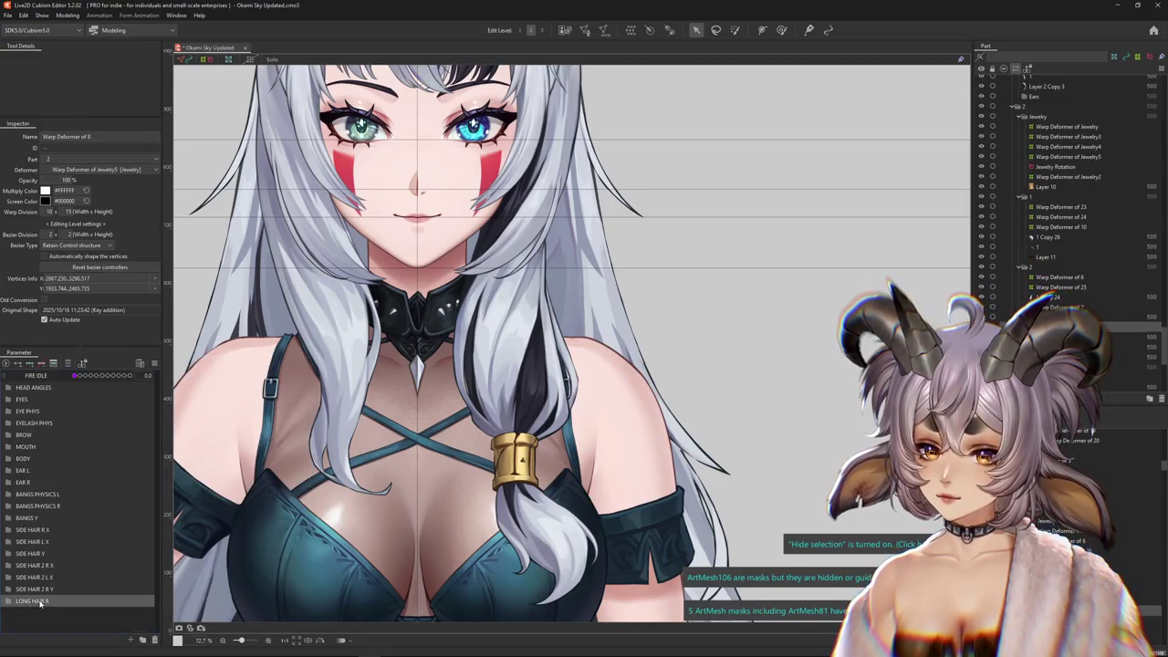
double_click(51, 600)
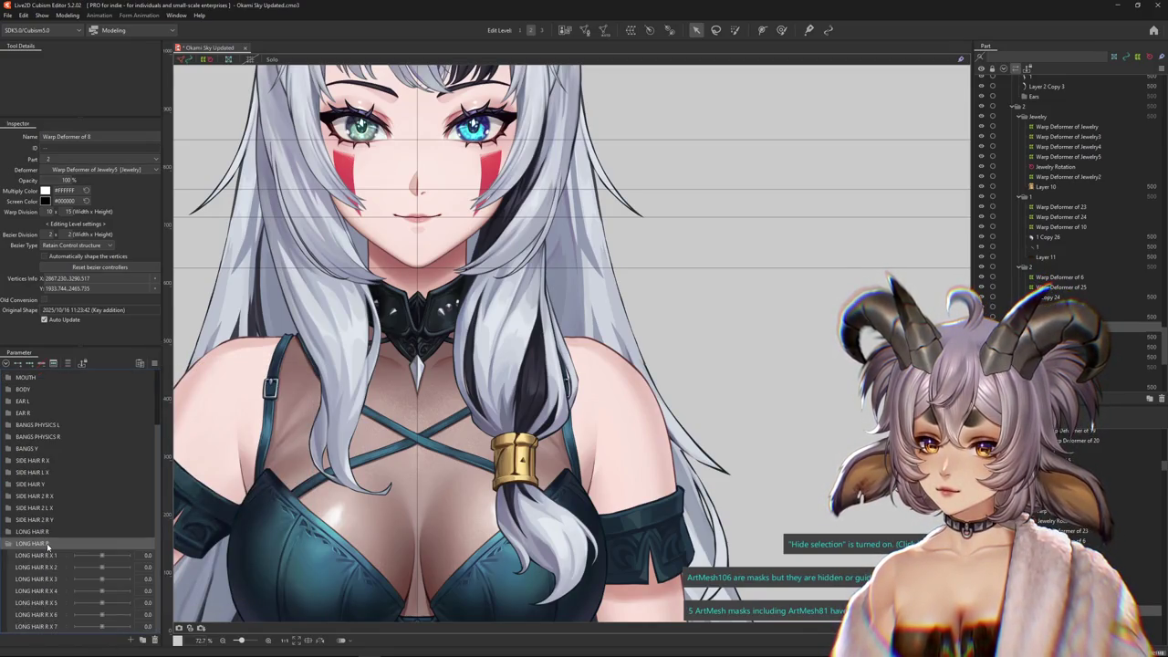
right_click(47, 545)
left_click(34, 545)
key("BackSpace")
type("Y")
key("Return")
Rename the first parameter to LONG HAIR R Y 1 and delete the X 2–X 7 copies
right_click(72, 561)
left_click(73, 563)
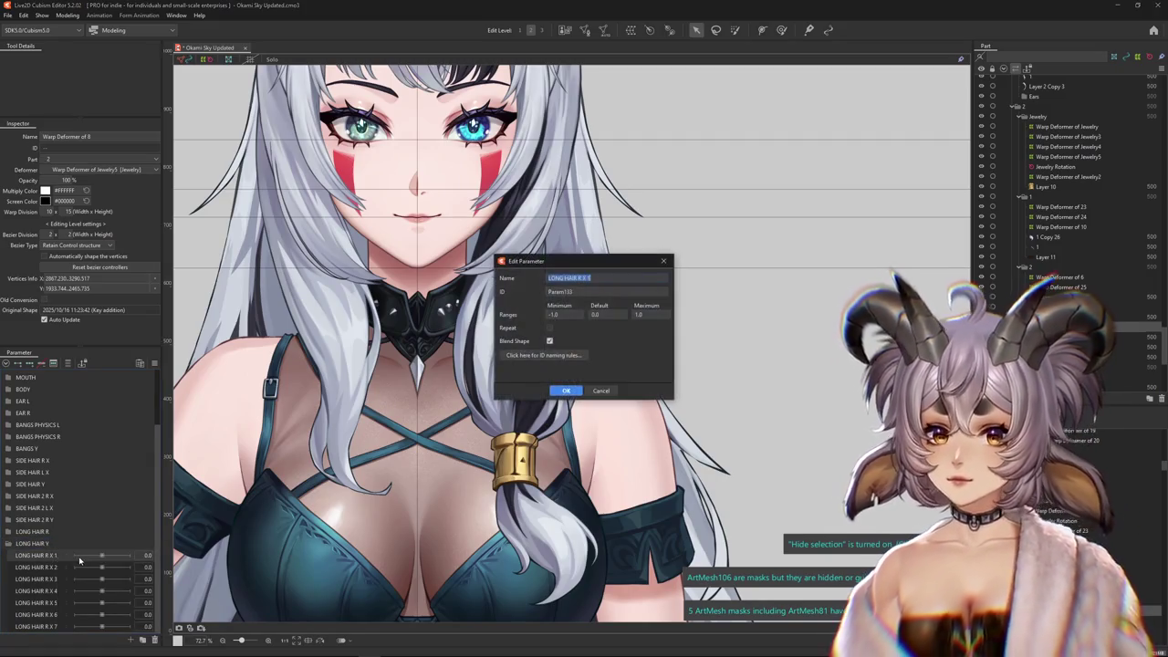
key("Escape")
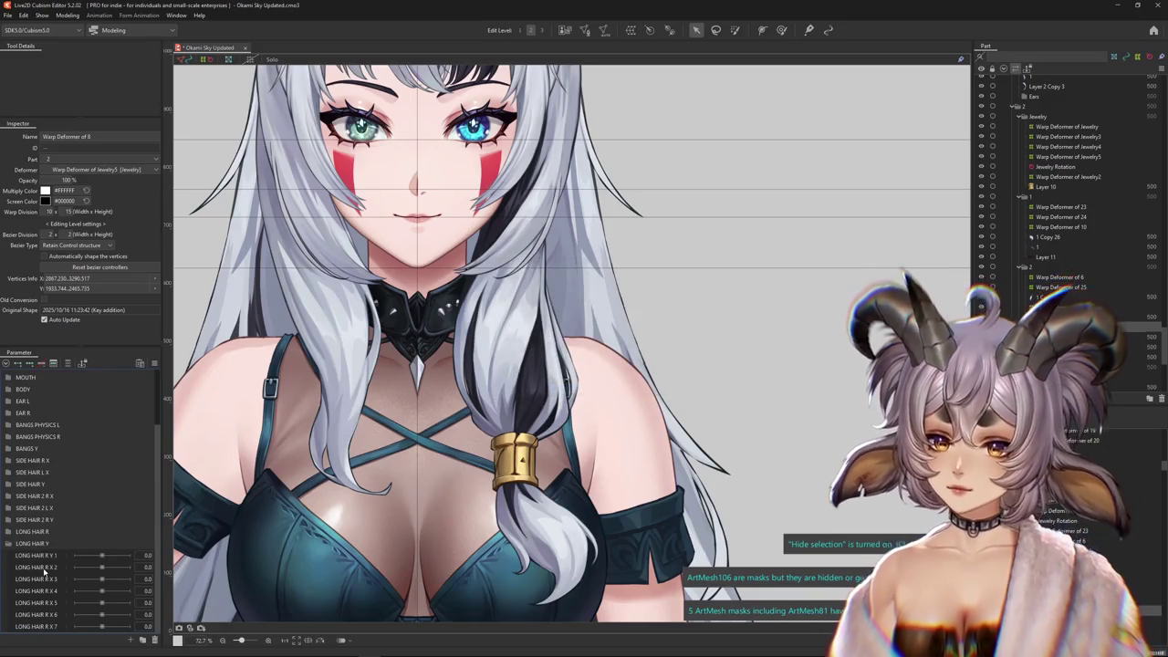
left_click(168, 628)
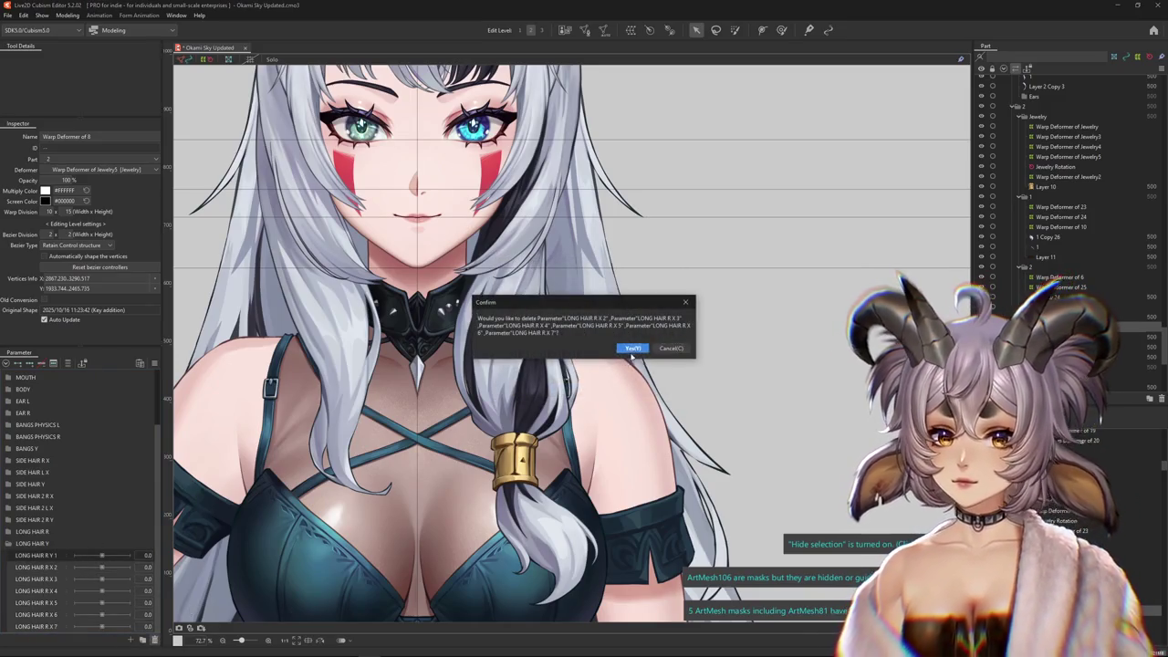
key("Escape")
scroll(106, 543, "up", 3)
Duplicate LONG HAIR R Y 1 several times to create the remaining Y parameters
right_click(47, 629)
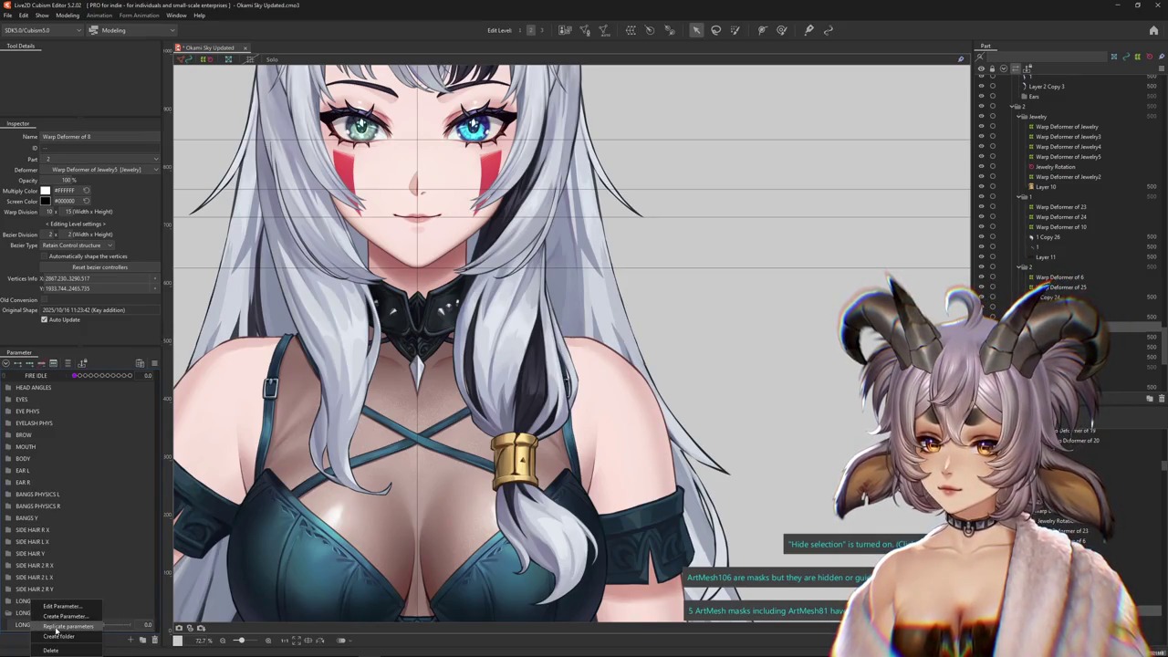
scroll(55, 626, "down", 1)
right_click(57, 626)
left_click(59, 627)
right_click(55, 602)
left_click(73, 625)
right_click(55, 595)
left_click(73, 626)
Rename the second and third copies to LONG HAIR R Y 2 and LONG HAIR R Y 3
right_click(55, 602)
left_click(73, 604)
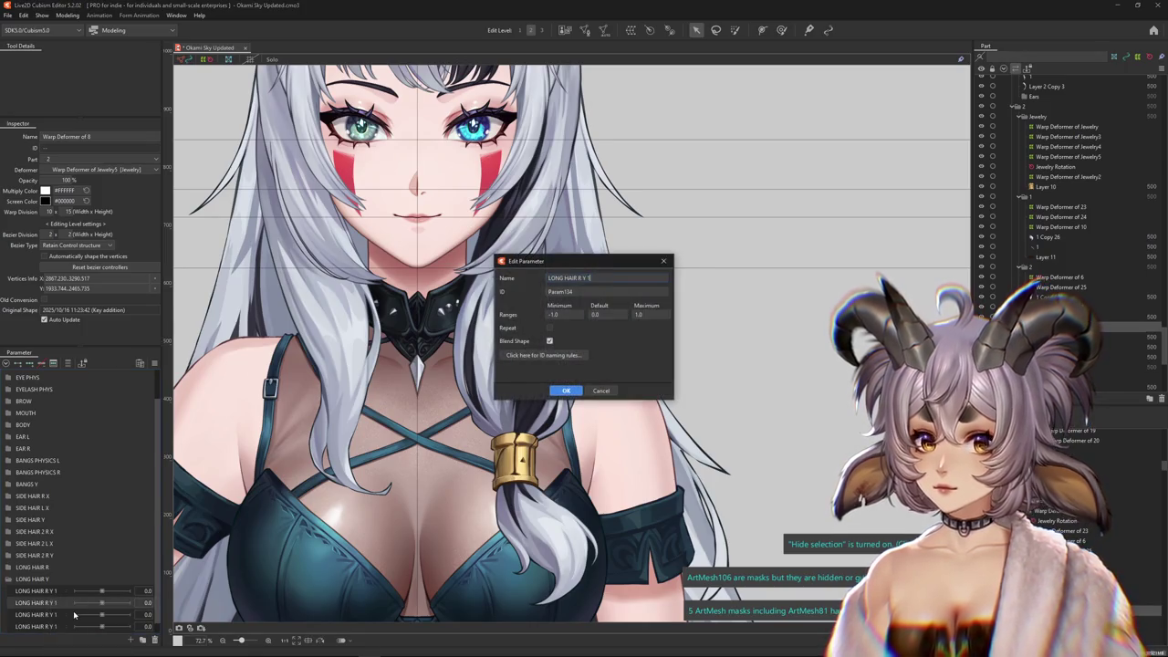
key("BackSpace")
type("2")
key("Return")
right_click(57, 614)
left_click(73, 616)
key("BackSpace")
type("3")
key("Return")
Rename the fourth and fifth copies to LONG HAIR R Y 4 and LONG HAIR R Y 5
right_click(53, 626)
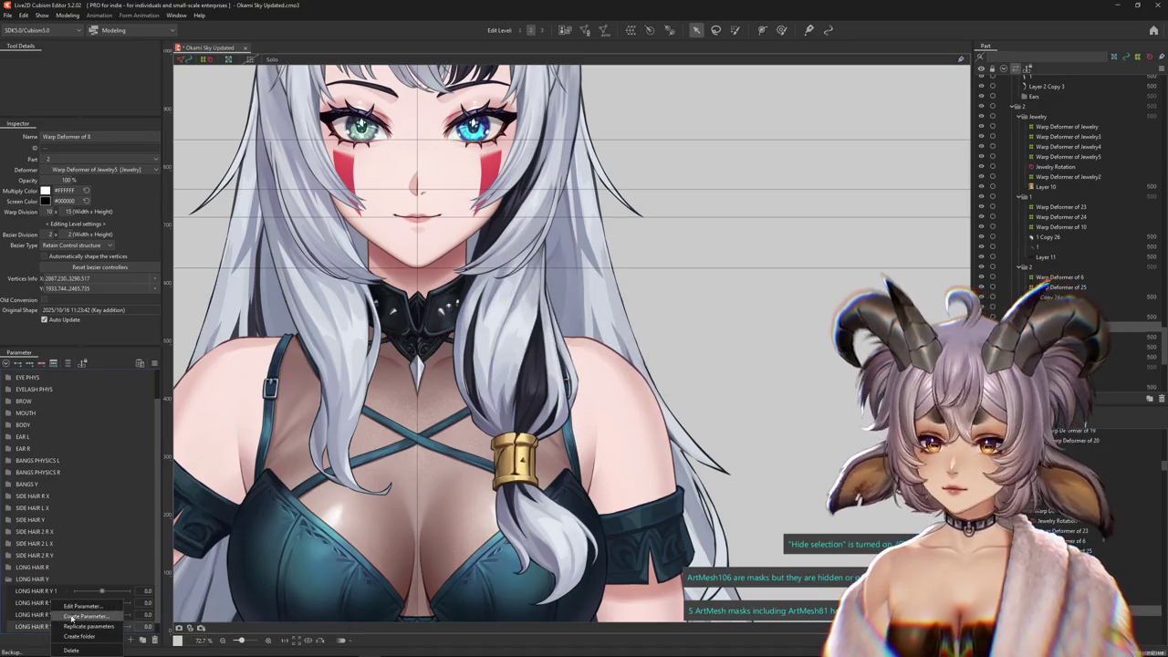
left_click(73, 628)
key("BackSpace")
type("4")
key("Return")
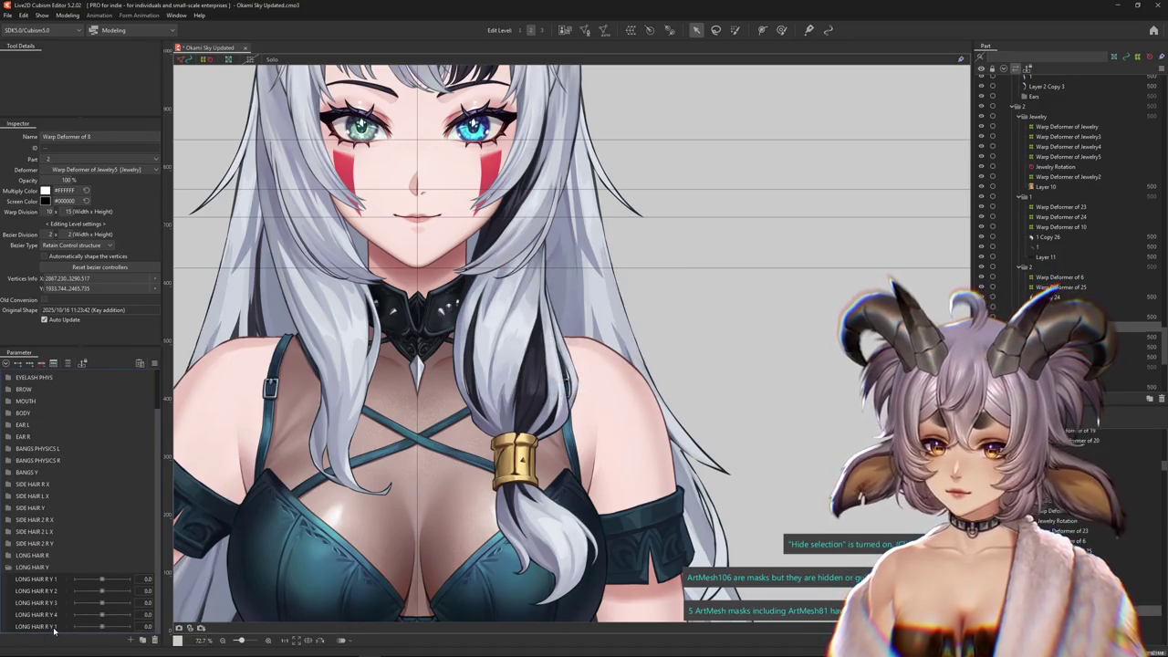
right_click(54, 628)
left_click(73, 608)
key("BackSpace")
type("5")
key("Return")
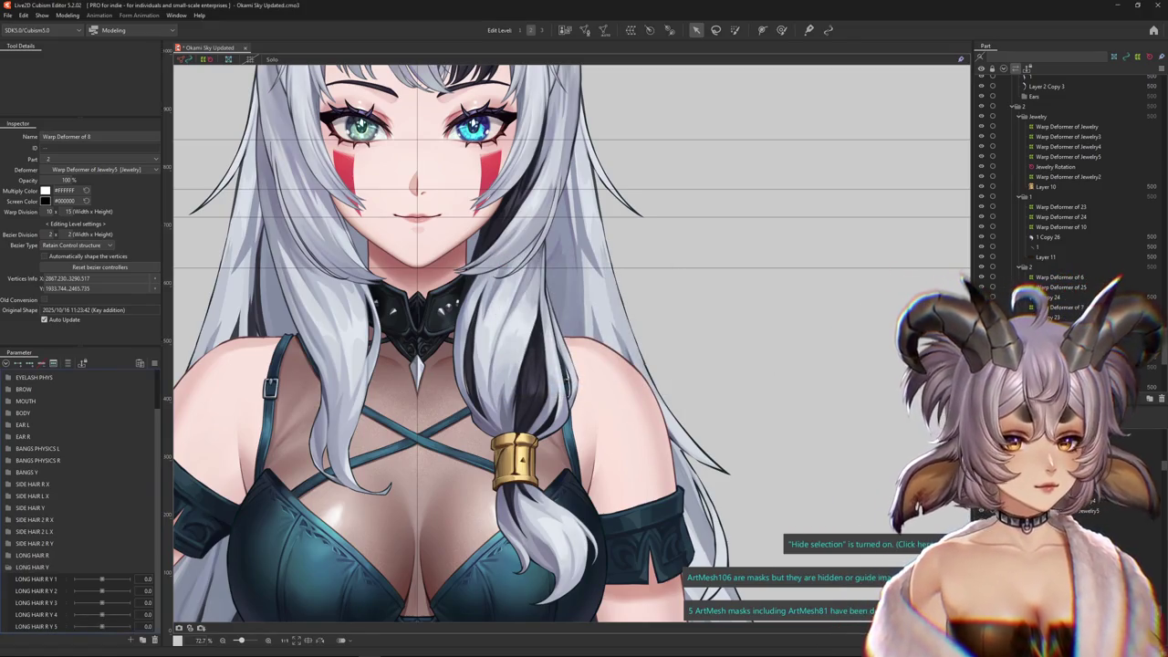
left_click(1068, 126)
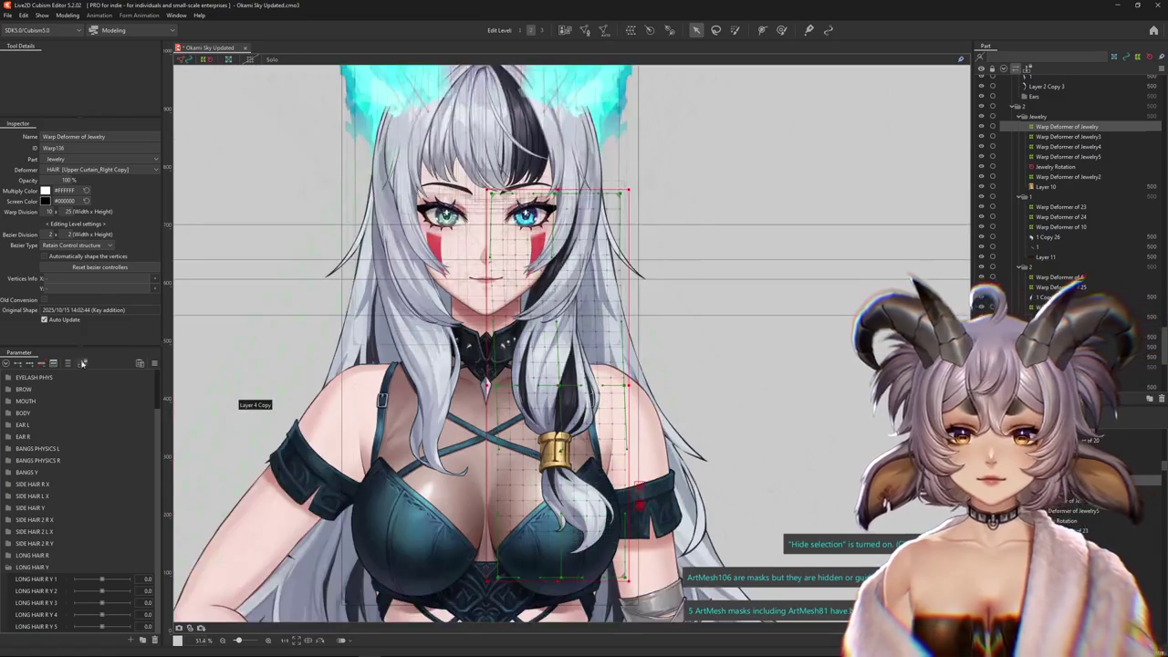
Select the jewelry warp deformer and brush the hair strand into its LONG HAIR R Y 1 shape
left_click(66, 364)
left_click(66, 364)
left_click(1067, 135)
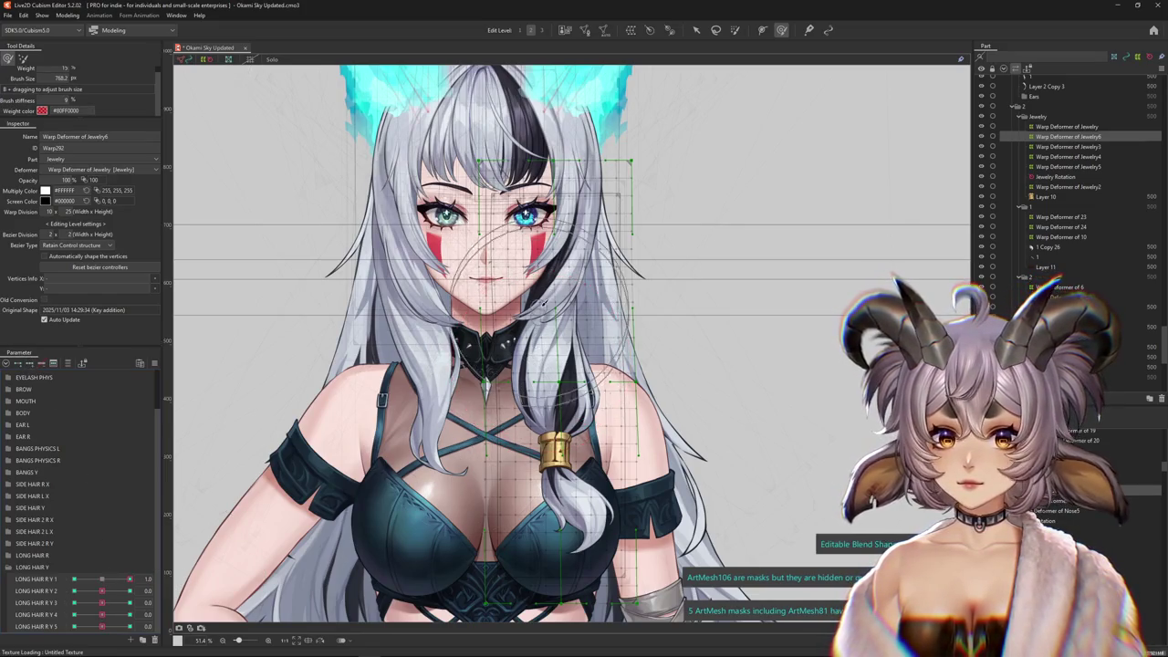
scroll(543, 444, "up", 3)
scroll(544, 445, "down", 3)
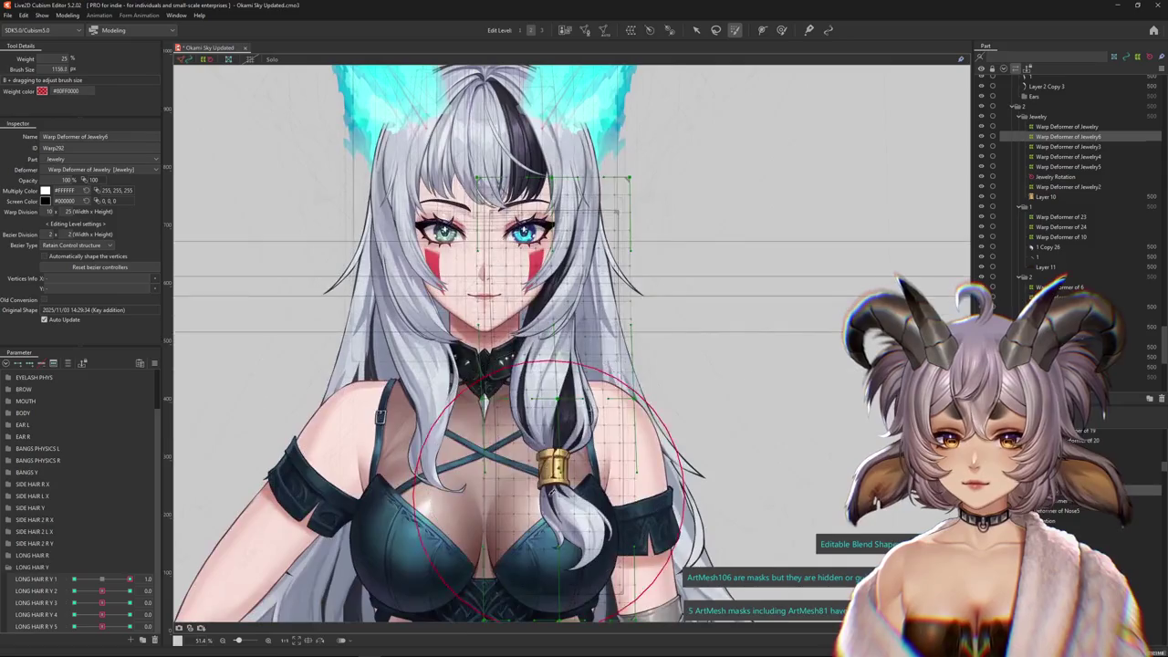
left_click_drag(566, 401, 566, 520)
left_click(781, 30)
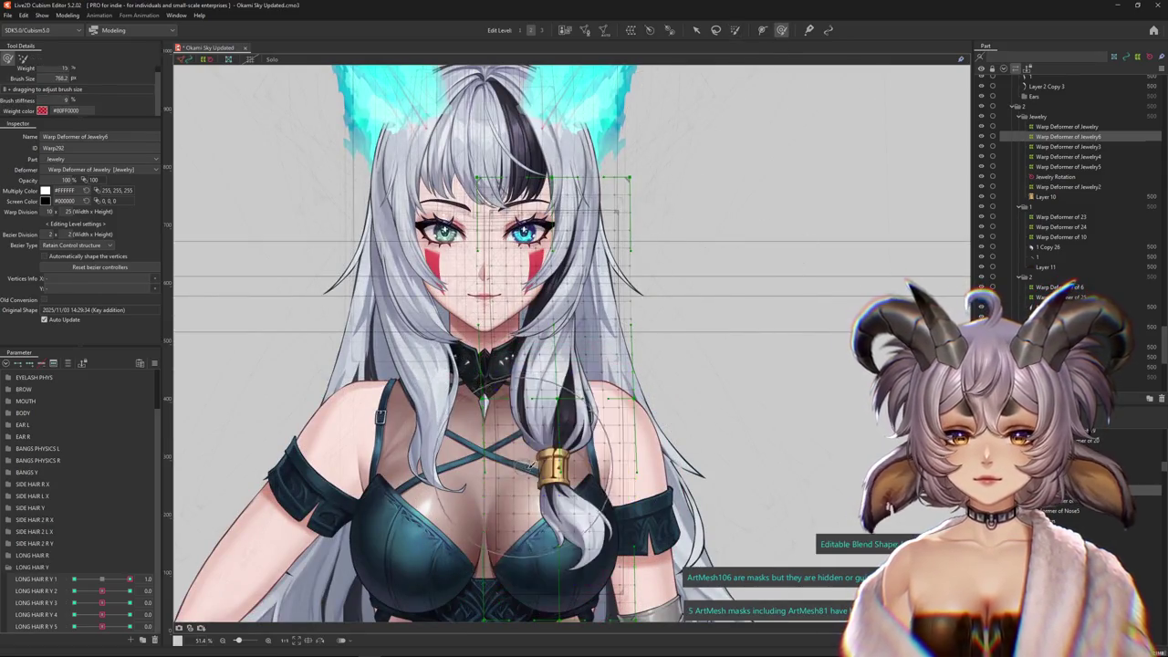
left_click_drag(584, 274, 495, 273)
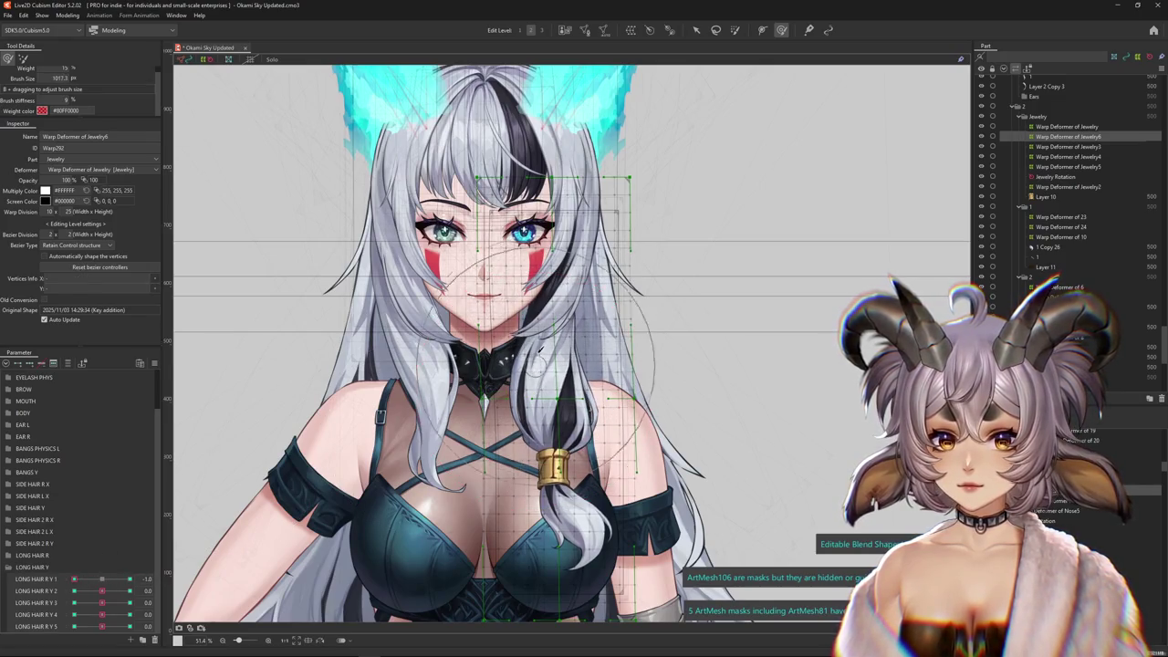
left_click_drag(541, 348, 557, 558)
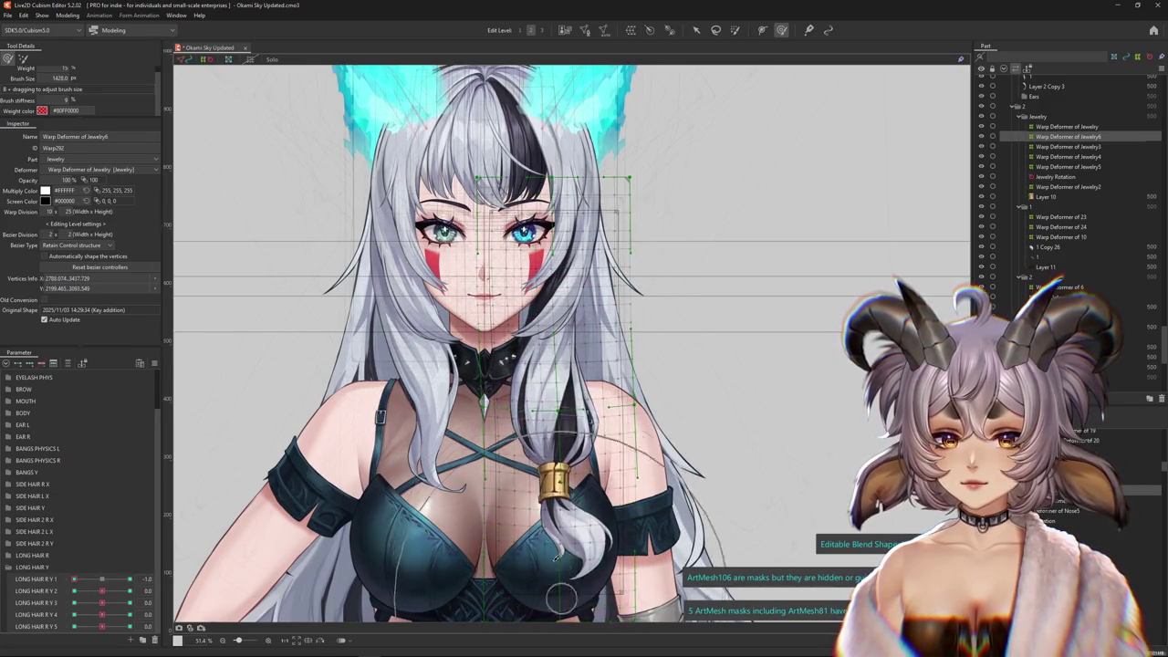
left_click_drag(698, 313, 730, 475)
Reset LONG HAIR R Y 1, then reshape the strand with LONG HAIR R Y 2 at 1.0
left_click(102, 579)
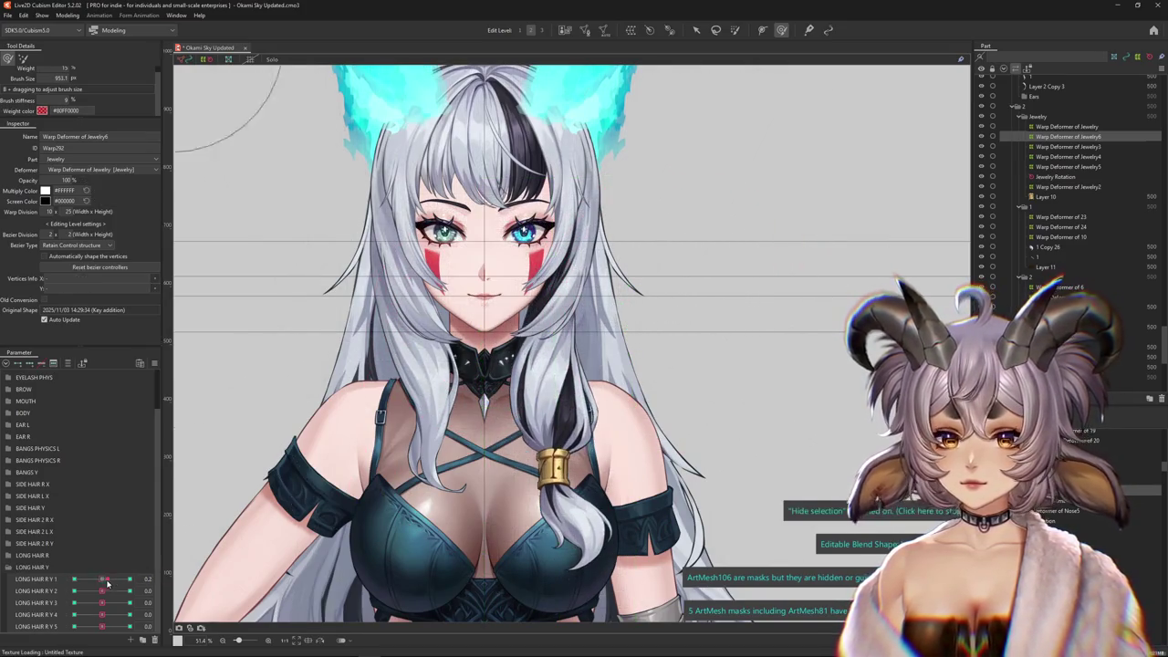
left_click_drag(102, 591, 130, 590)
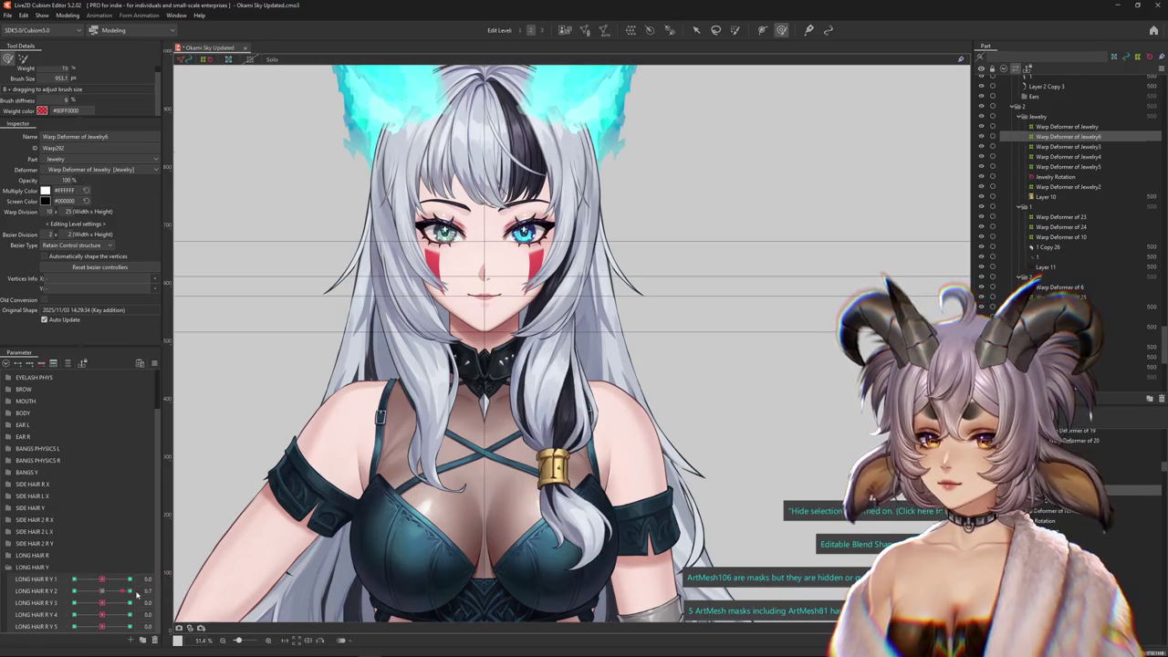
mouse_move(584, 511)
left_mouse_down()
mouse_move(559, 441)
mouse_move(488, 326)
left_mouse_up()
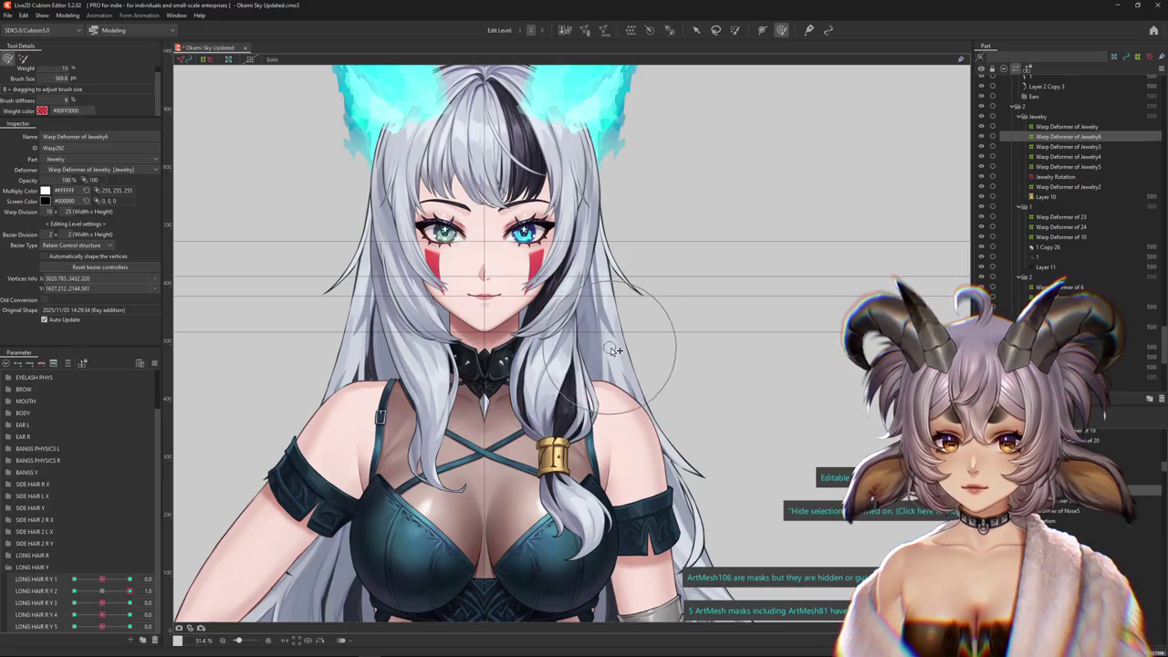
mouse_move(102, 591)
left_mouse_down()
mouse_move(130, 590)
mouse_move(101, 591)
left_mouse_up()
left_click(552, 547)
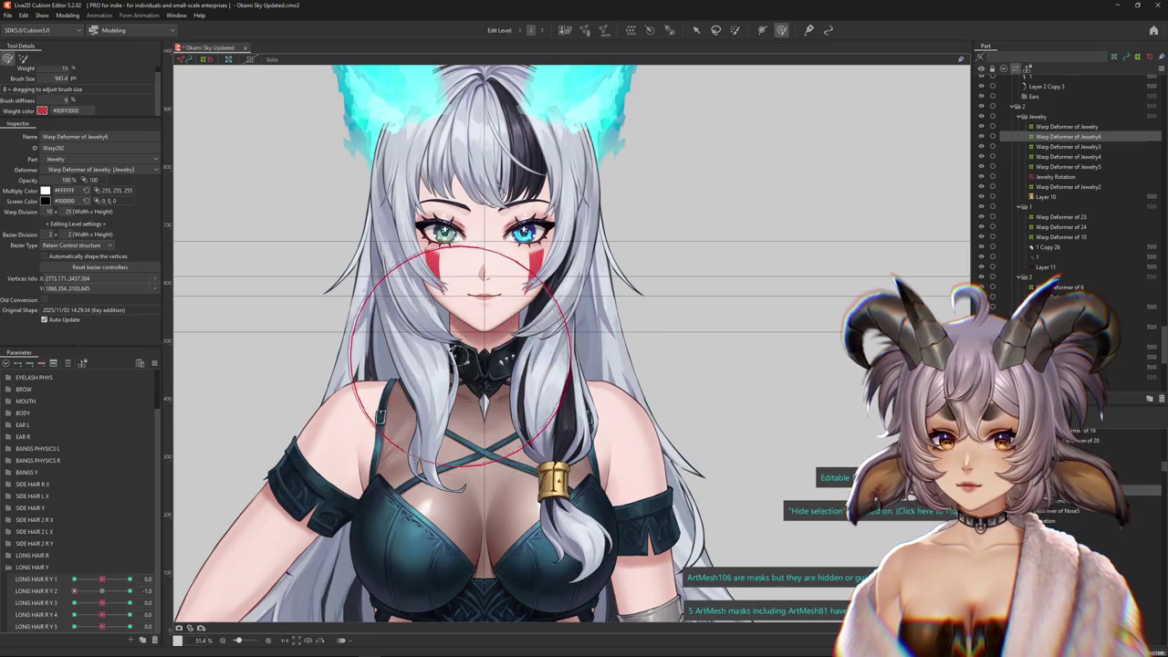
left_click(461, 356)
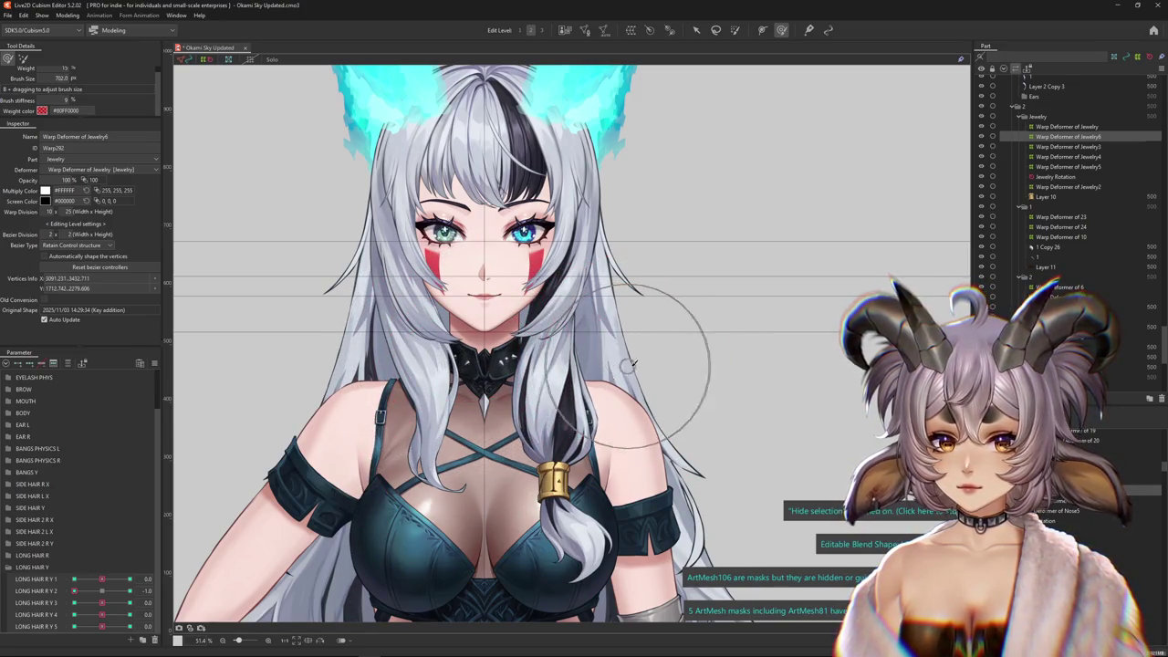
left_click(101, 590)
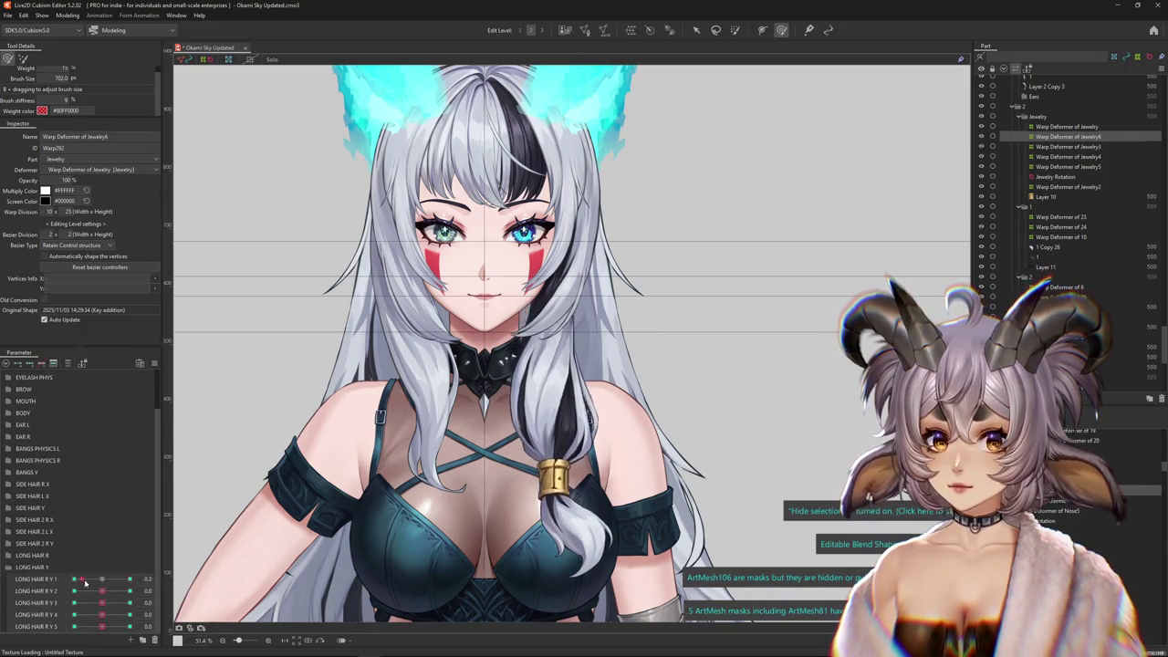
left_click(105, 592)
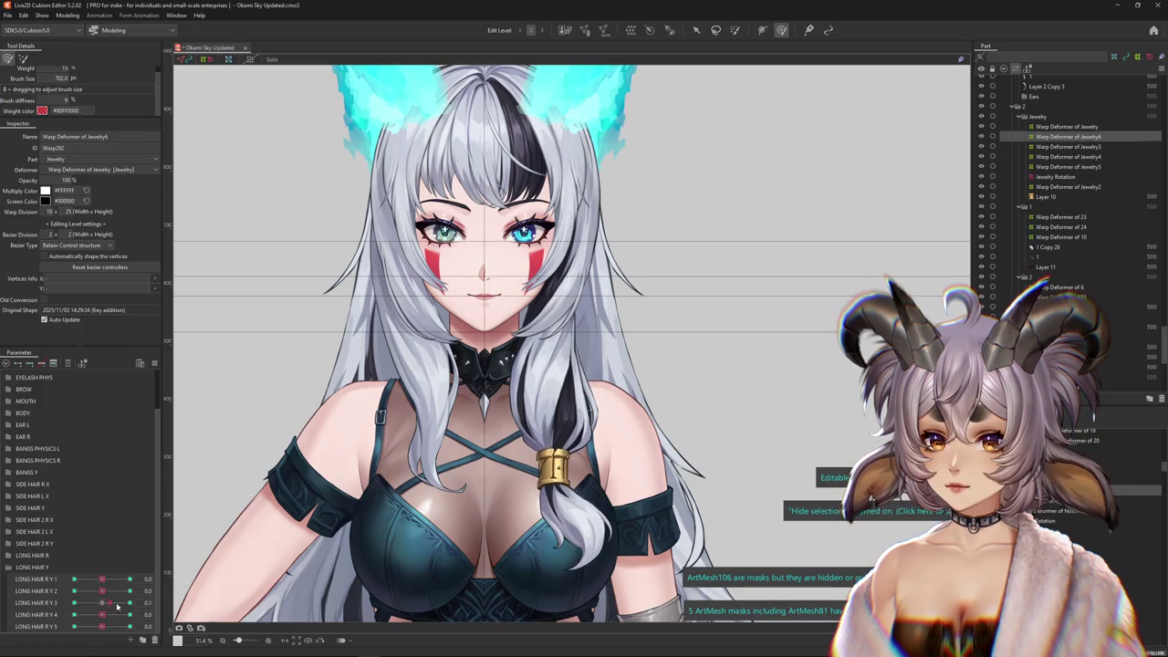
left_click_drag(575, 594, 500, 369)
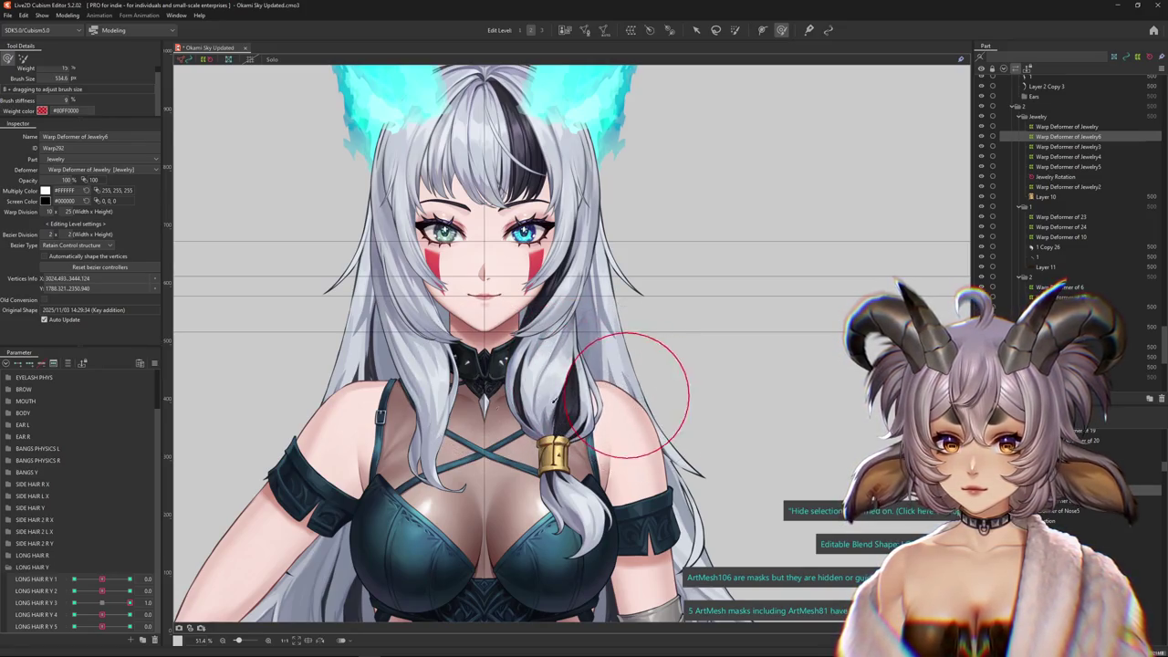
Reshape the strand near the collar with LONG HAIR R Y 3 at its minimum, then neutralize it
left_click_drag(130, 602, 5, 608)
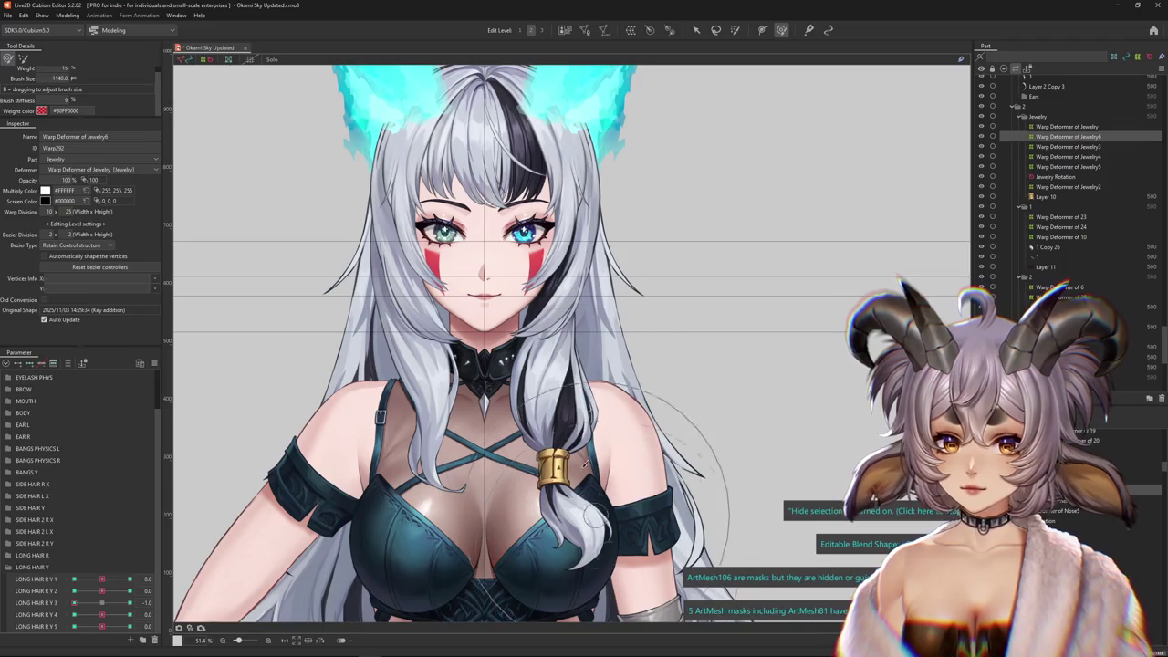
left_click_drag(563, 525, 467, 424)
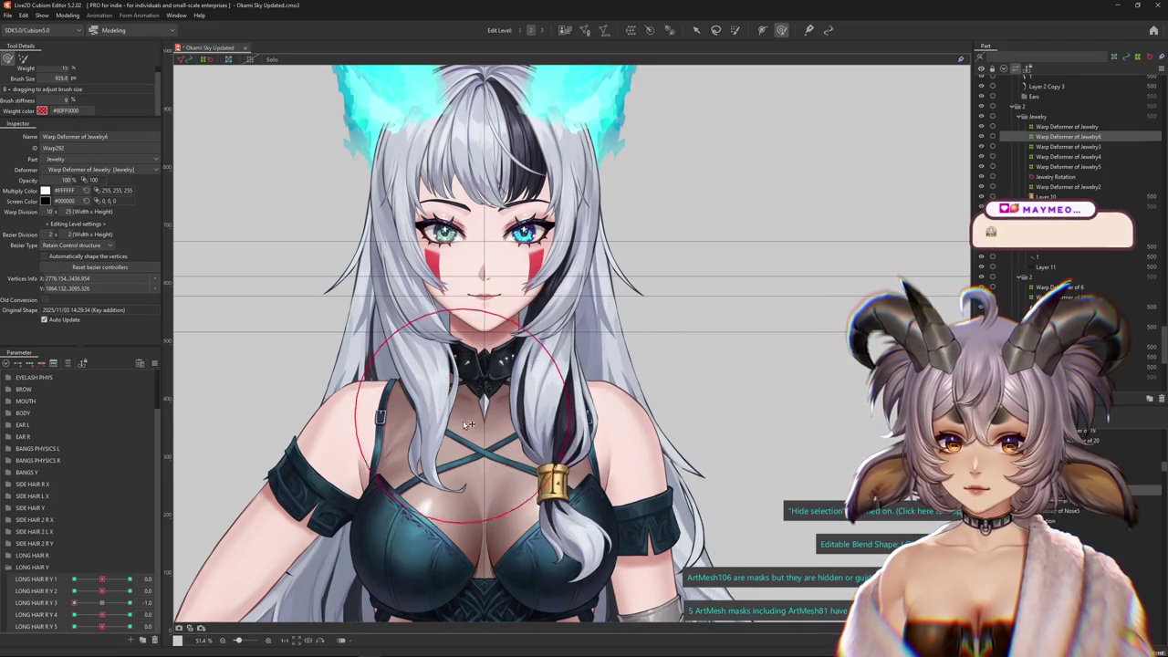
left_click_drag(594, 374, 467, 394)
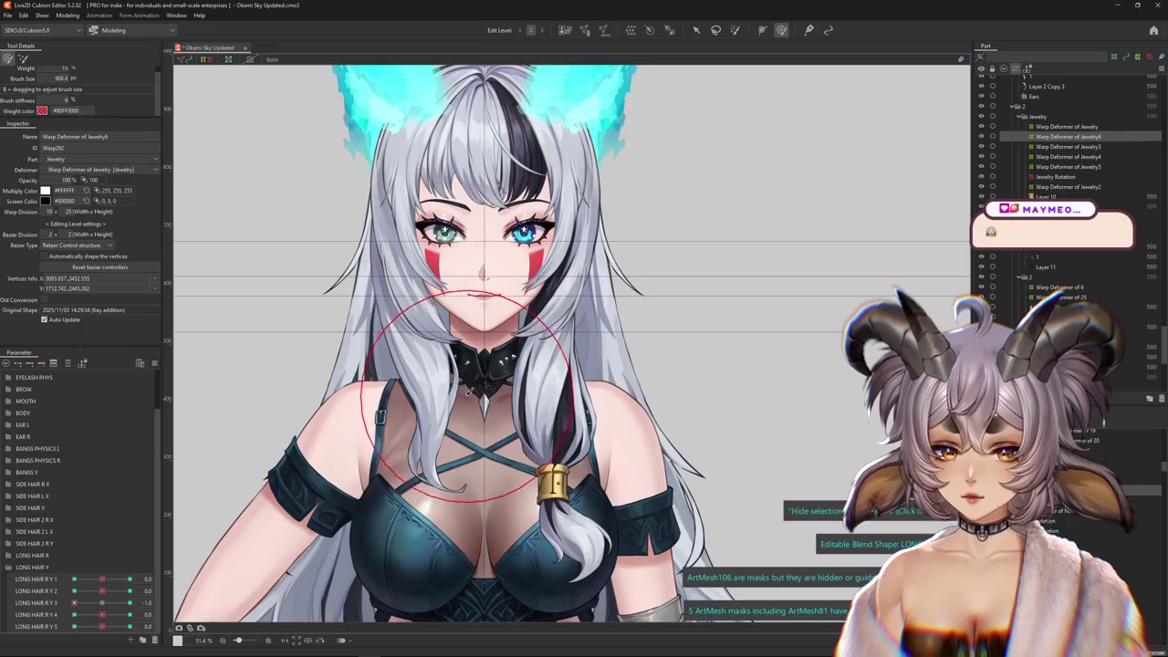
left_click_drag(74, 603, 105, 605)
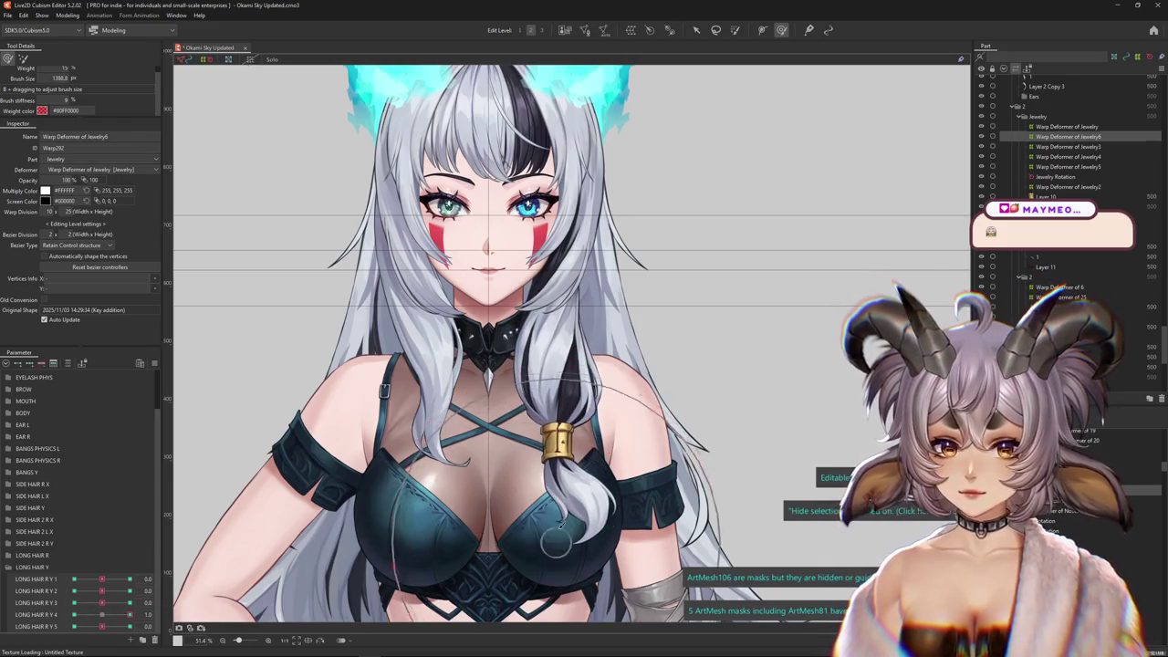
mouse_move(557, 543)
left_mouse_down()
mouse_move(508, 390)
mouse_move(521, 377)
left_mouse_up()
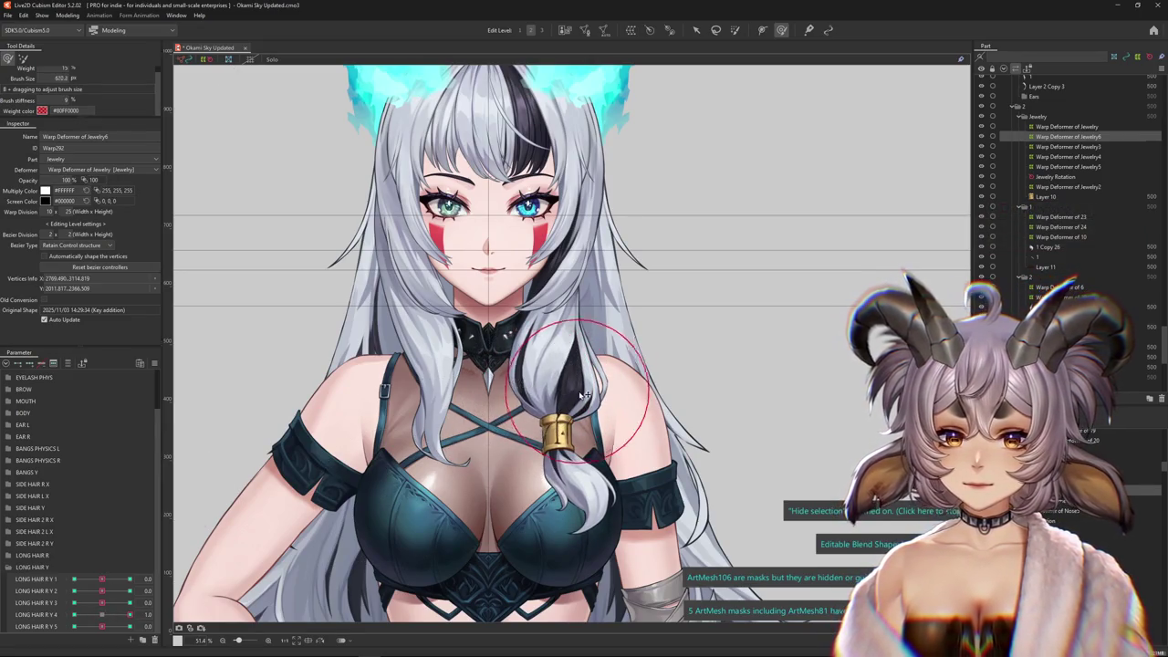
Reshape the warp near the neck for LONG HAIR R Y 4's minimum, then reset all Y parameters to 0
left_click_drag(101, 614, 75, 614)
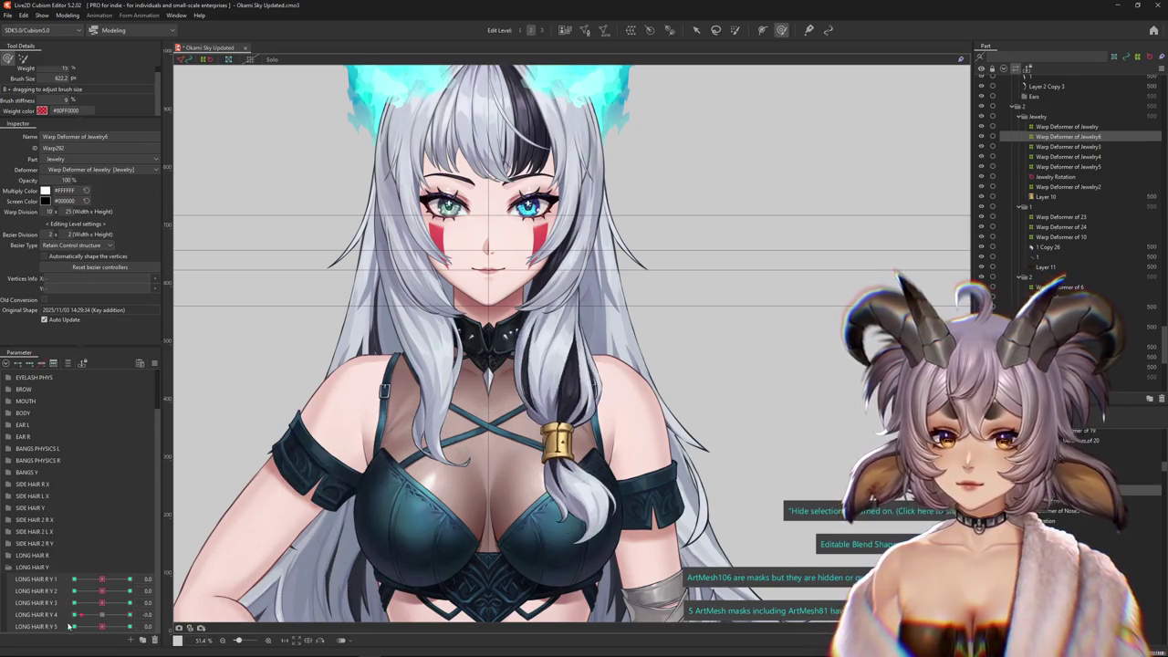
left_click_drag(562, 588, 473, 370)
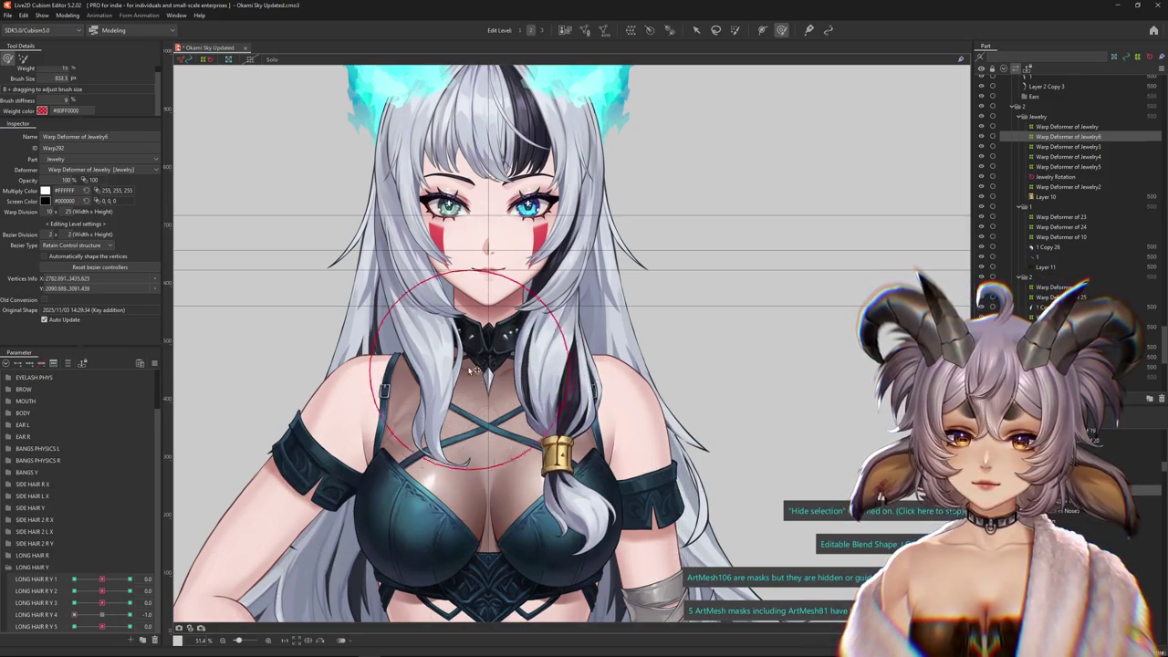
left_click(473, 381)
left_click_drag(655, 414, 646, 403)
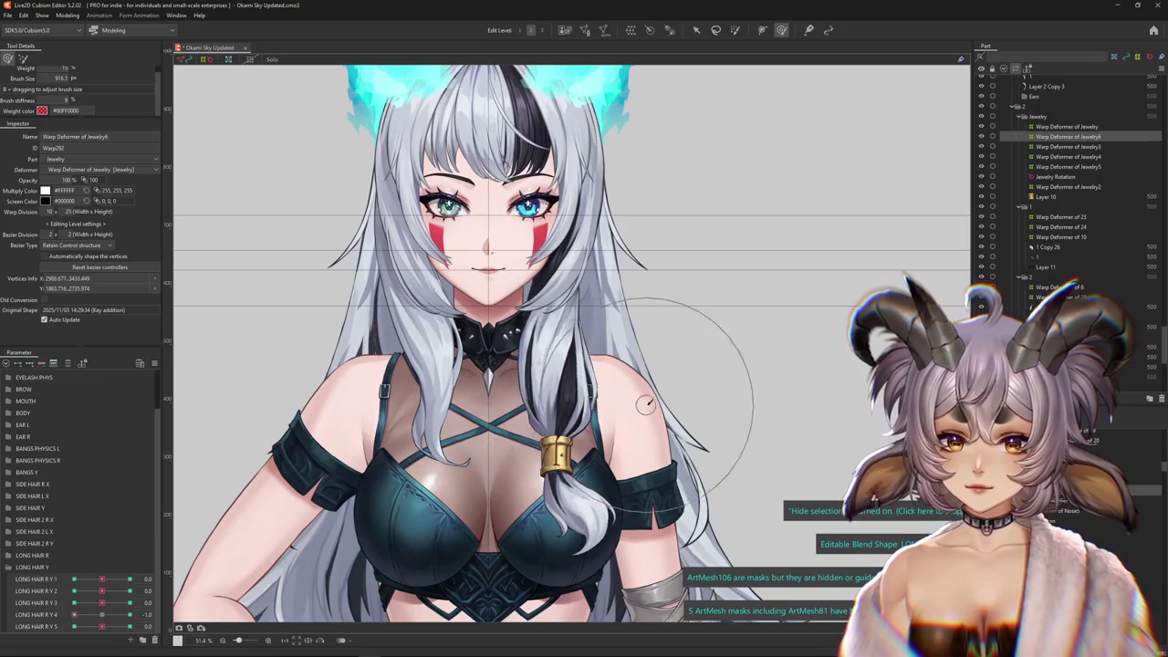
left_click_drag(99, 616, 151, 599)
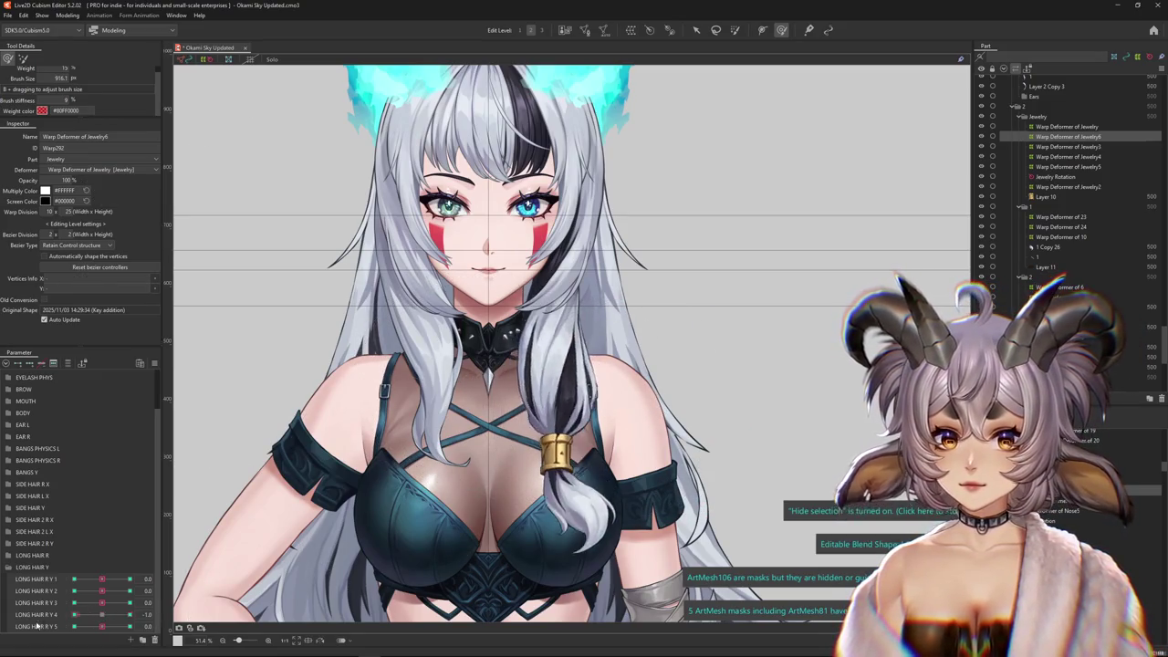
mouse_move(101, 602)
left_mouse_down()
mouse_move(74, 602)
mouse_move(74, 615)
mouse_move(181, 612)
left_mouse_up()
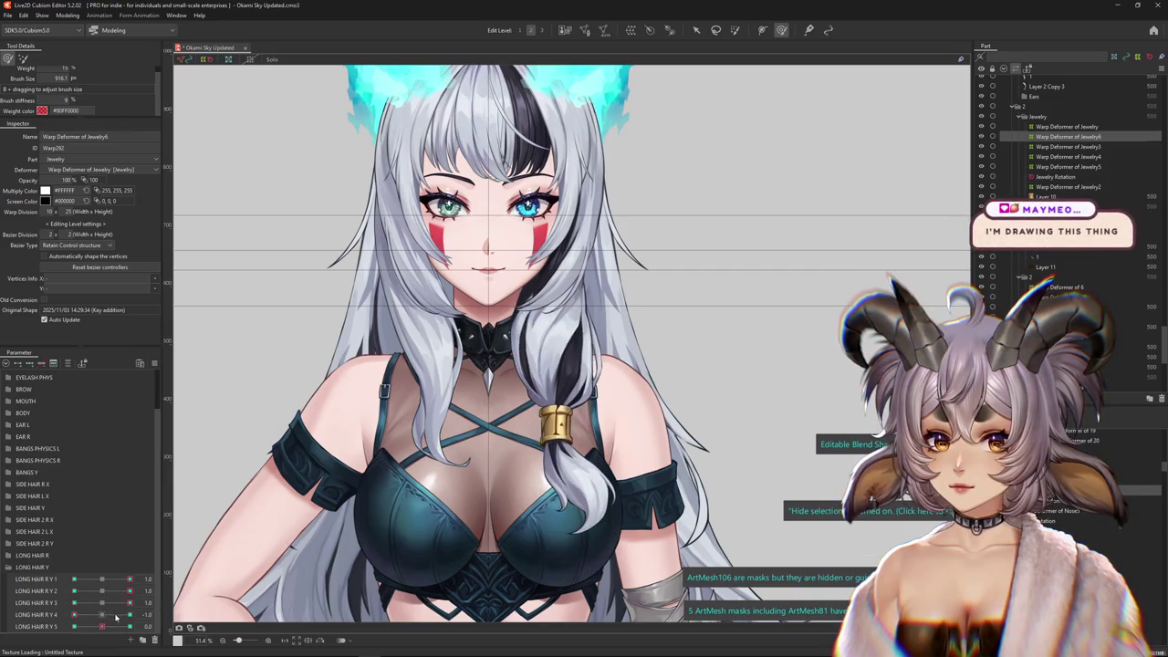
left_click_drag(107, 618, 102, 614)
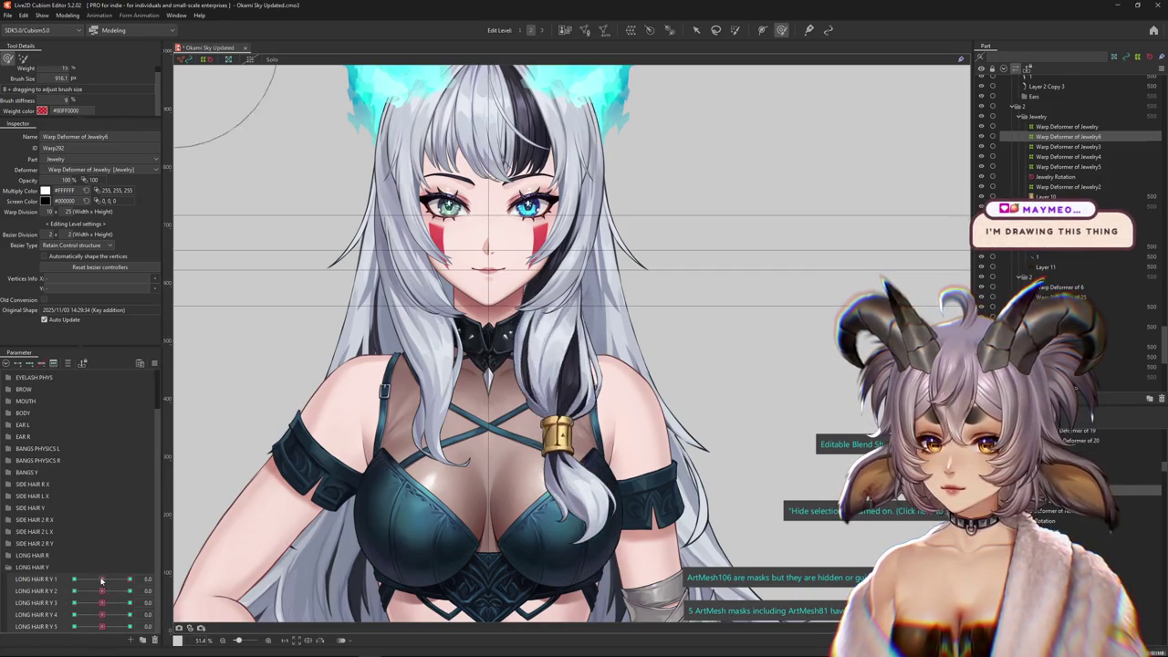
Zoom in on the braid tip, select Warp Deformer of 26, and restore the full parameter list
scroll(666, 548, "up", 1)
scroll(666, 547, "up", 1)
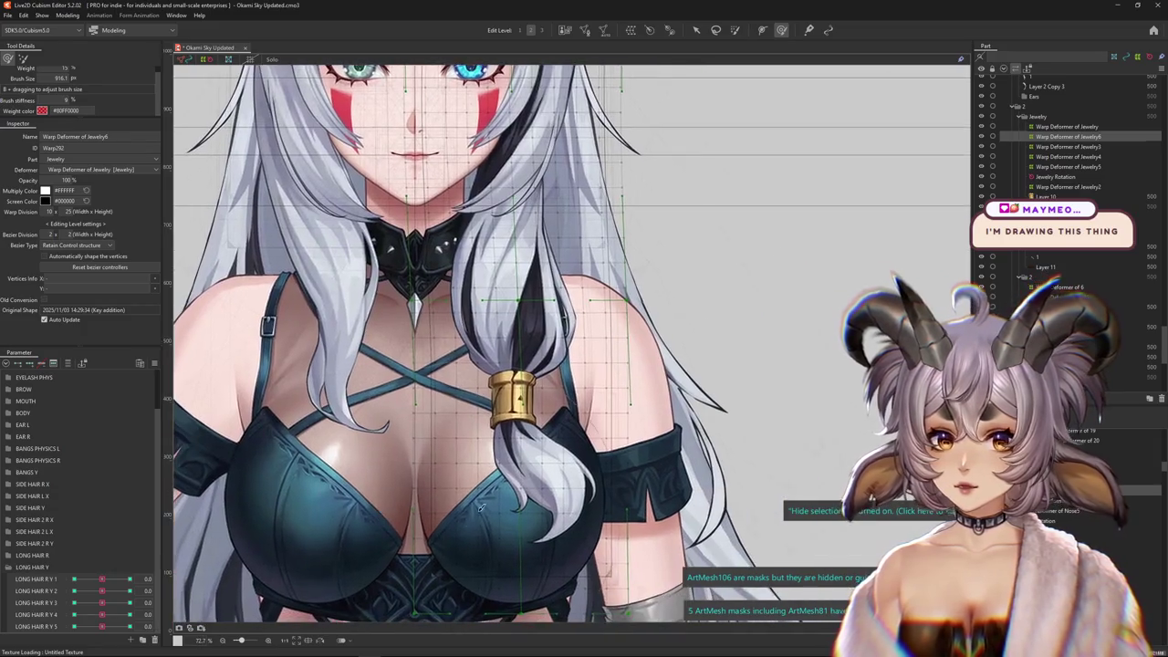
left_click(537, 477)
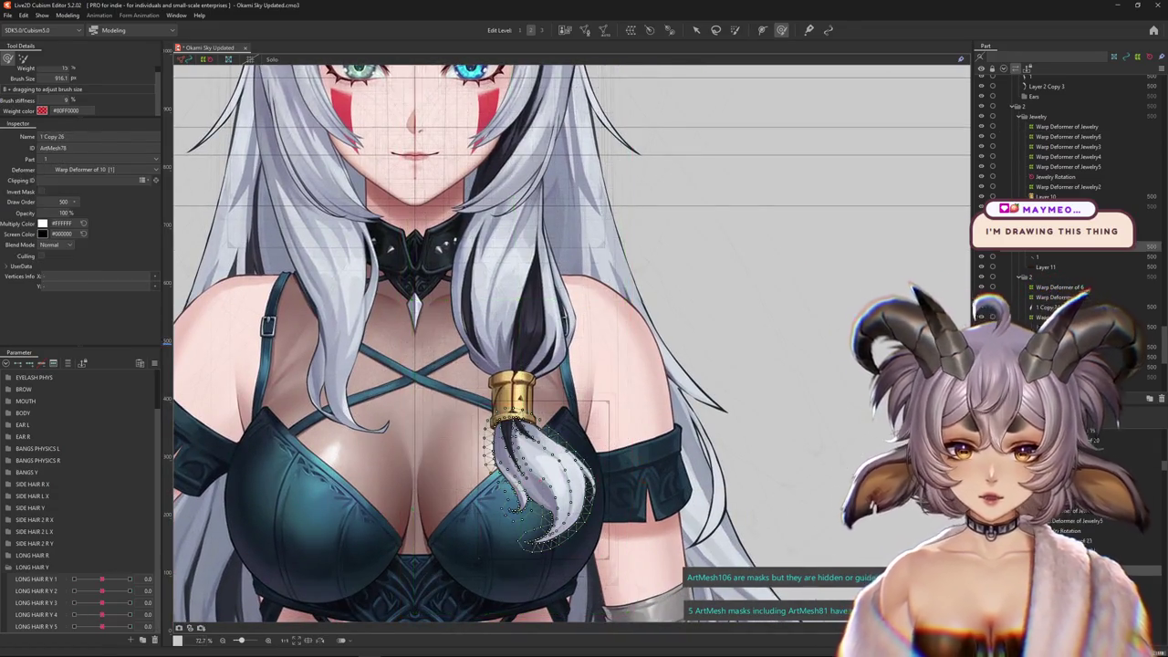
left_click(543, 479)
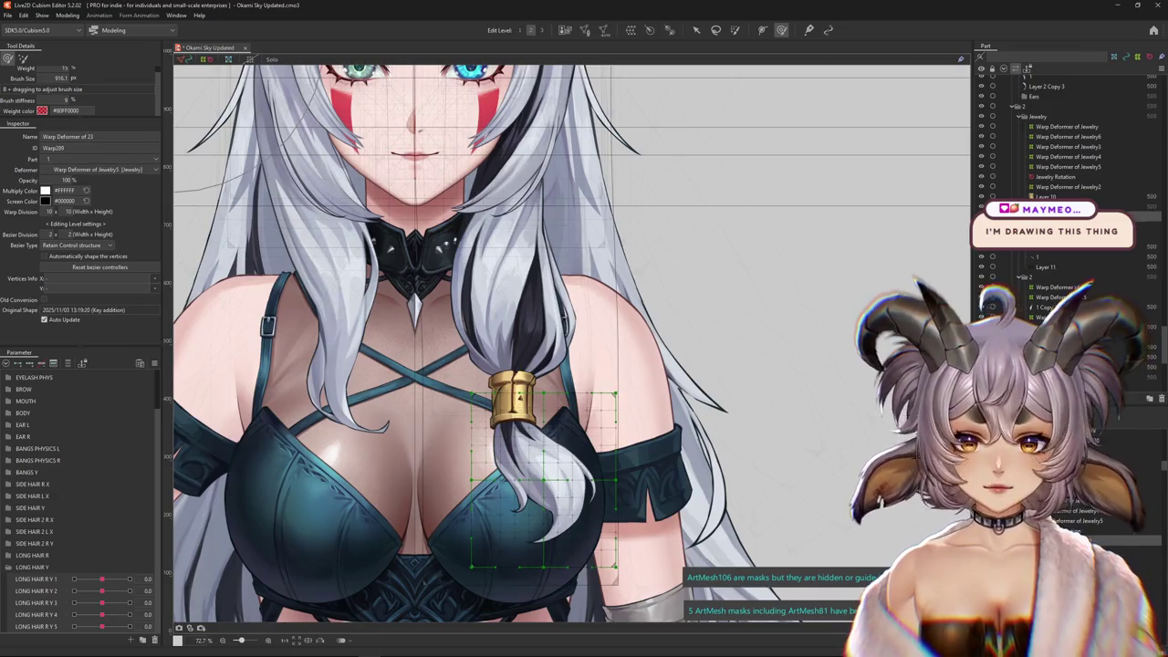
left_click(66, 365)
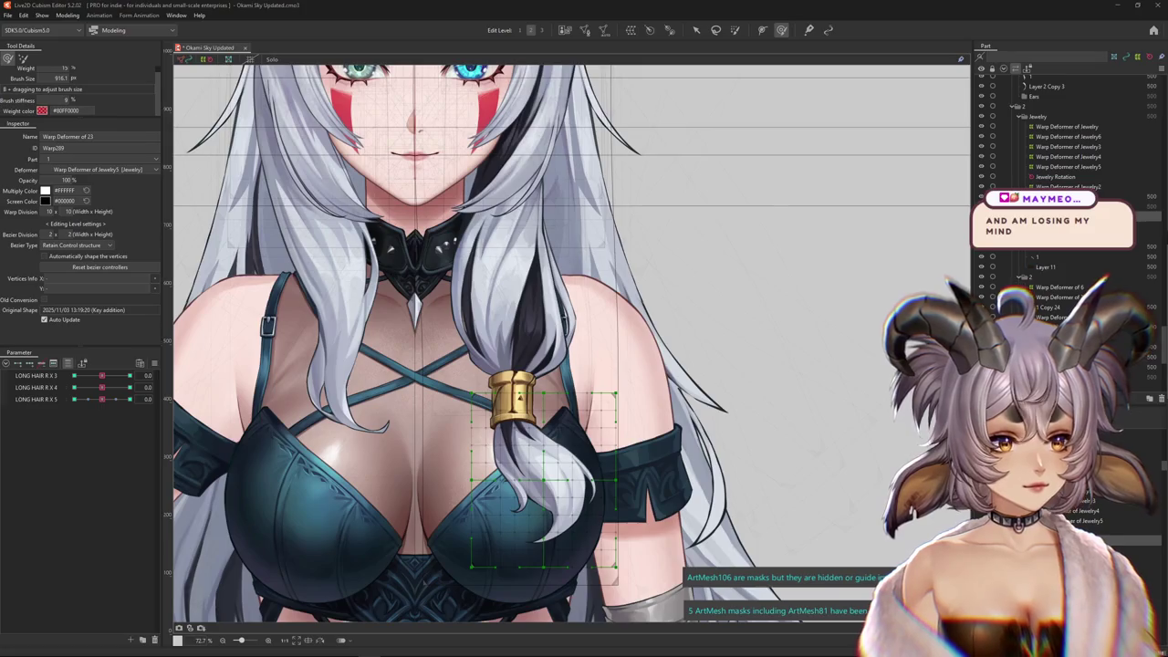
left_click(774, 399)
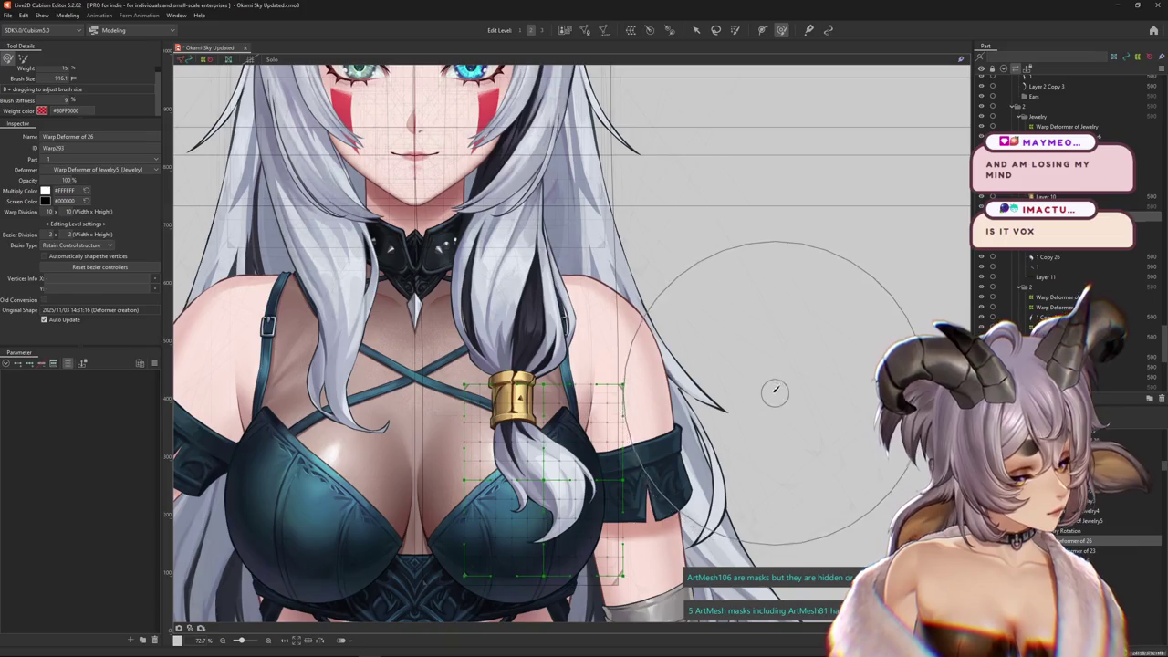
left_click(75, 364)
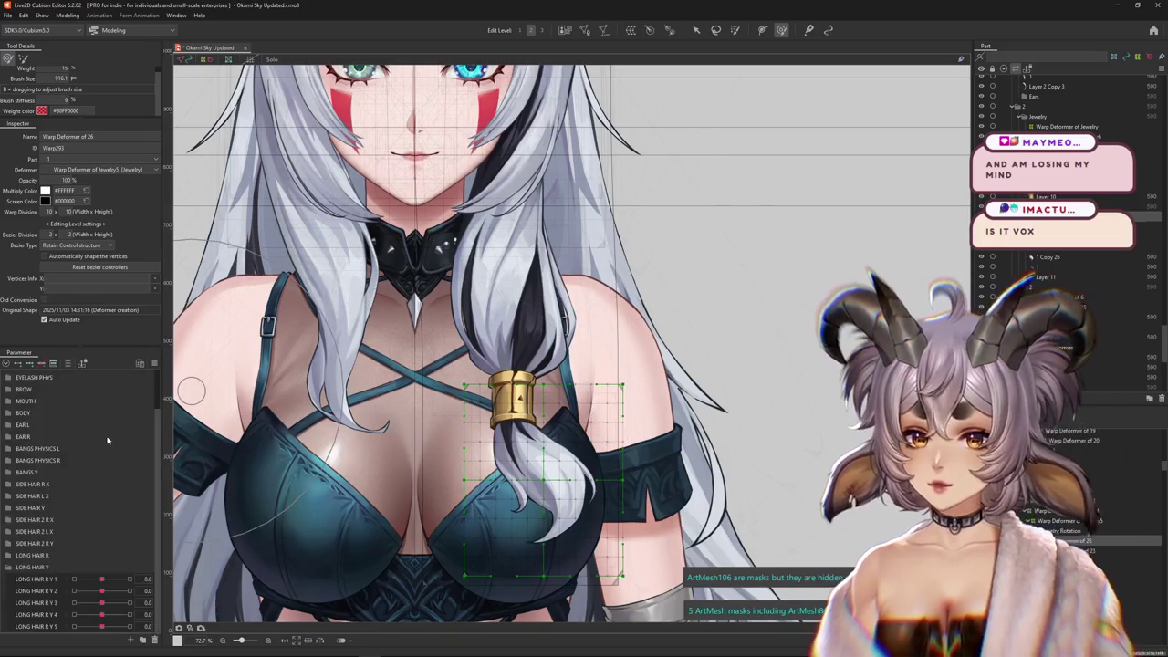
mouse_move(101, 579)
left_mouse_down()
mouse_move(36, 584)
mouse_move(101, 581)
mouse_move(61, 606)
mouse_move(102, 603)
mouse_move(111, 619)
mouse_move(101, 614)
left_mouse_up()
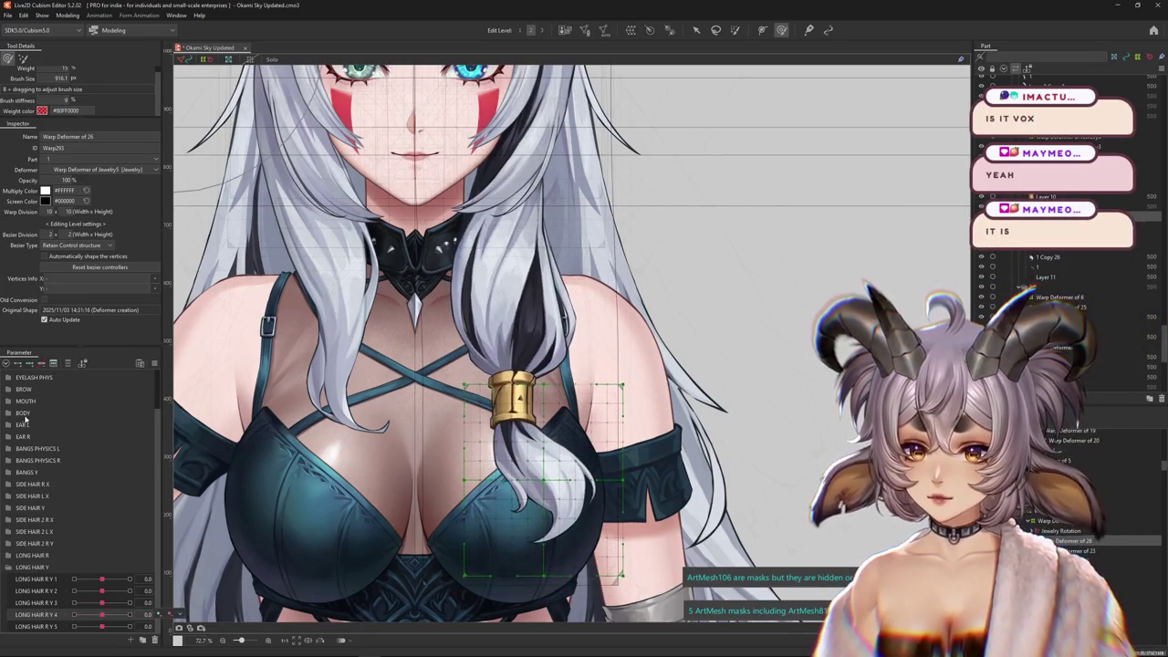
Add a LONG HAIR R Y 4 key at 1.0 and brush the strand's warp up and left
left_click(28, 364)
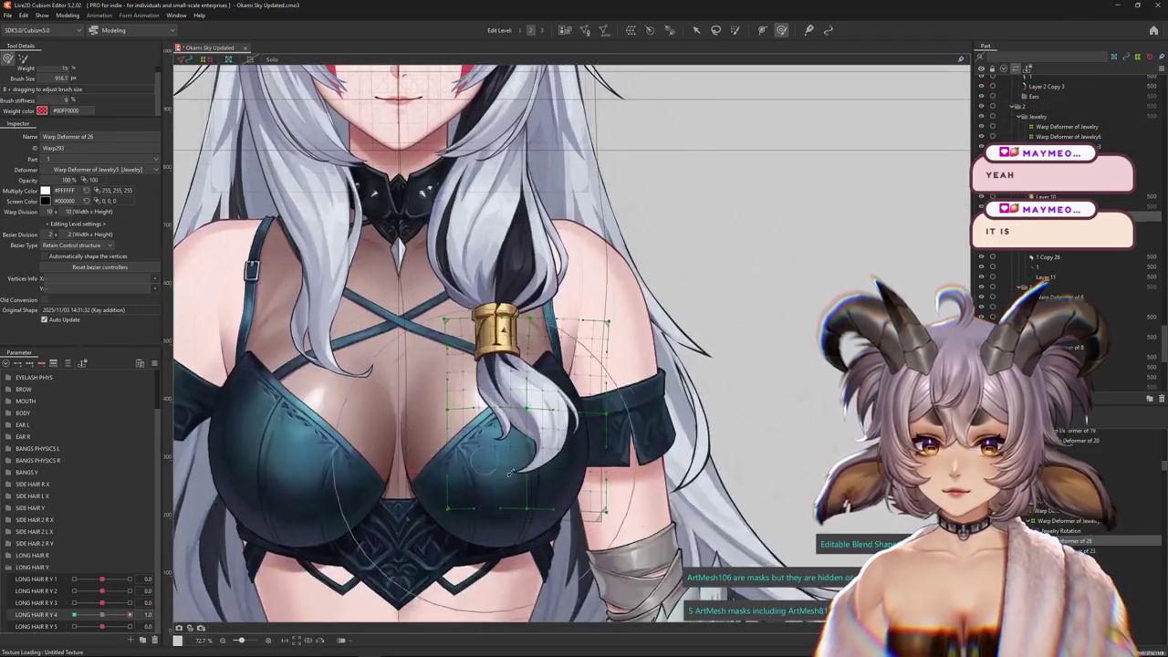
left_click_drag(534, 527, 490, 498)
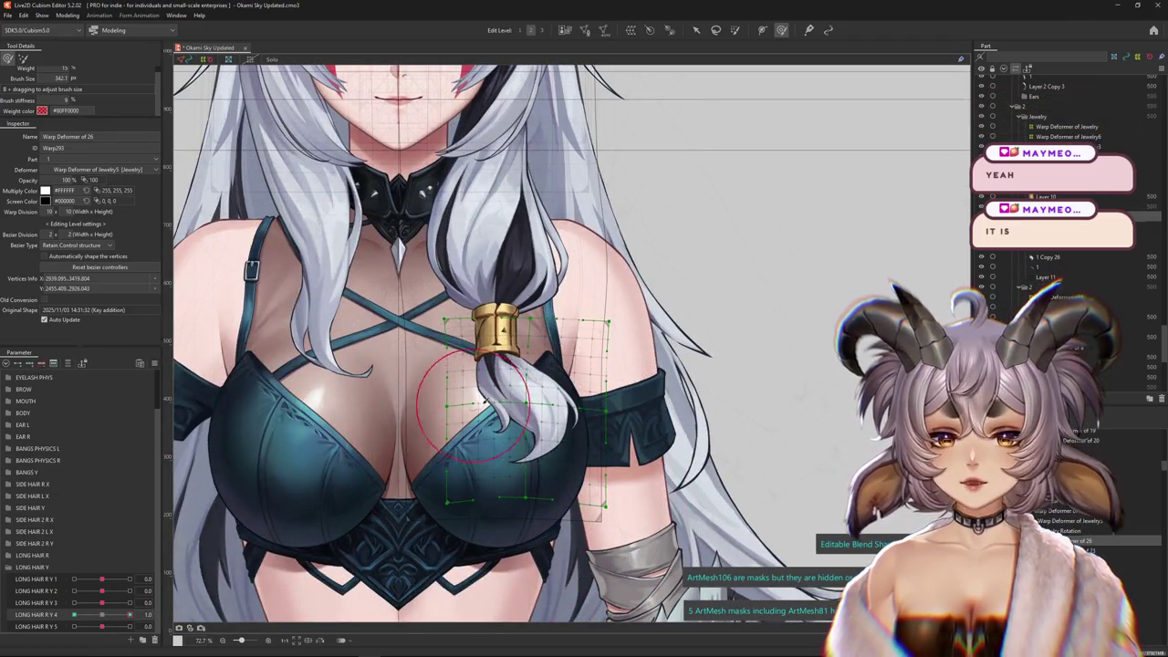
left_click_drag(476, 417, 535, 387)
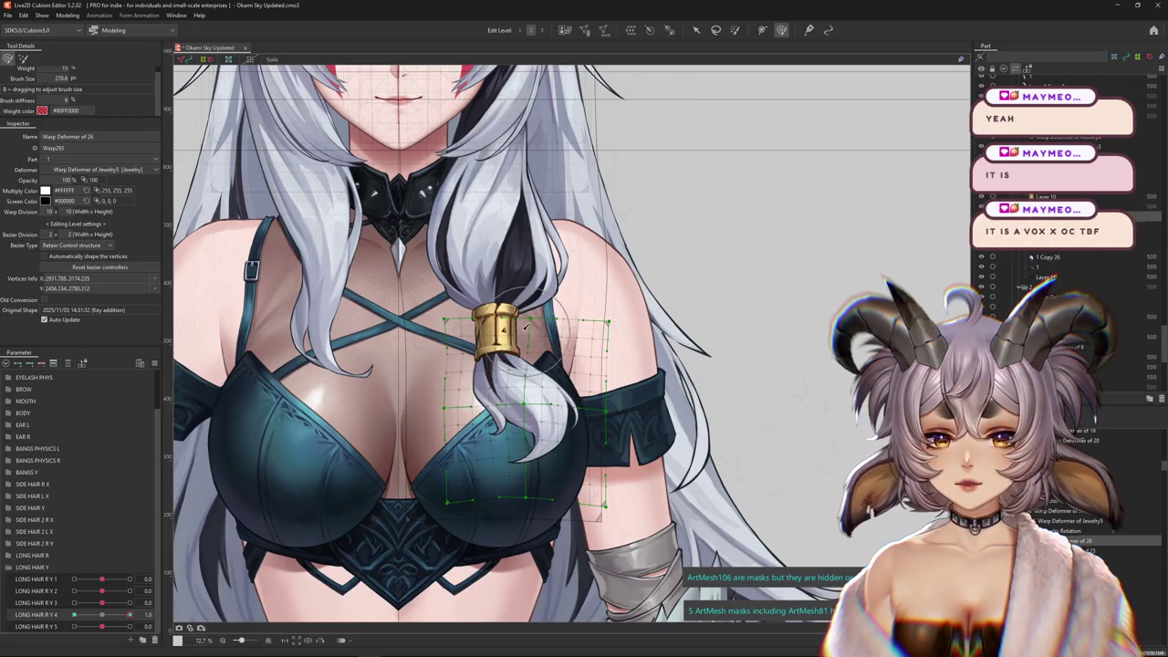
left_click_drag(516, 336, 546, 363)
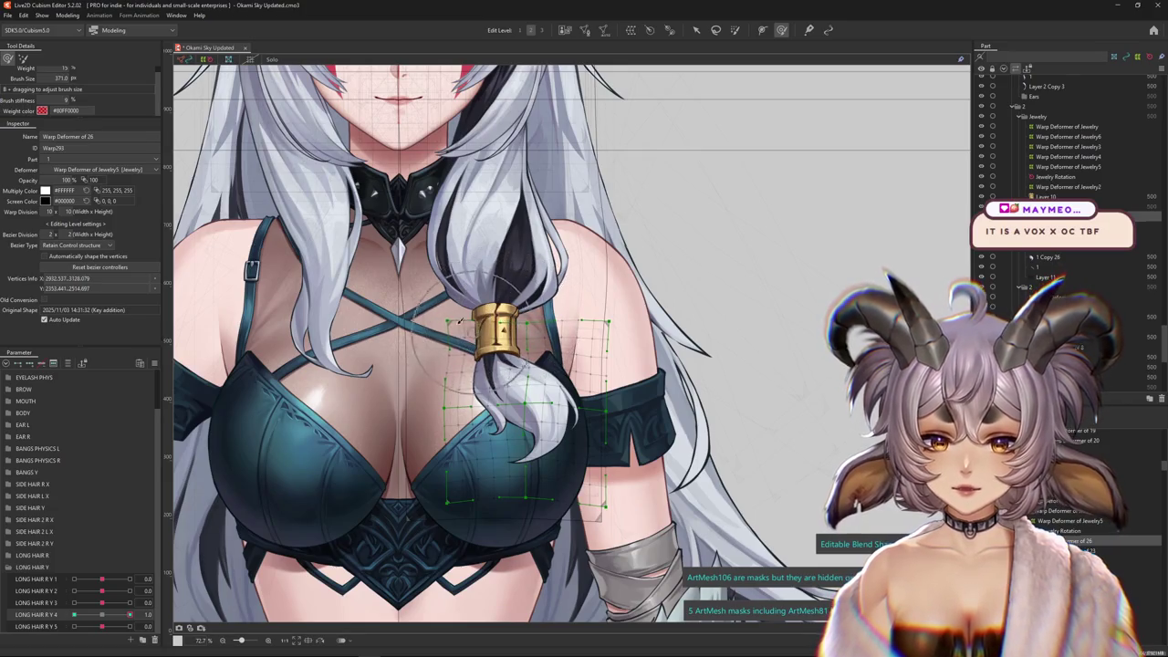
mouse_move(129, 614)
left_mouse_down()
mouse_move(71, 618)
mouse_move(129, 614)
left_mouse_up()
Refine the braid-tip warp into the swung ponytail shape, previewing with the grid hidden
scroll(511, 424, "up", 3)
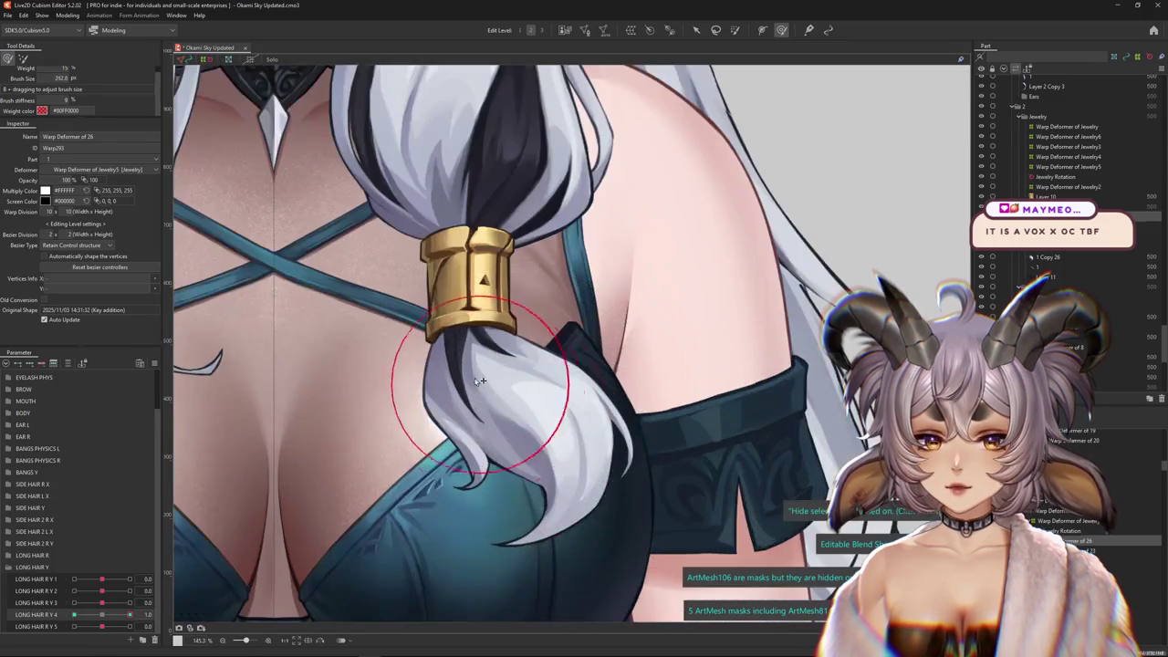
left_click_drag(481, 375, 493, 388)
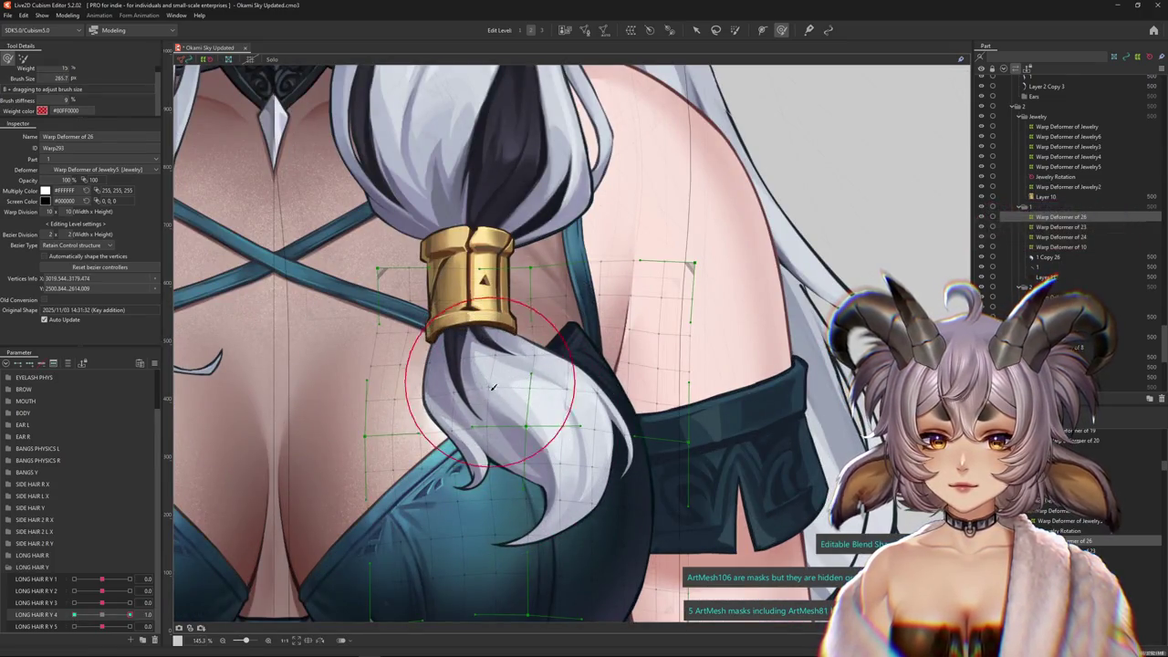
left_click_drag(440, 316, 514, 256)
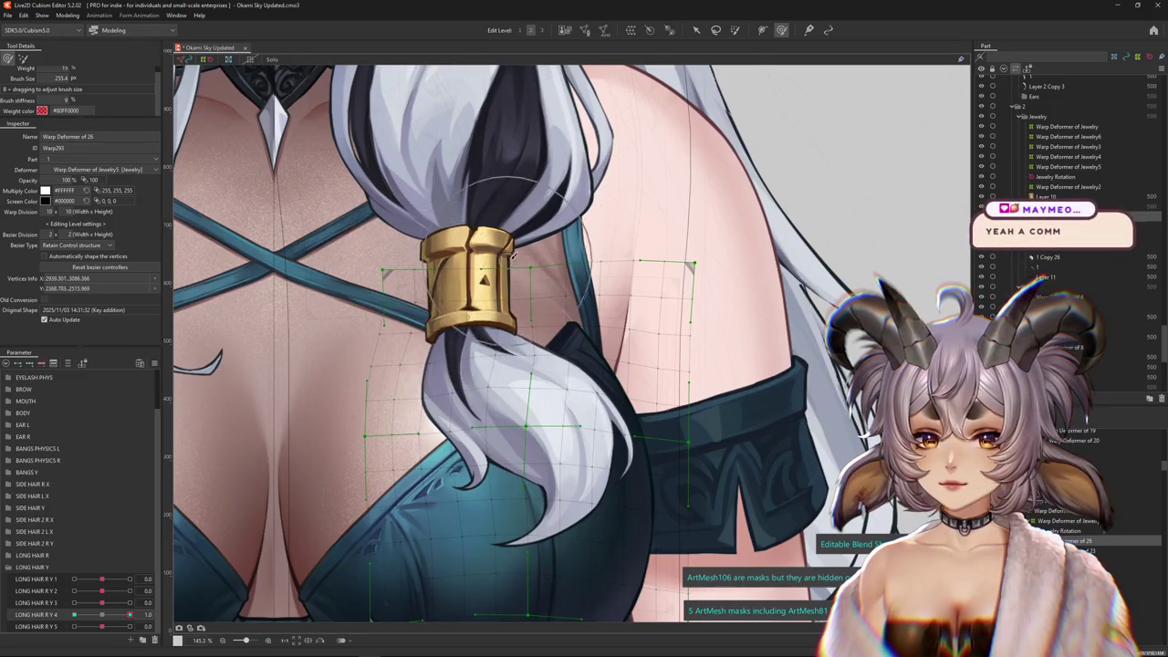
mouse_move(130, 614)
left_mouse_down()
mouse_move(155, 612)
mouse_move(129, 614)
left_mouse_up()
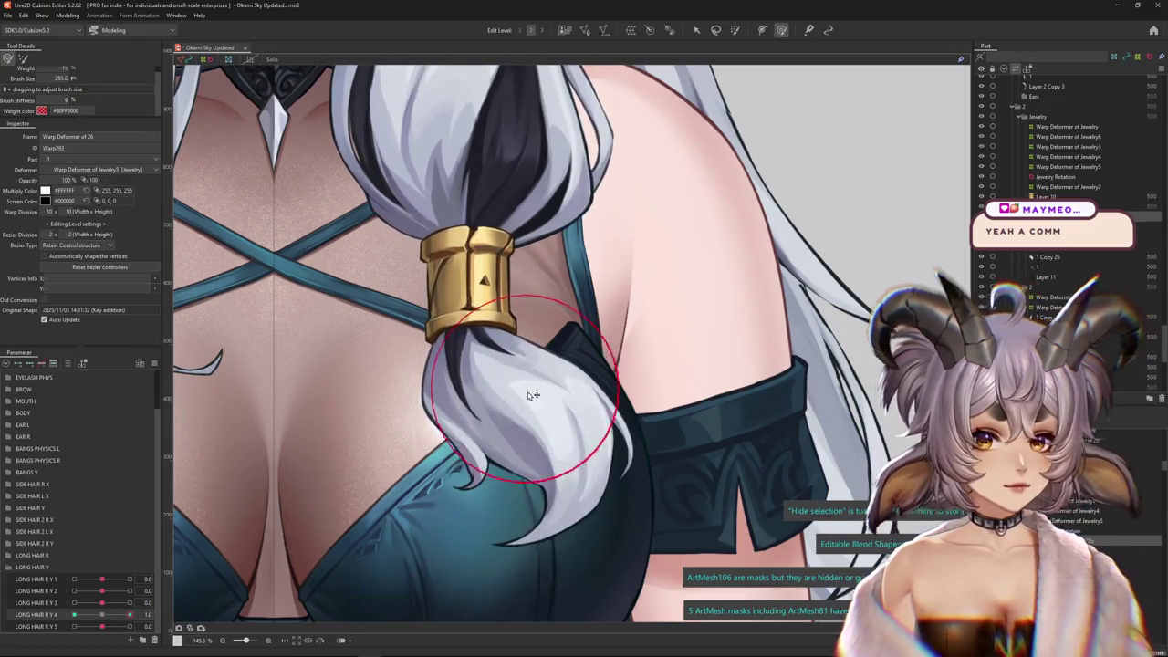
scroll(535, 394, "down", 2)
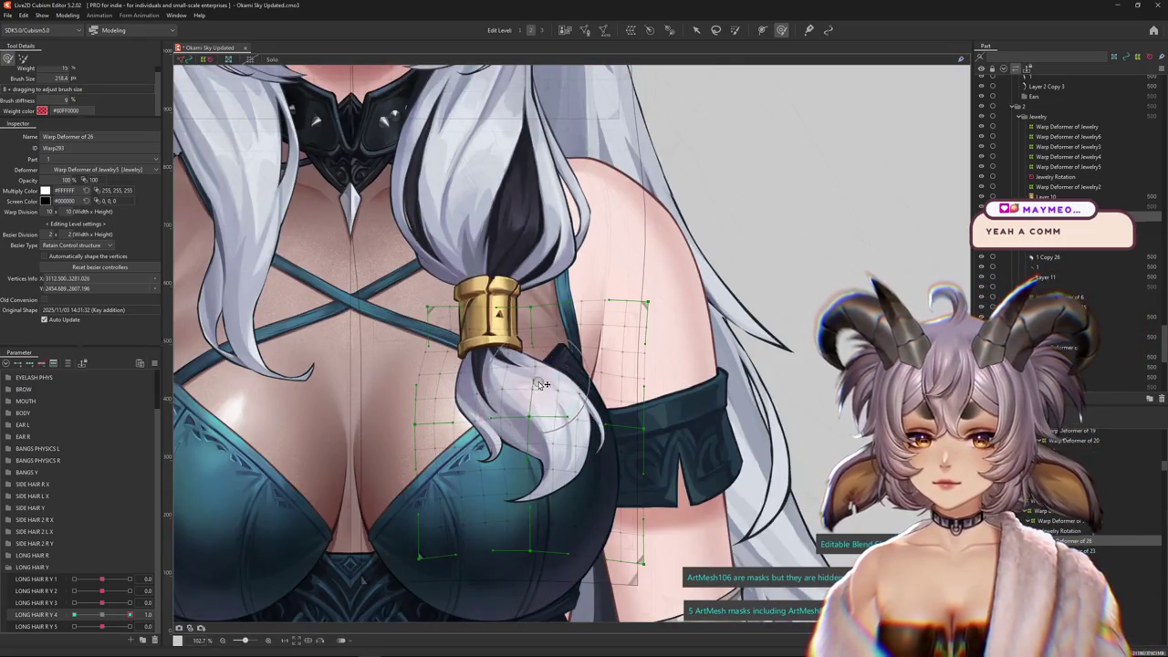
left_click(130, 602)
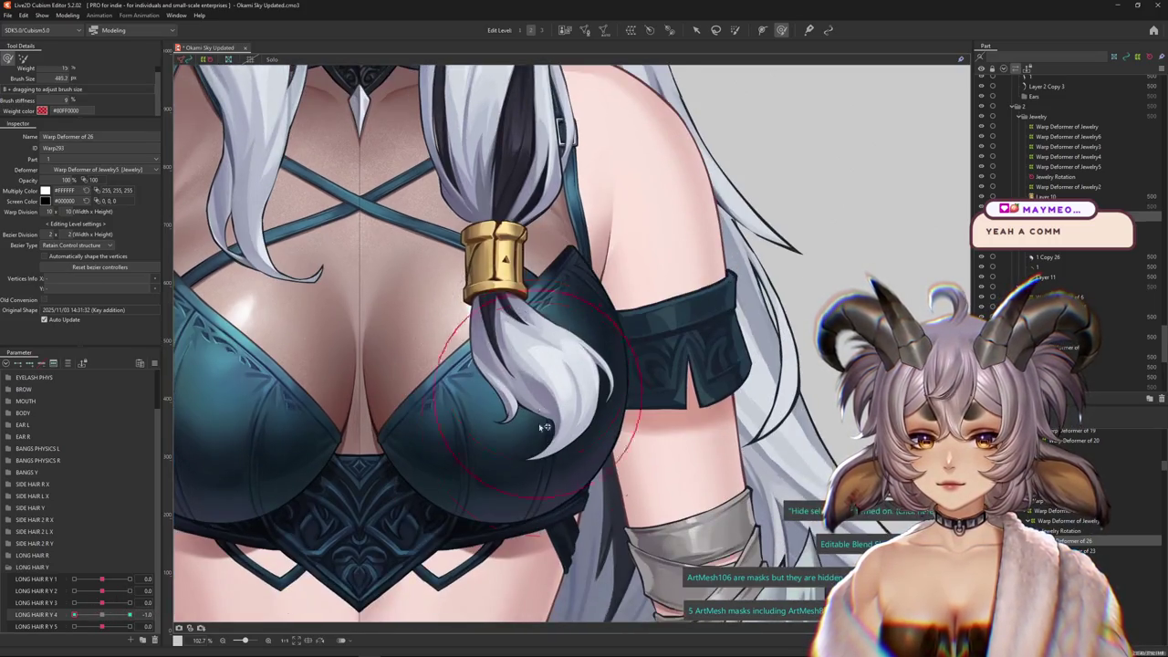
mouse_move(419, 467)
left_mouse_down()
mouse_move(601, 454)
mouse_move(588, 299)
left_mouse_up()
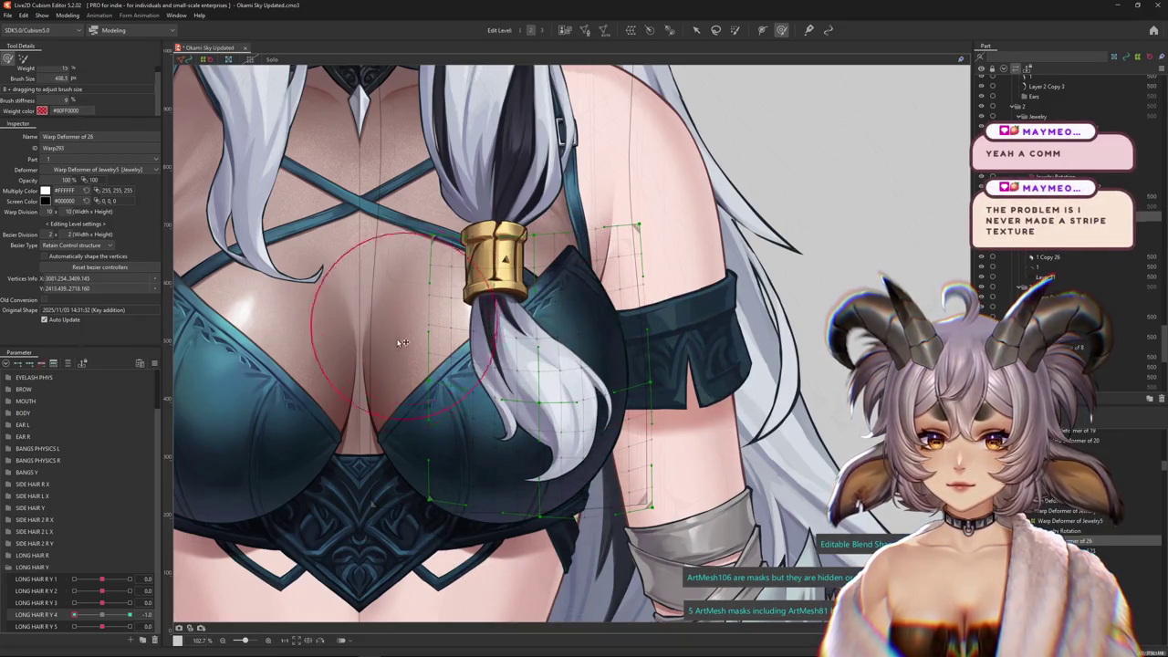
key("h")
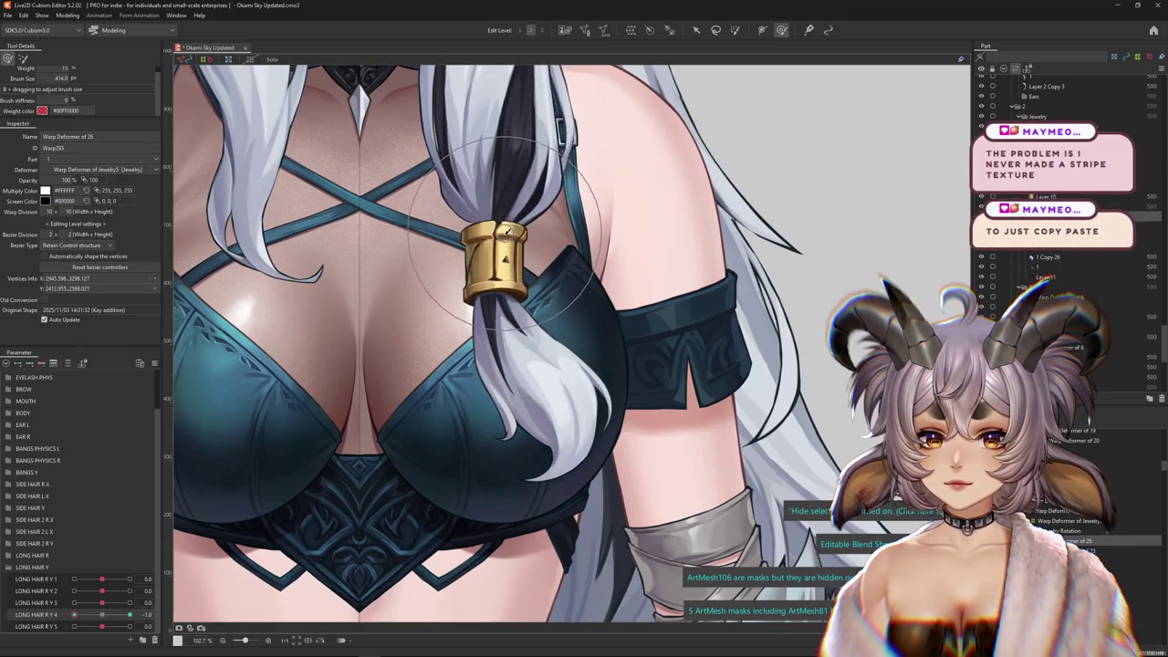
left_click_drag(74, 614, 162, 611)
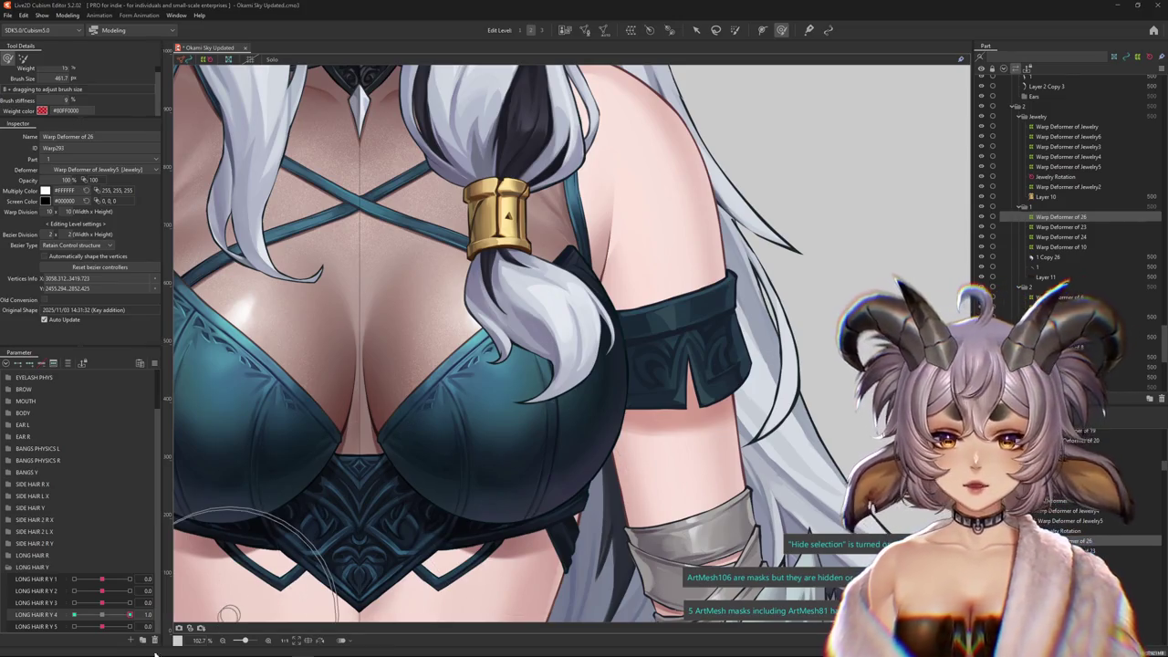
Brush the ponytail into its opposite swing at LONG HAIR R Y 4 = -1.0, preview, then reset to 0
mouse_move(130, 614)
left_mouse_down()
mouse_move(69, 602)
mouse_move(155, 602)
left_mouse_up()
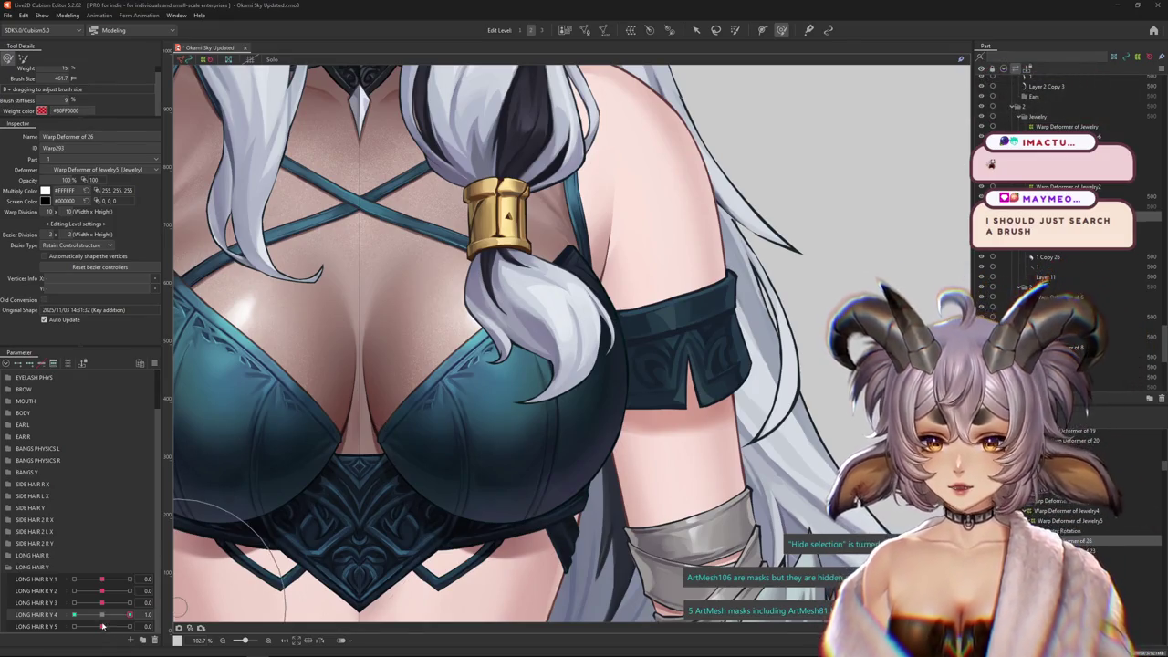
left_click_drag(102, 626, 74, 614)
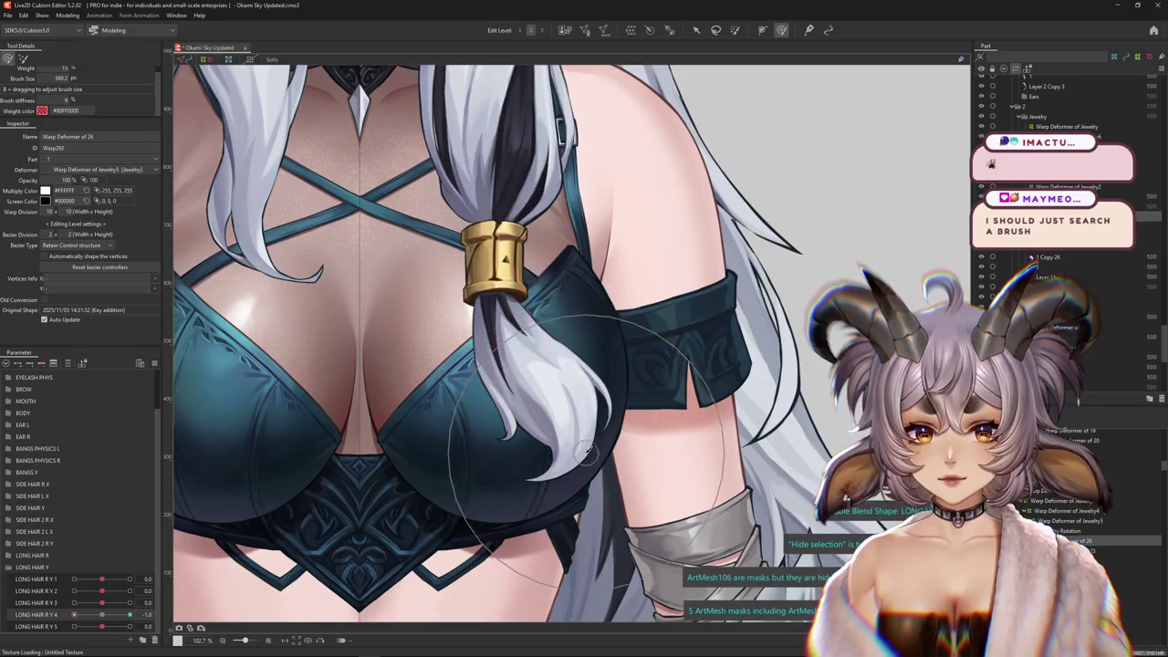
mouse_move(588, 454)
left_mouse_down()
mouse_move(453, 490)
mouse_move(410, 527)
left_mouse_up()
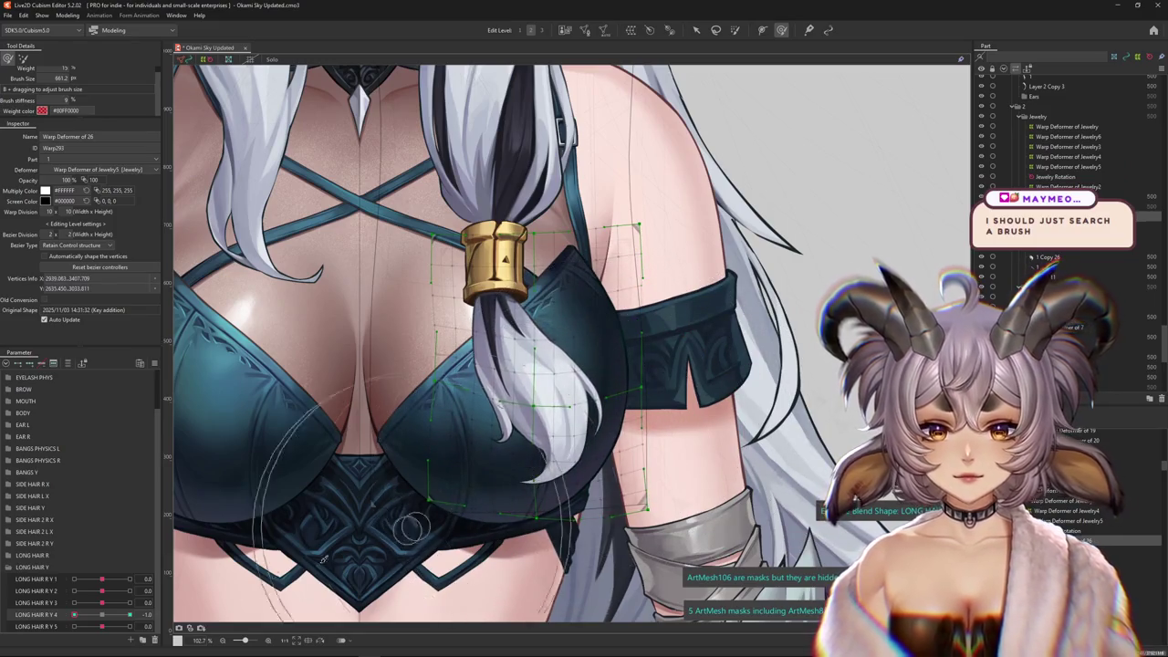
key("ctrl+h")
left_click_drag(73, 614, 102, 615)
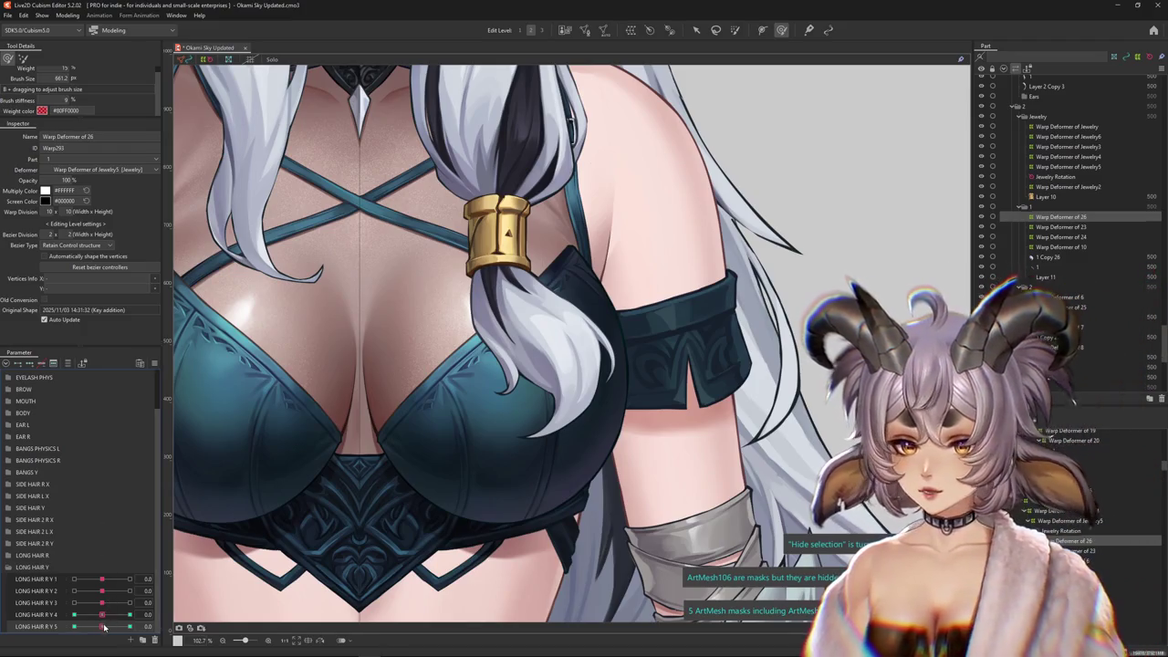
Enlarge the deform brush, reset LONG HAIR R Y 5, and select Warp Deformer of 26 over the hair lock
mouse_move(534, 461)
left_mouse_down()
mouse_move(552, 466)
mouse_move(485, 397)
mouse_move(609, 377)
mouse_move(491, 447)
mouse_move(606, 396)
mouse_move(630, 347)
left_mouse_up()
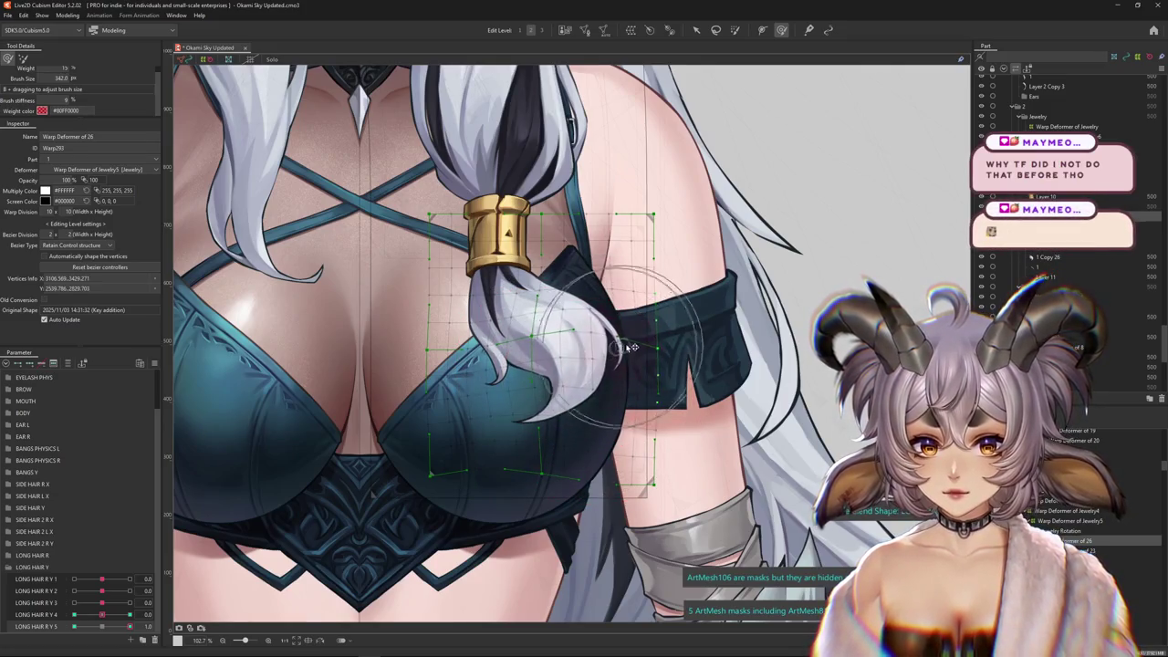
left_click(104, 628)
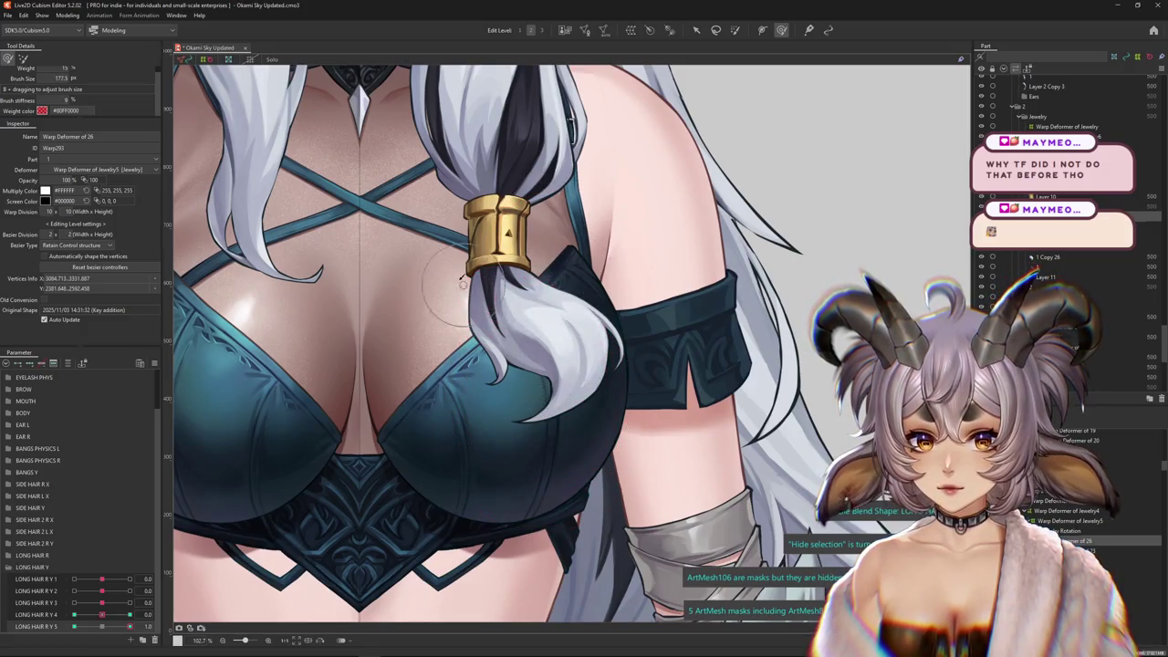
left_click(101, 627)
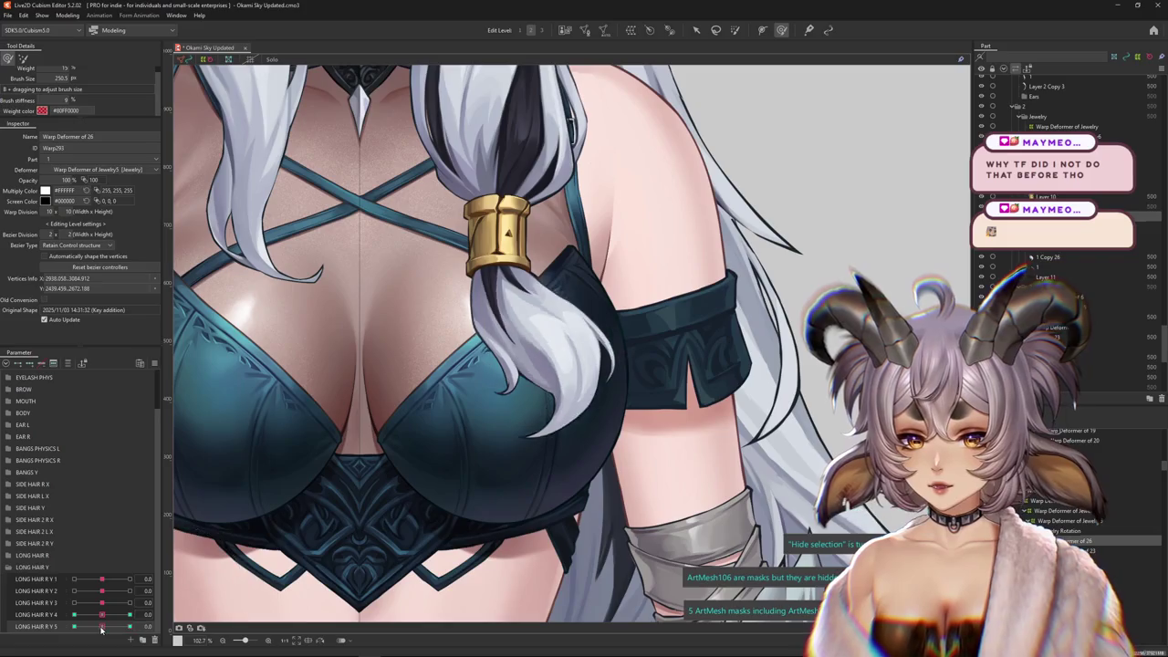
left_click(568, 358)
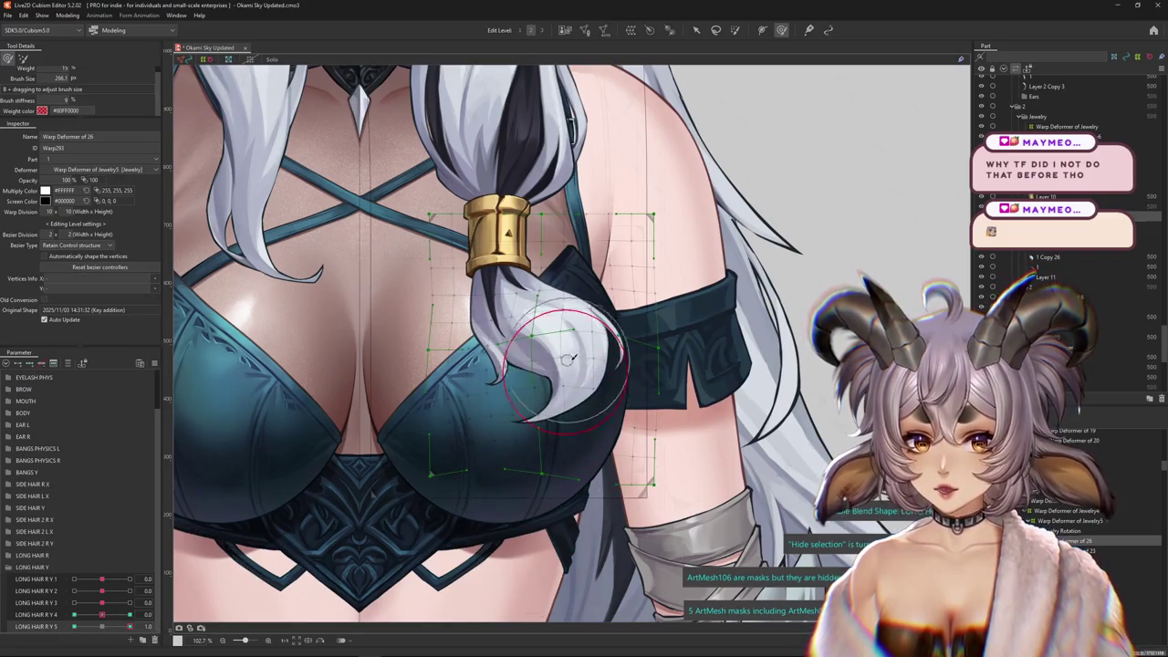
left_click_drag(561, 344, 621, 401)
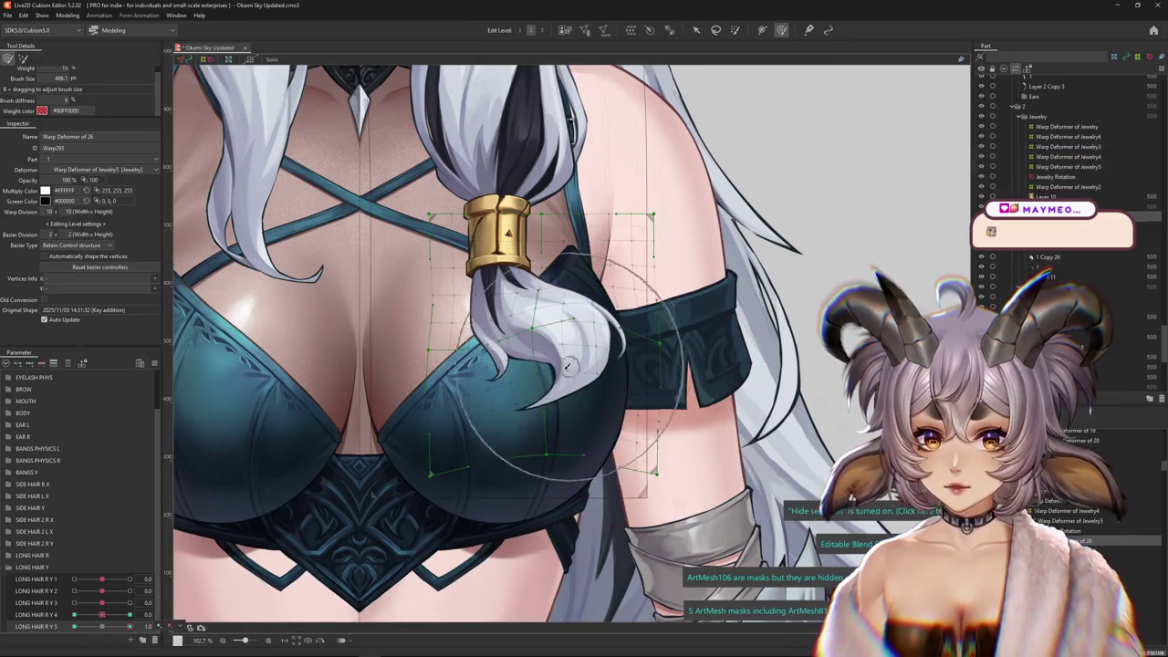
left_click(529, 396)
Sculpt the hair lock for the LONG HAIR R Y 5 -1.0 key and compare against rest and 1.0
left_click_drag(130, 626, 75, 625)
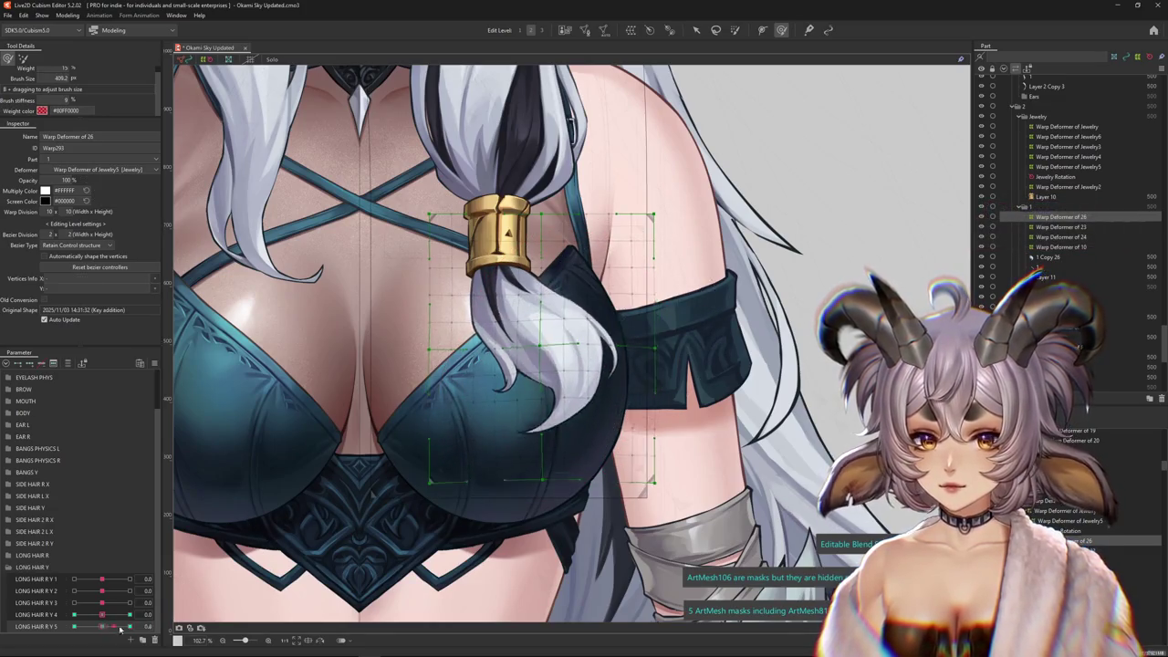
mouse_move(567, 397)
left_mouse_down()
mouse_move(642, 424)
mouse_move(486, 430)
mouse_move(601, 407)
left_mouse_up()
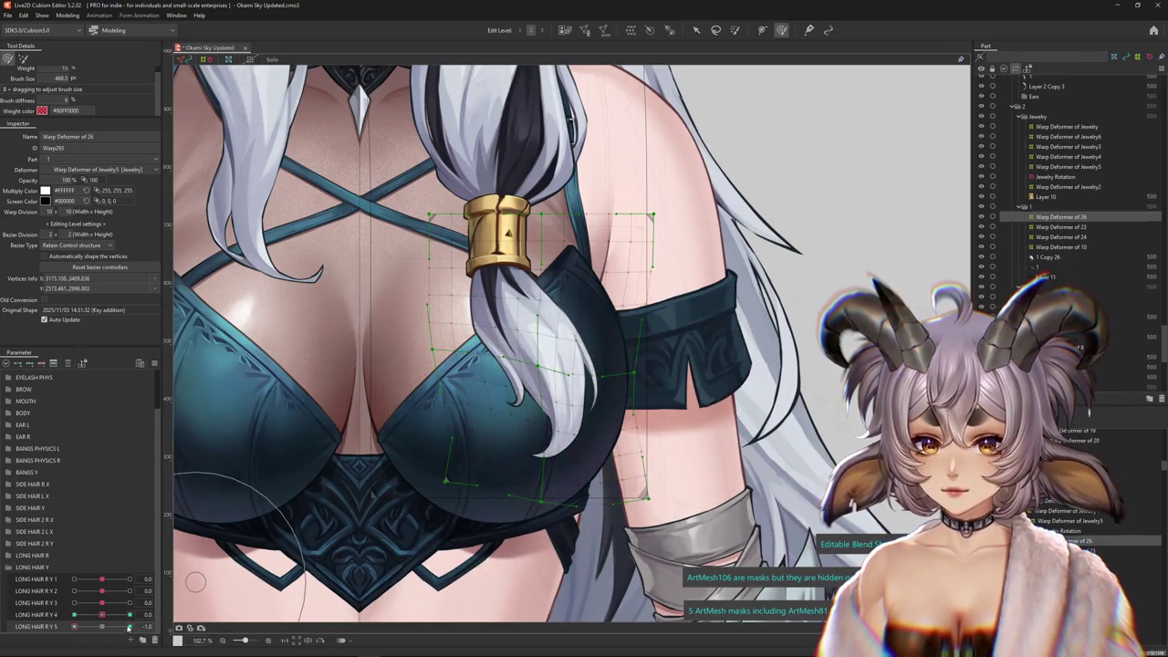
left_click(128, 628)
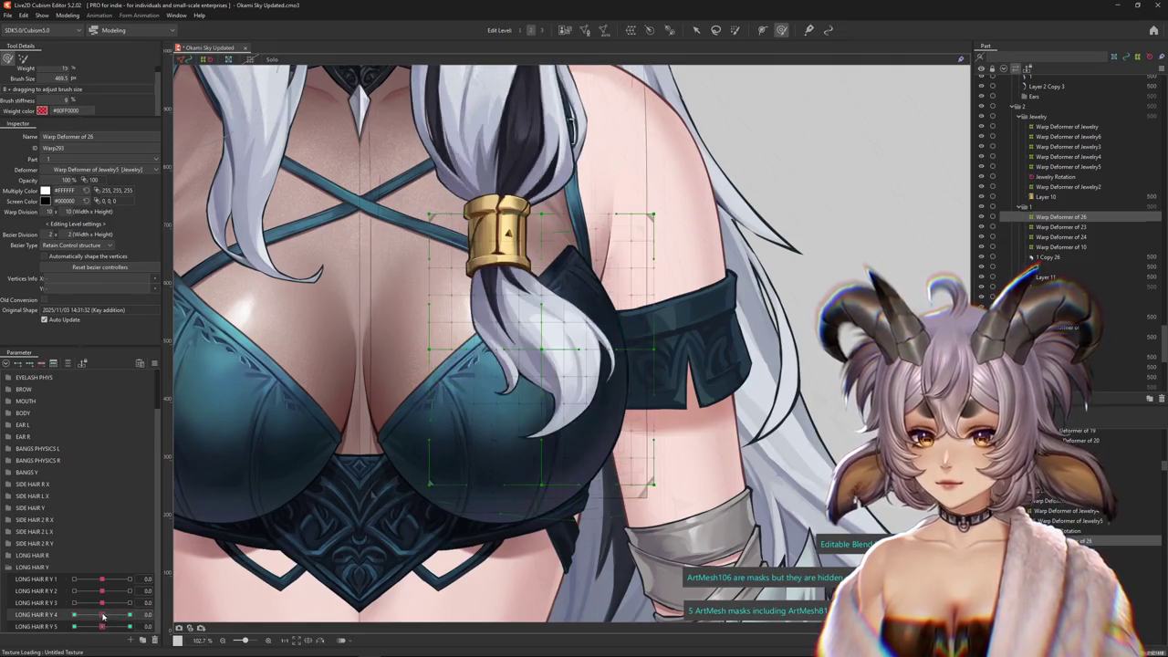
left_click(129, 627)
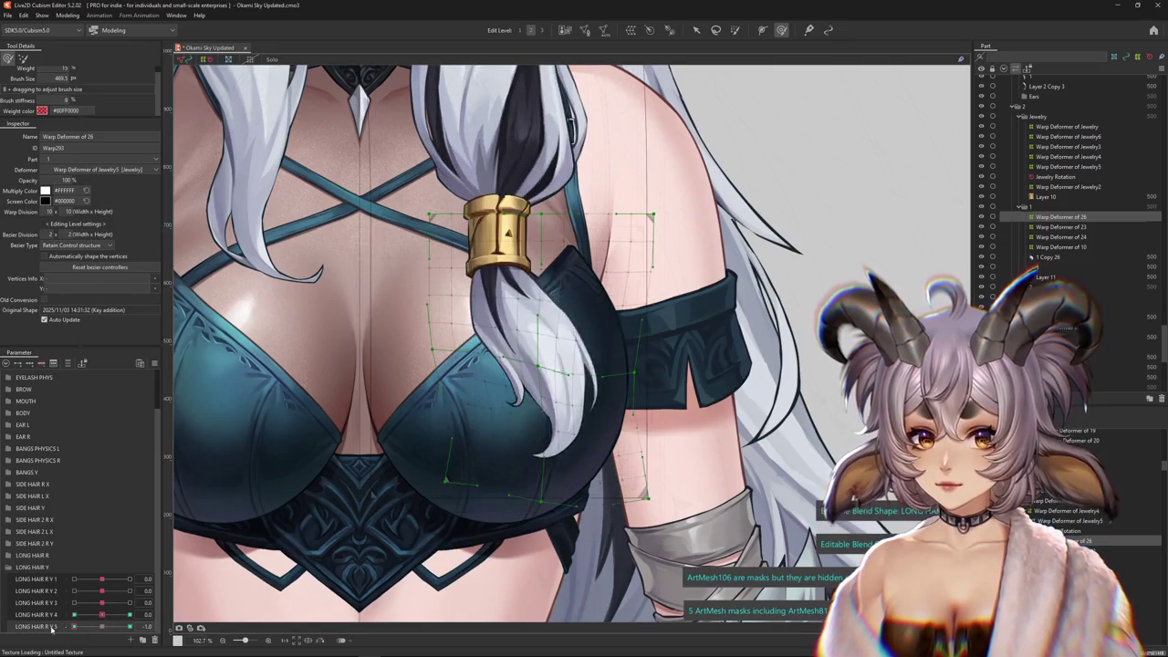
left_click(125, 626)
Set LONG HAIR R Y 6 to its 1.0 key and shrink the deform brush
scroll(55, 628, "down", 1)
double_click(46, 627)
key("Escape")
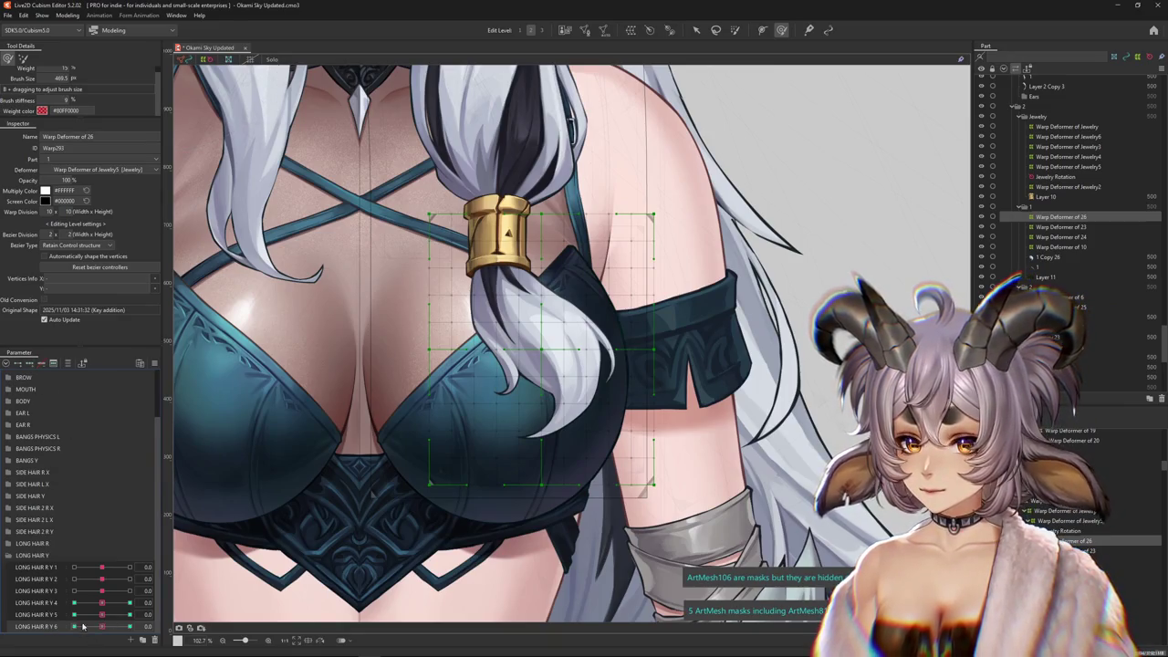
left_click(130, 626)
left_click_drag(505, 439, 603, 426)
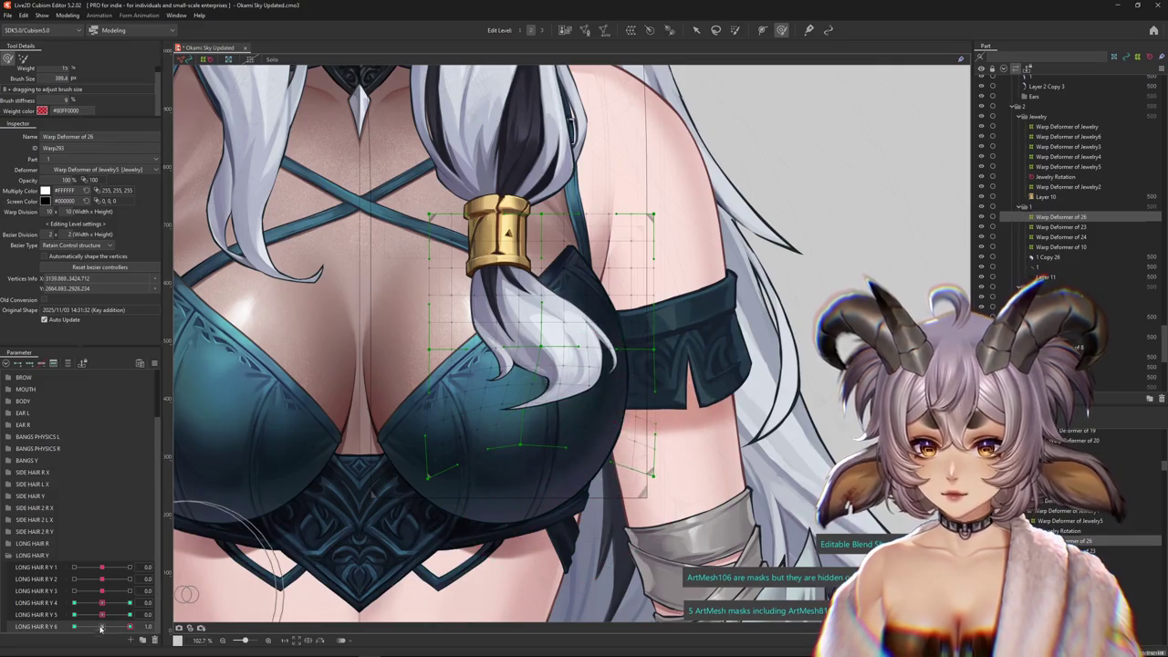
left_click_drag(584, 346, 552, 344)
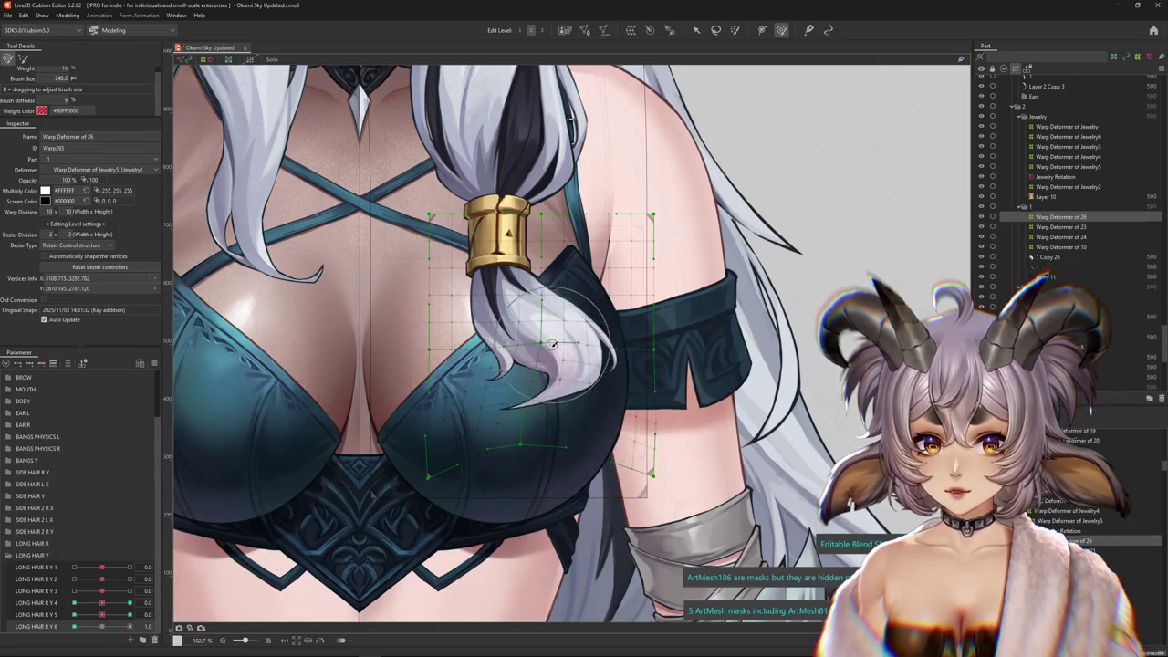
Sculpt the hair tip for the LONG HAIR R Y 6 -1.0 key, then open Modeling > Physics Settings
left_click(74, 626)
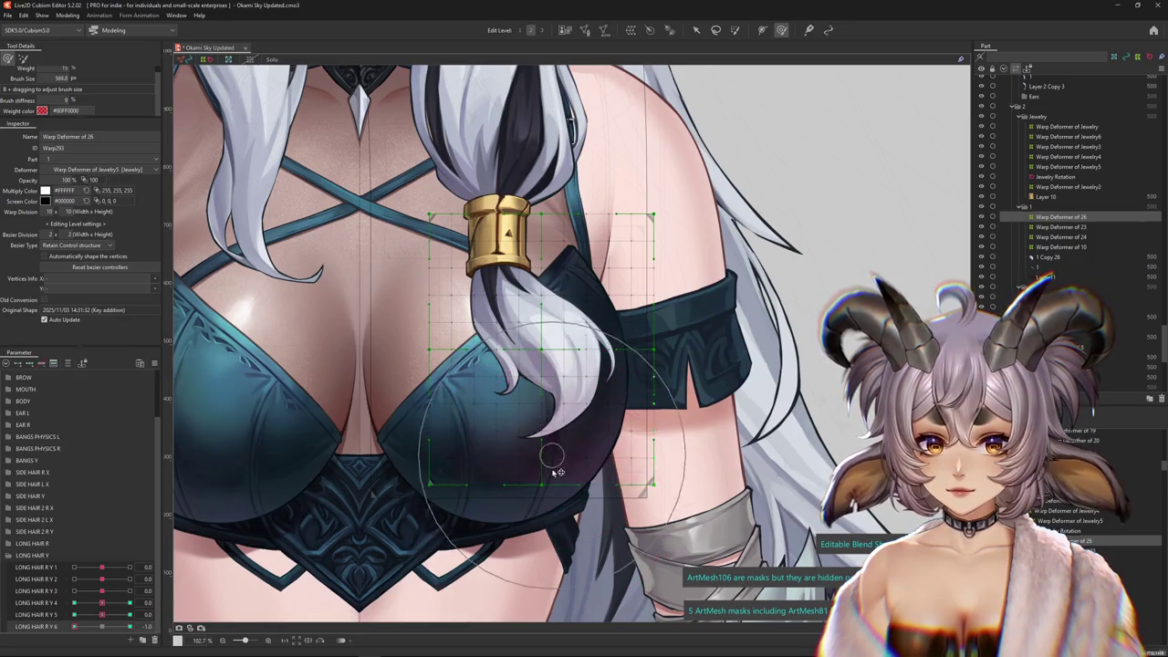
left_click_drag(556, 472, 556, 576)
left_click_drag(453, 494, 448, 456)
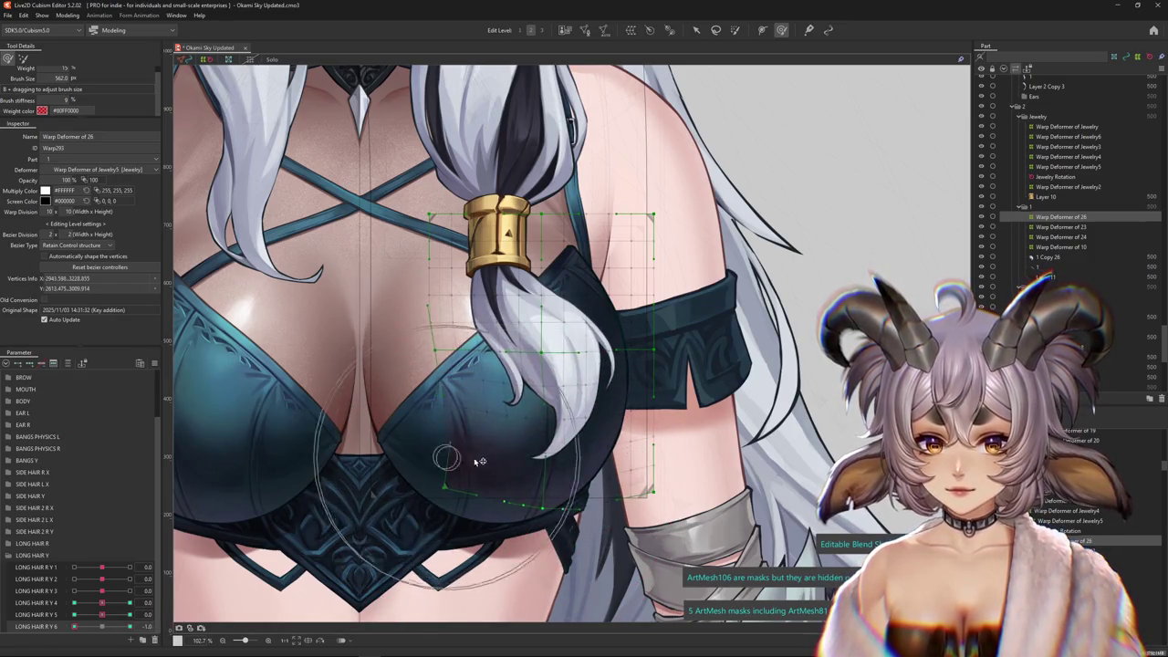
left_click_drag(599, 476, 570, 519)
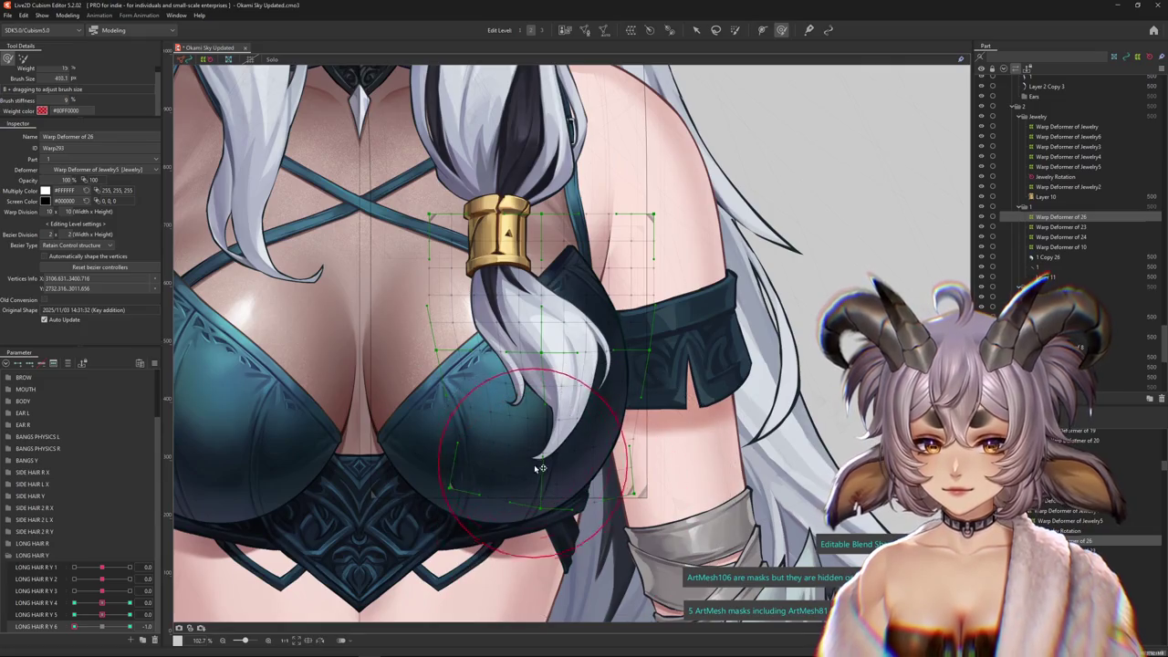
key("ctrl+z")
key("ctrl+z")
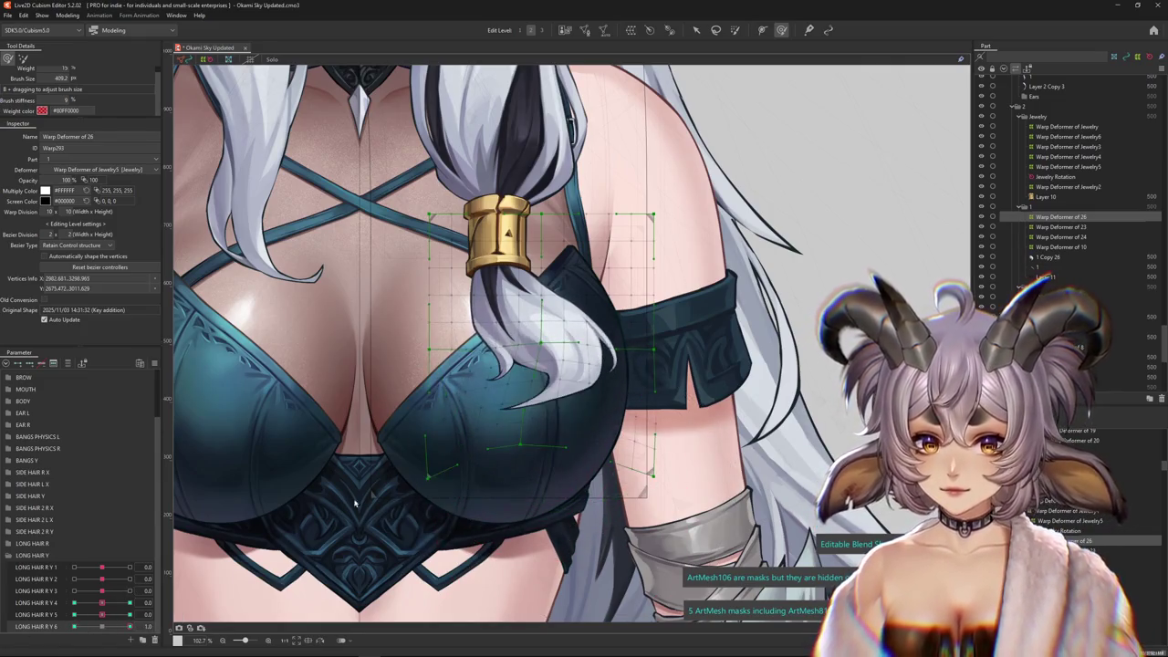
left_click(67, 16)
left_click(86, 218)
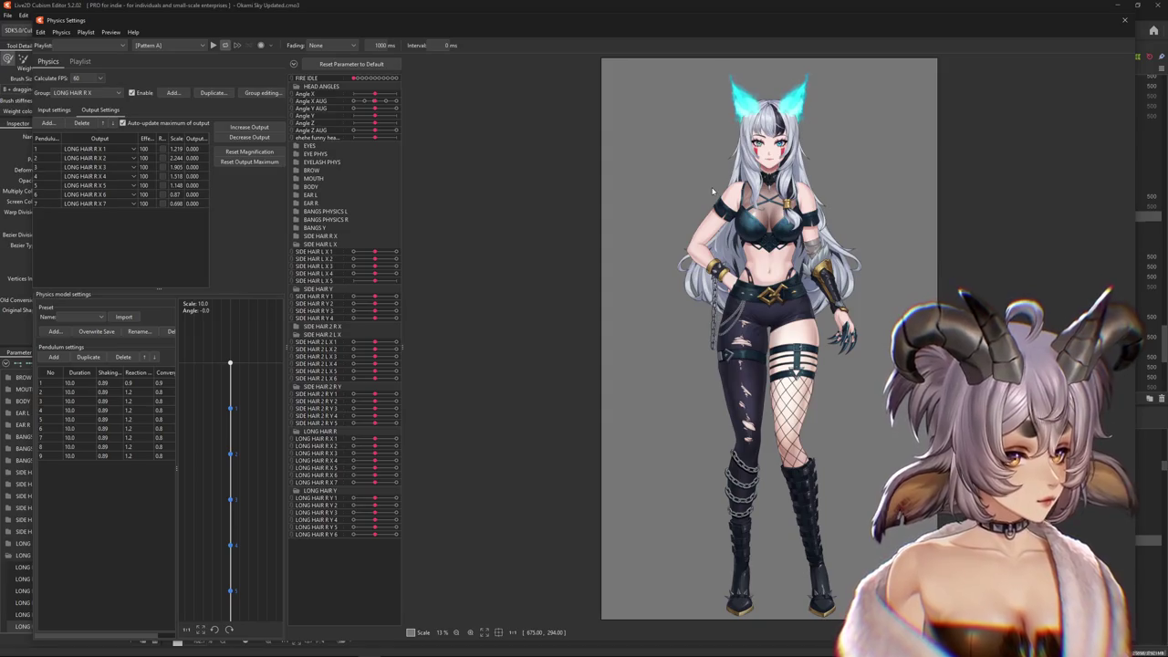
Duplicate the LONG HAIR R X physics group as LONG HAIR R Y and output to LONG HAIR R Y 1–6
scroll(713, 191, "up", 5)
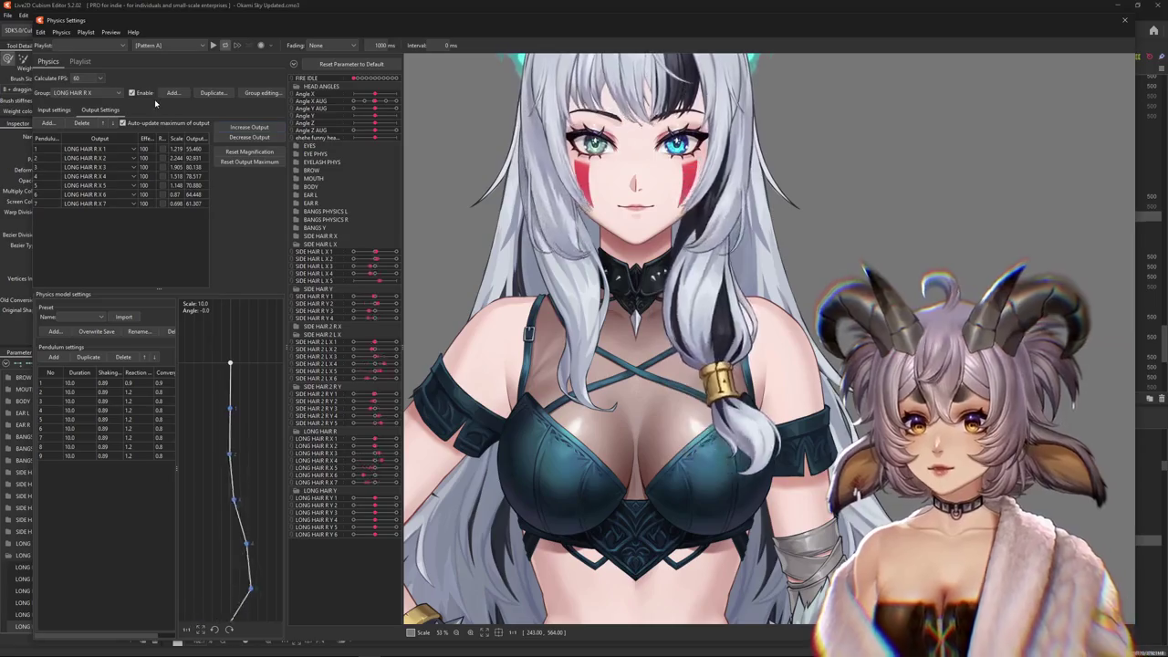
left_click(213, 92)
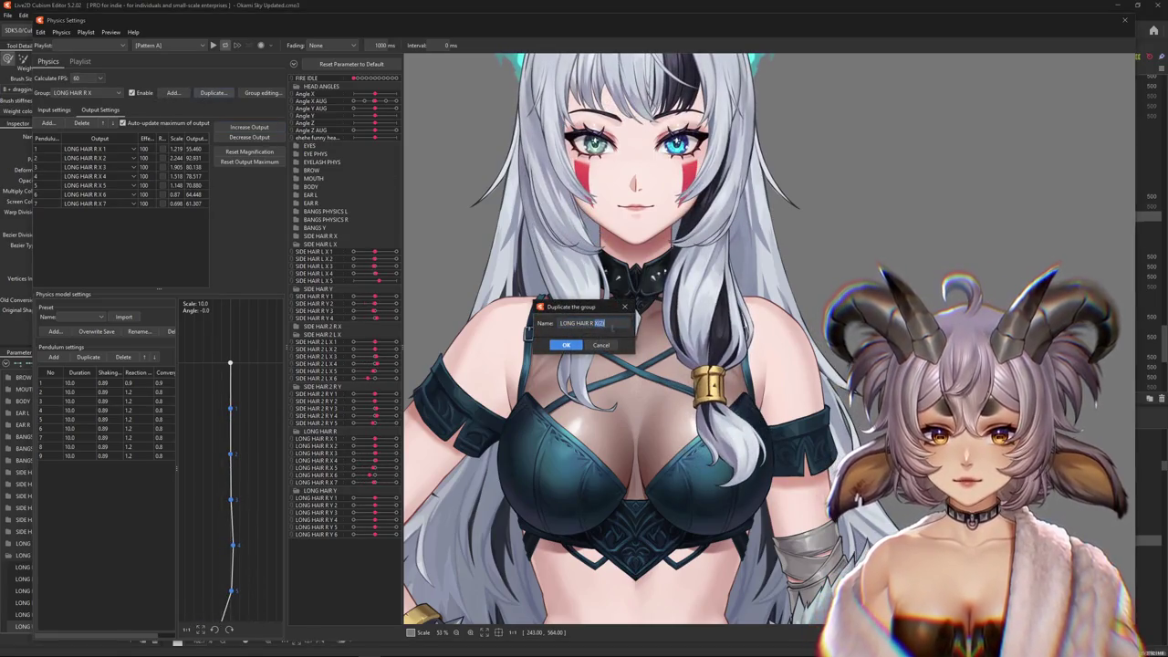
key("Return")
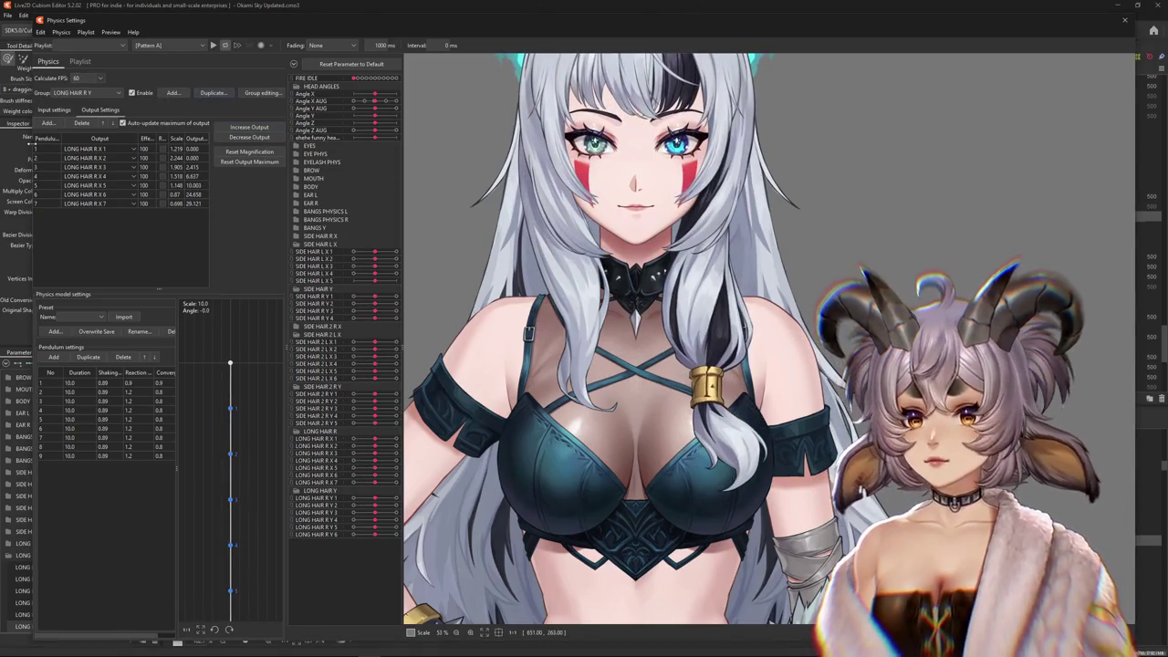
left_click(55, 110)
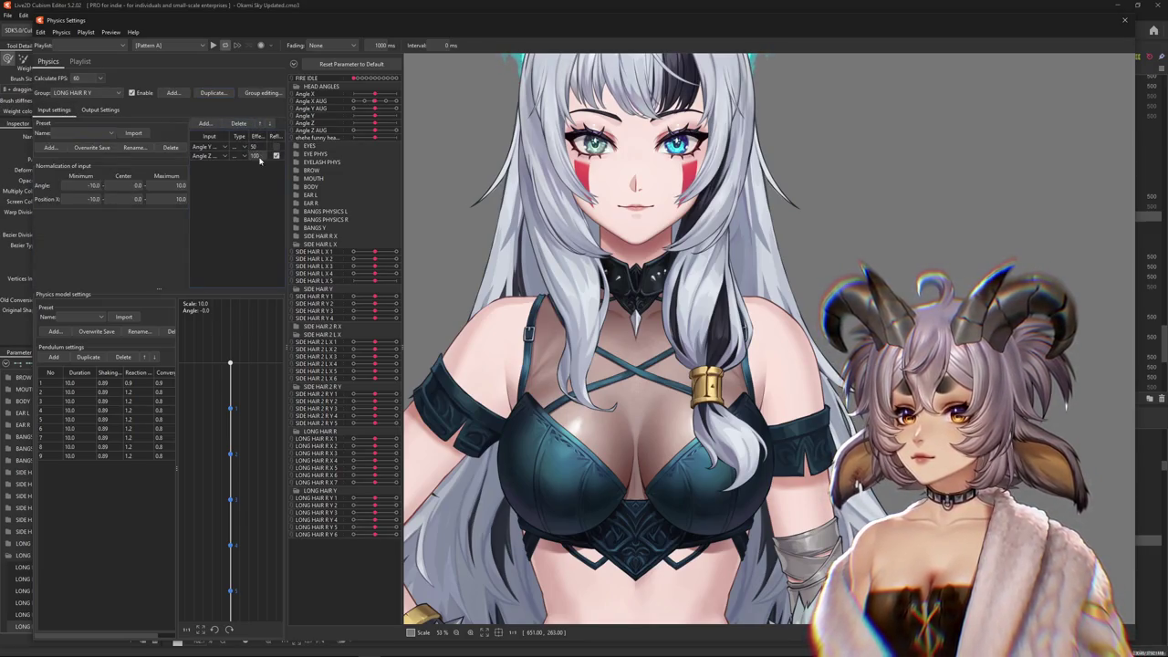
left_click(100, 109)
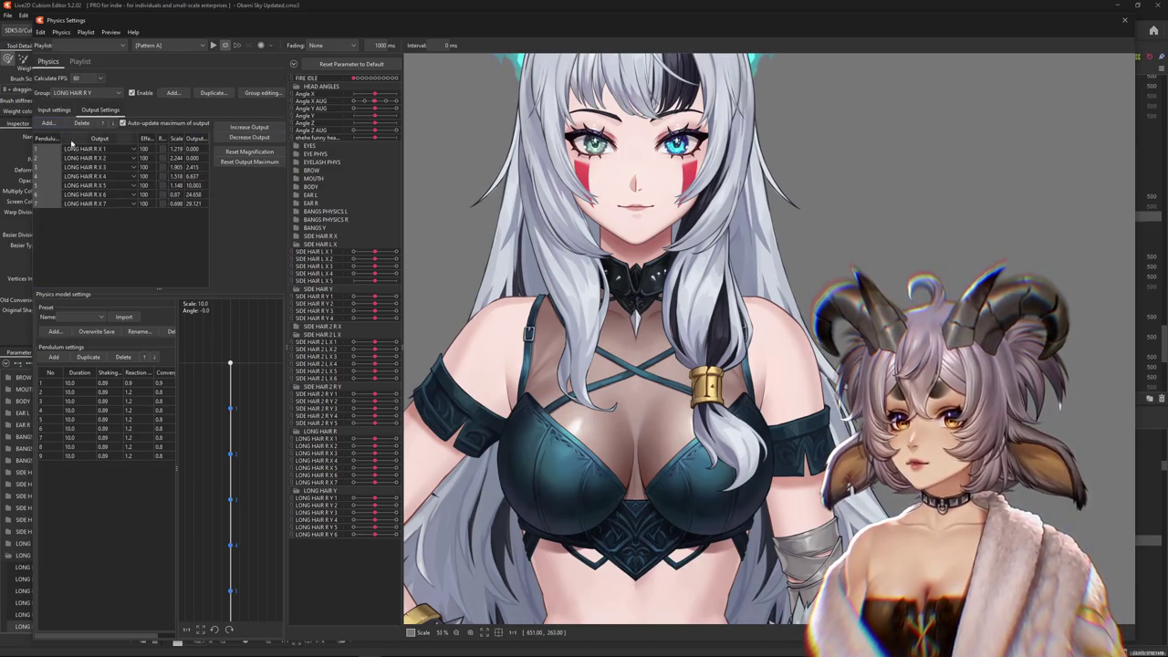
left_click(80, 123)
left_click(49, 124)
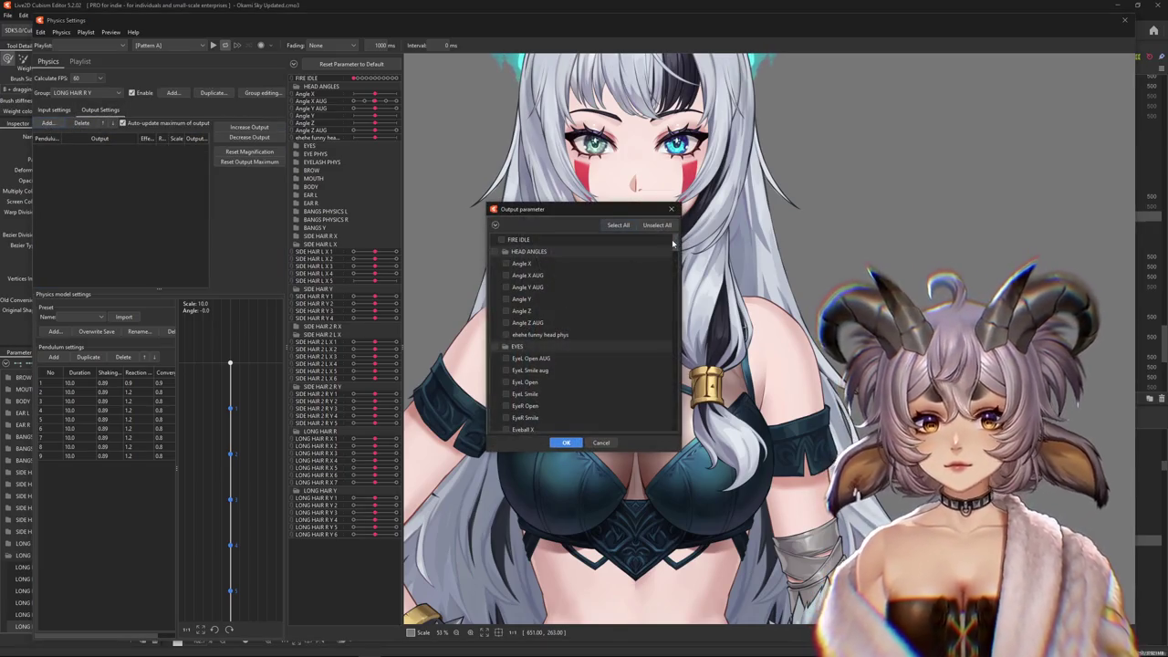
left_click_drag(678, 244, 676, 425)
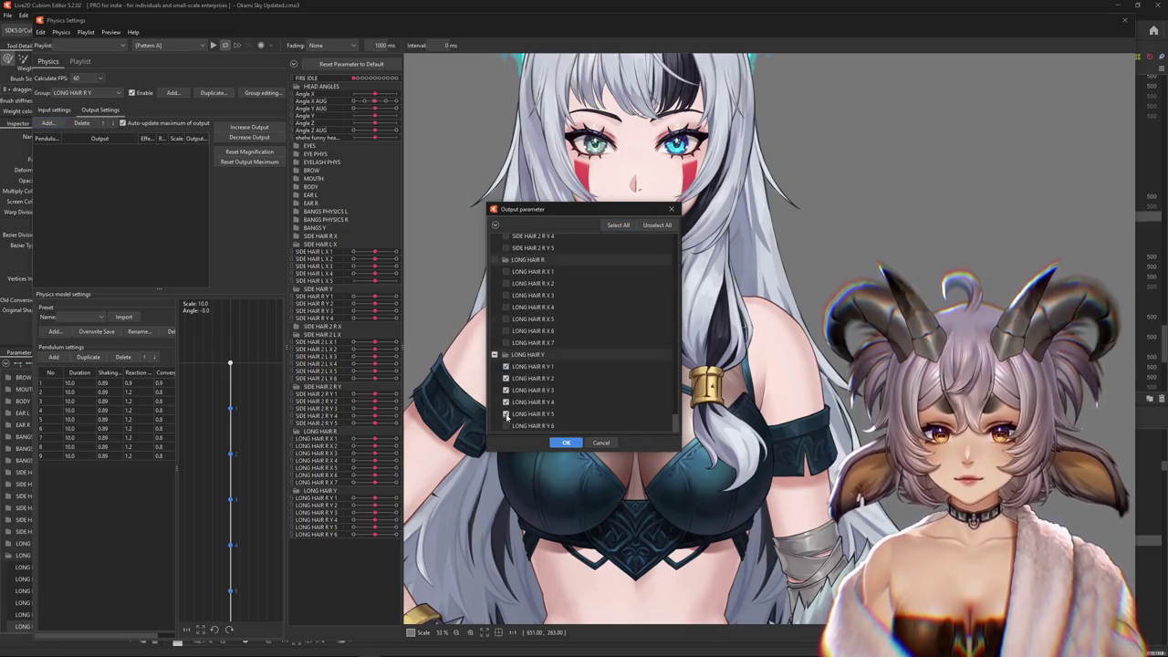
left_click(566, 442)
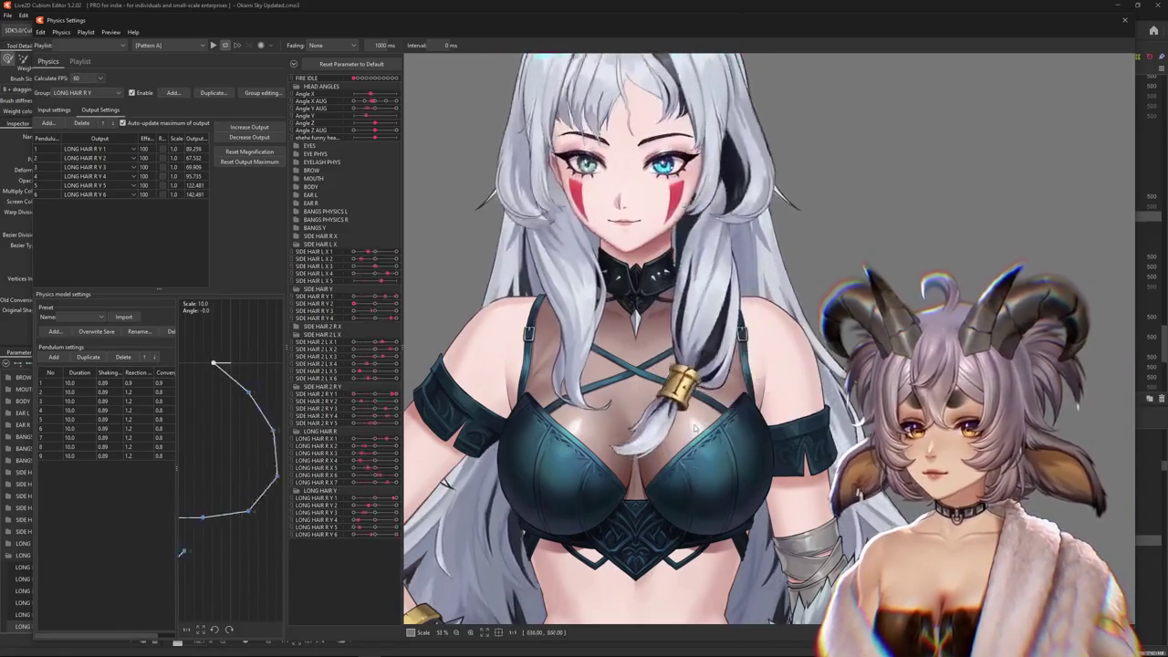
Fit the output magnification to each parameter's range and set every pendulum's duration to 12
left_click(249, 162)
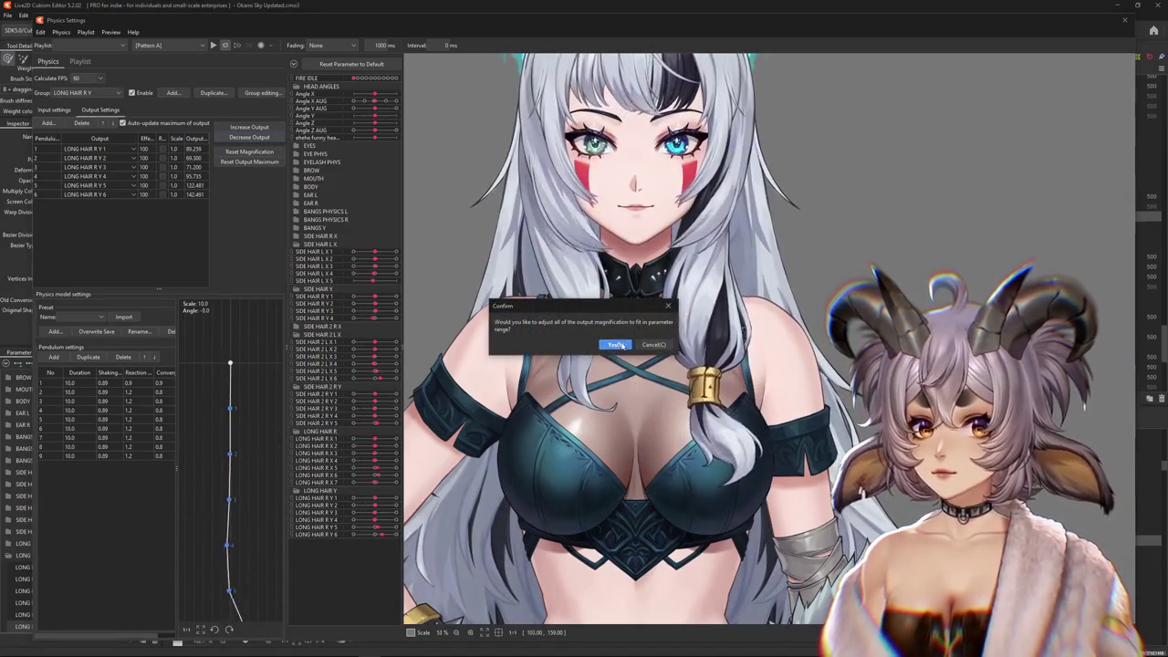
left_click(615, 341)
type("12")
key("Return")
left_click(603, 341)
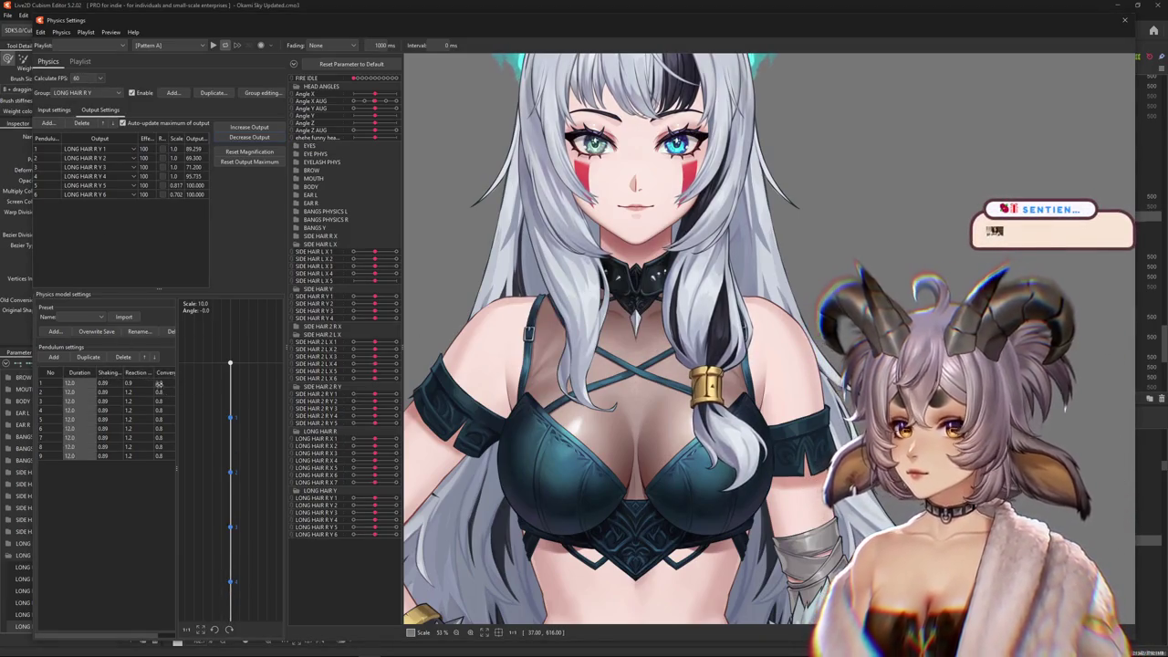
Apply one reaction value to all pendulums and swing the head to test the hair
left_click(143, 375)
left_click(594, 341)
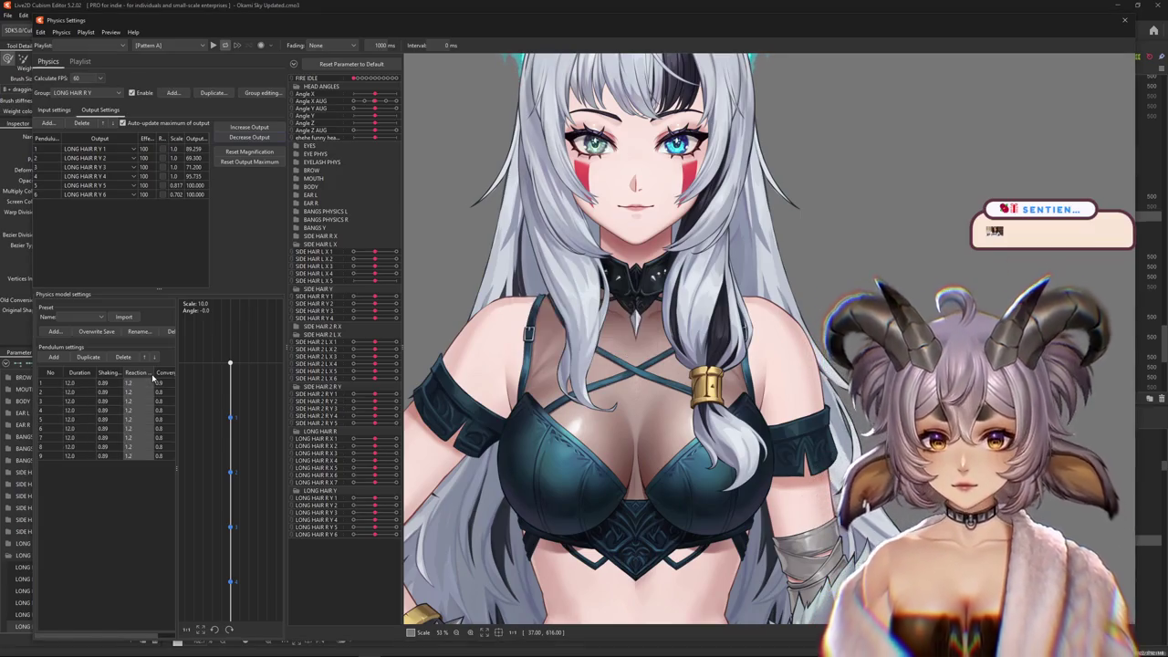
scroll(639, 365, "down", 2)
left_click_drag(639, 320, 730, 539)
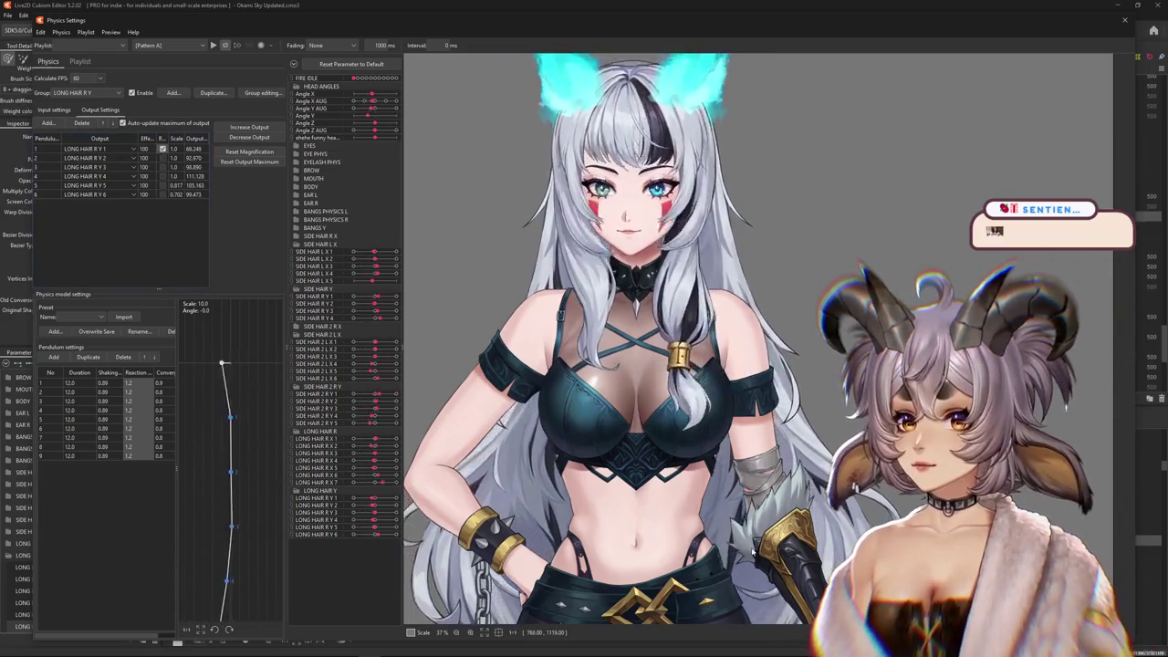
Increase the LONG HAIR R Y output scales twice, then preview the sway from the input settings
left_click(249, 150)
left_click(615, 344)
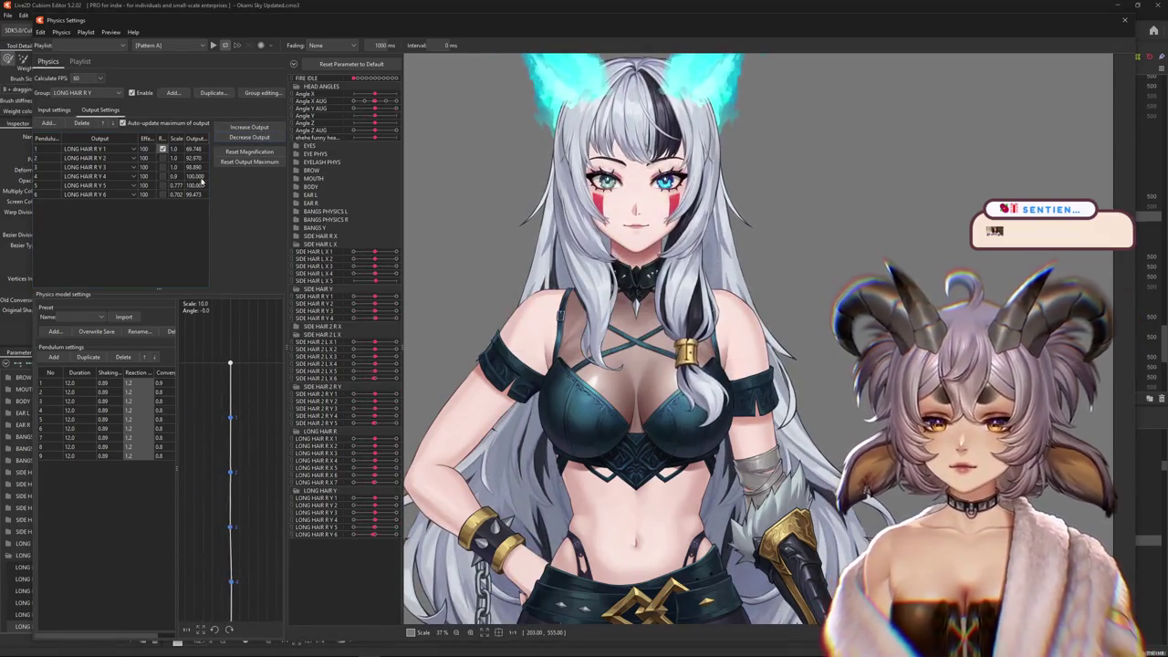
left_click(249, 150)
left_click(615, 344)
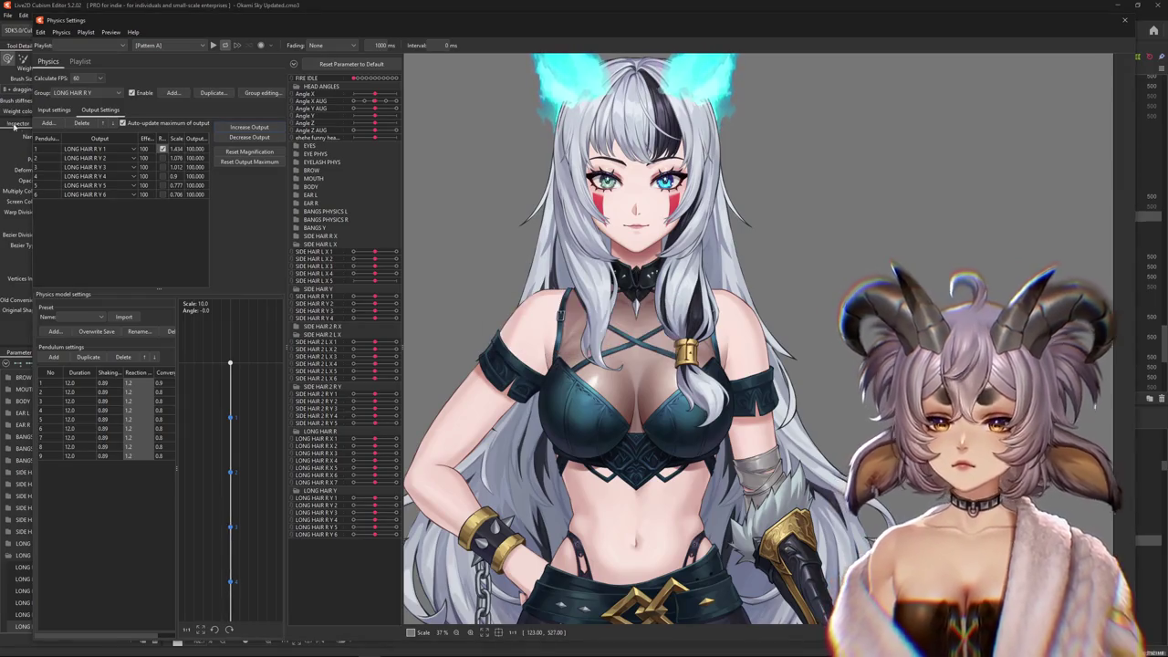
left_click(51, 110)
left_click_drag(699, 445, 613, 275)
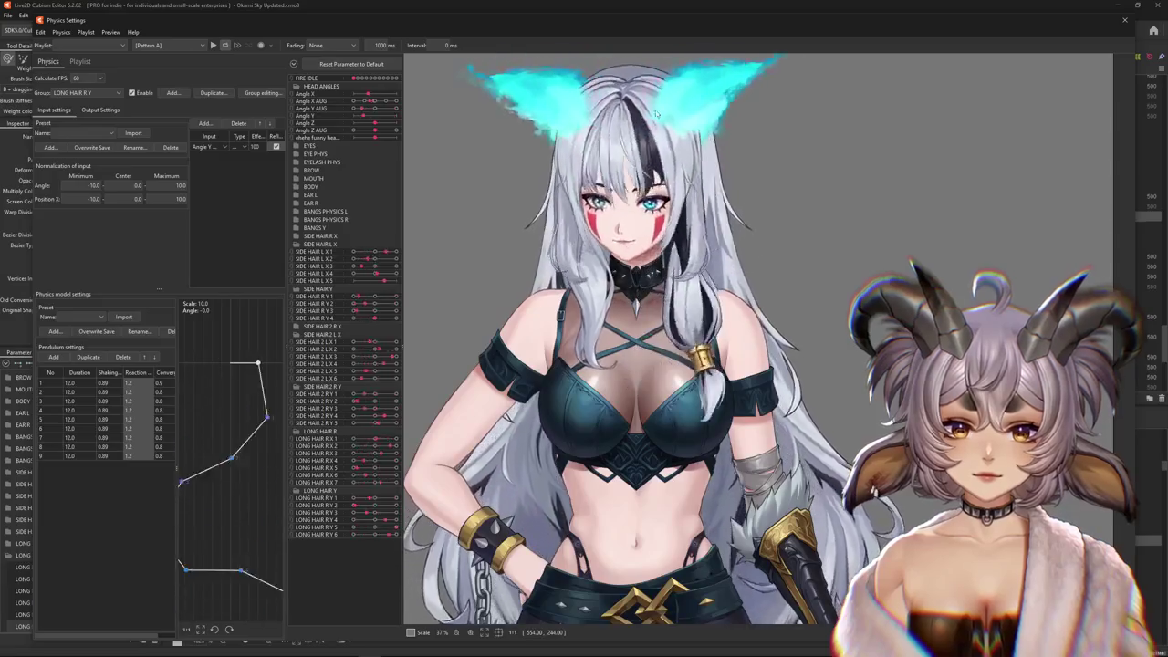
Select the LONG HAIR R Y group, decrease its output scales, and review input and output settings
left_click(87, 92)
left_click(95, 222)
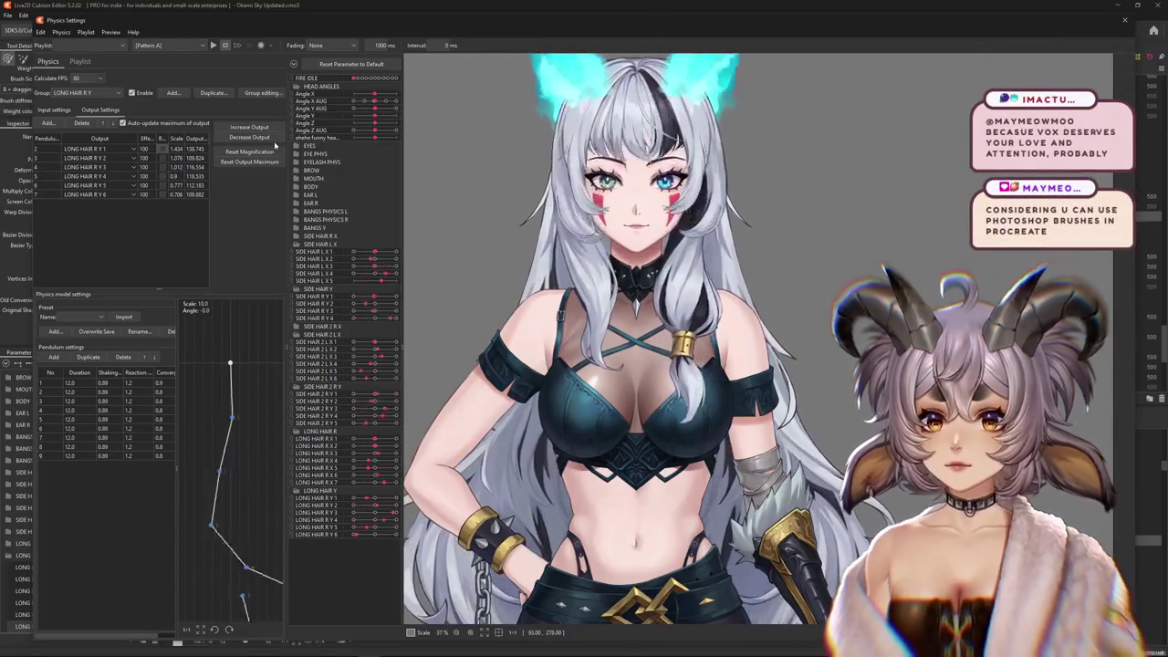
left_click(249, 162)
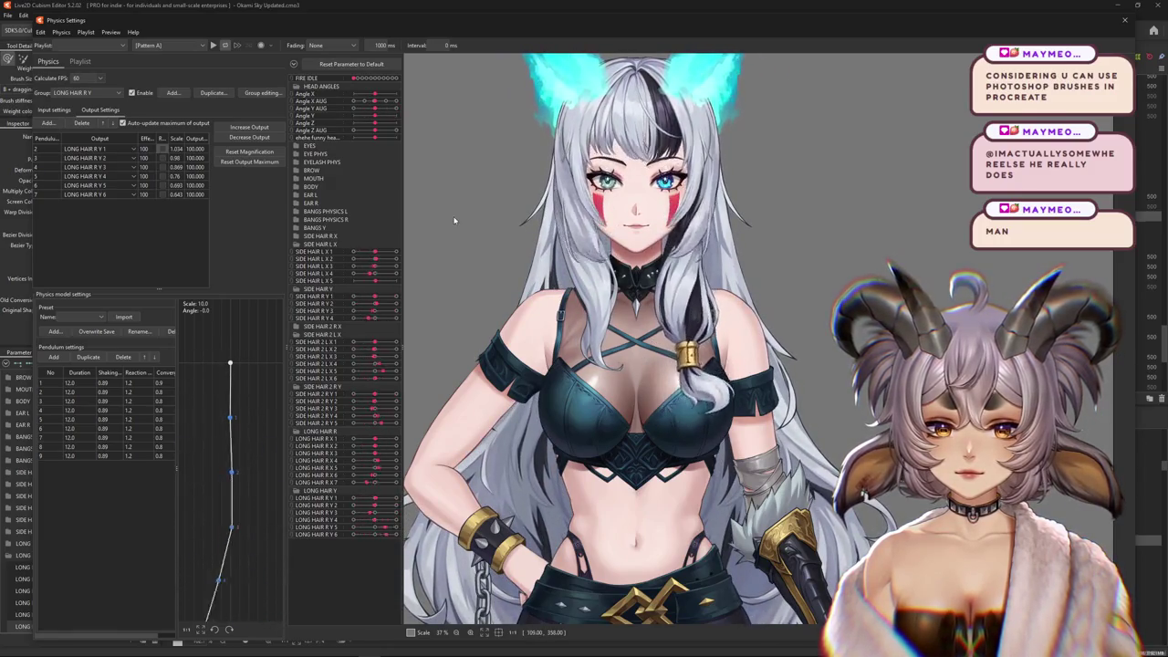
left_click(55, 110)
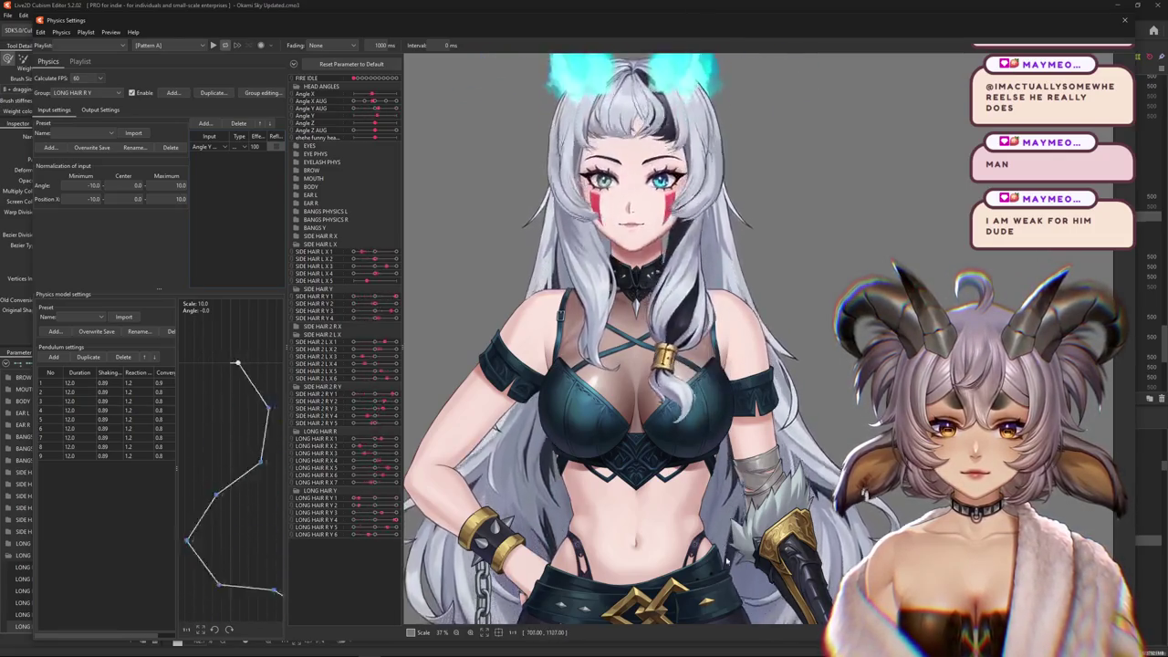
left_click(100, 110)
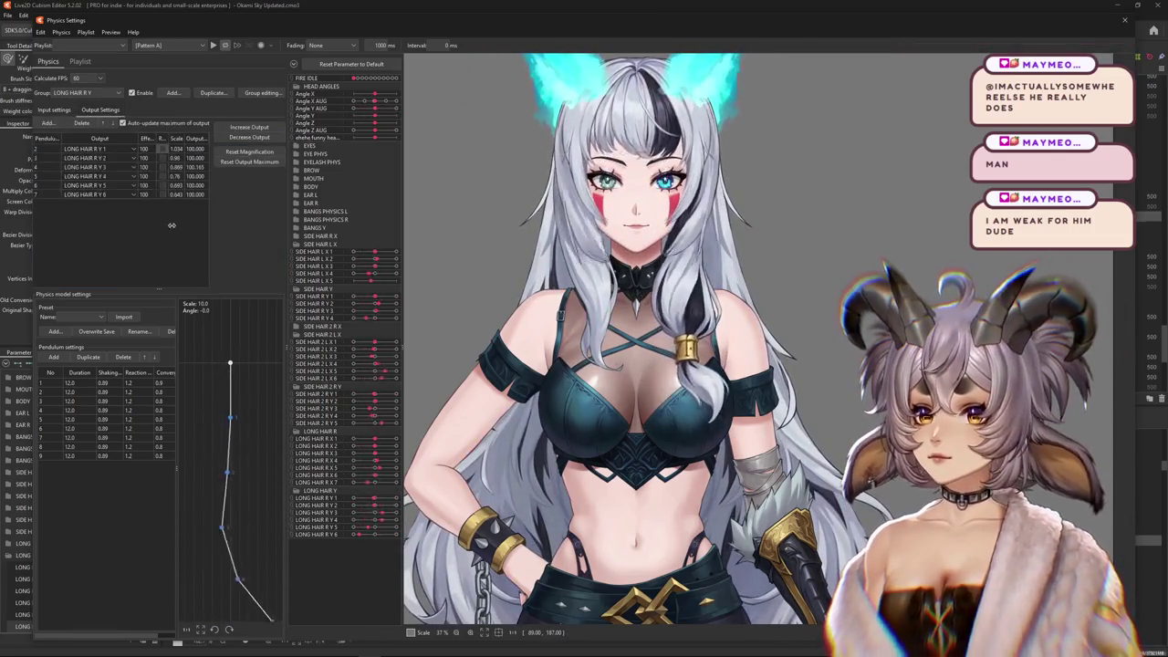
Swing the model's head twice to preview the reduced hair sway
scroll(621, 544, "down", 2)
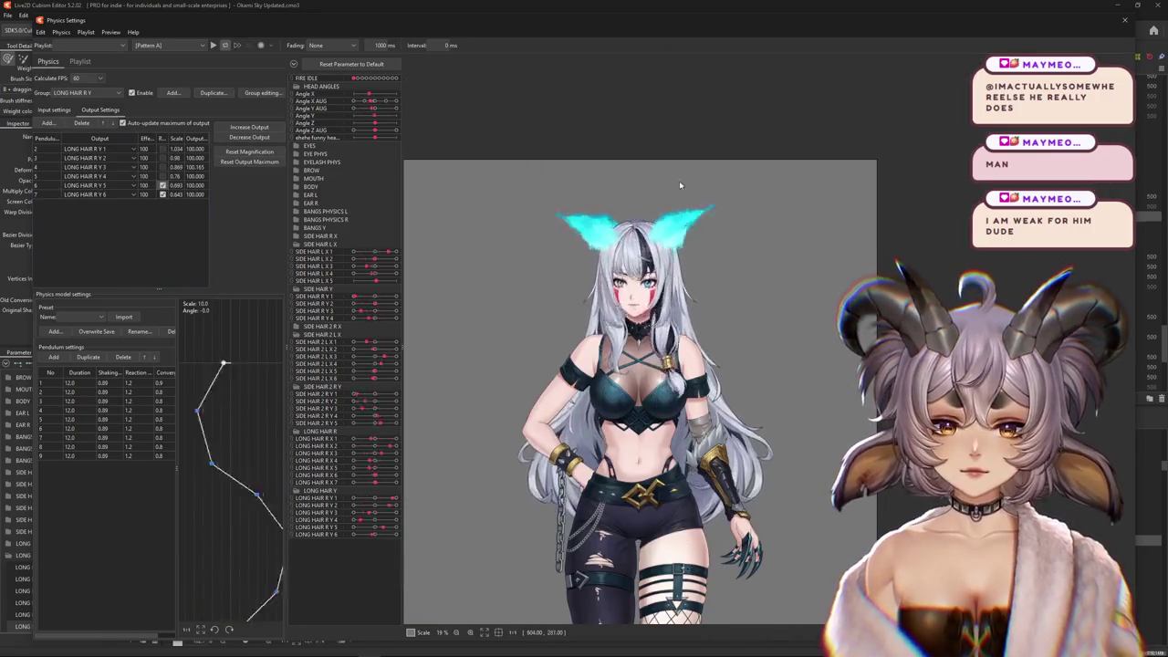
scroll(555, 335, "up", 2)
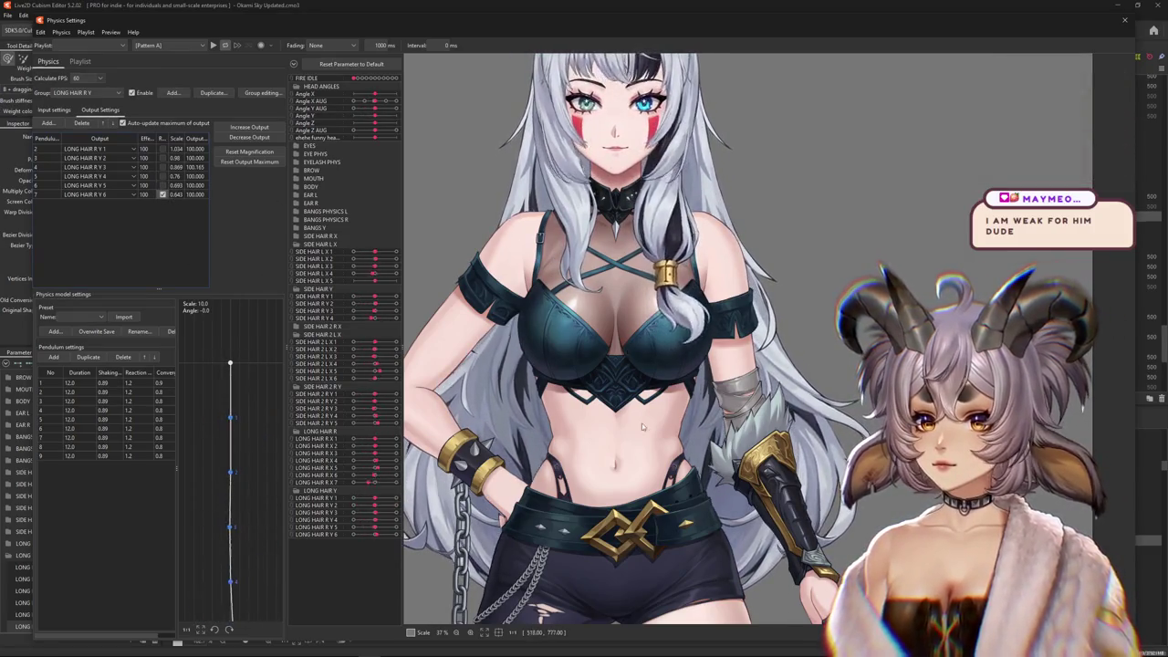
left_click_drag(642, 422, 595, 368)
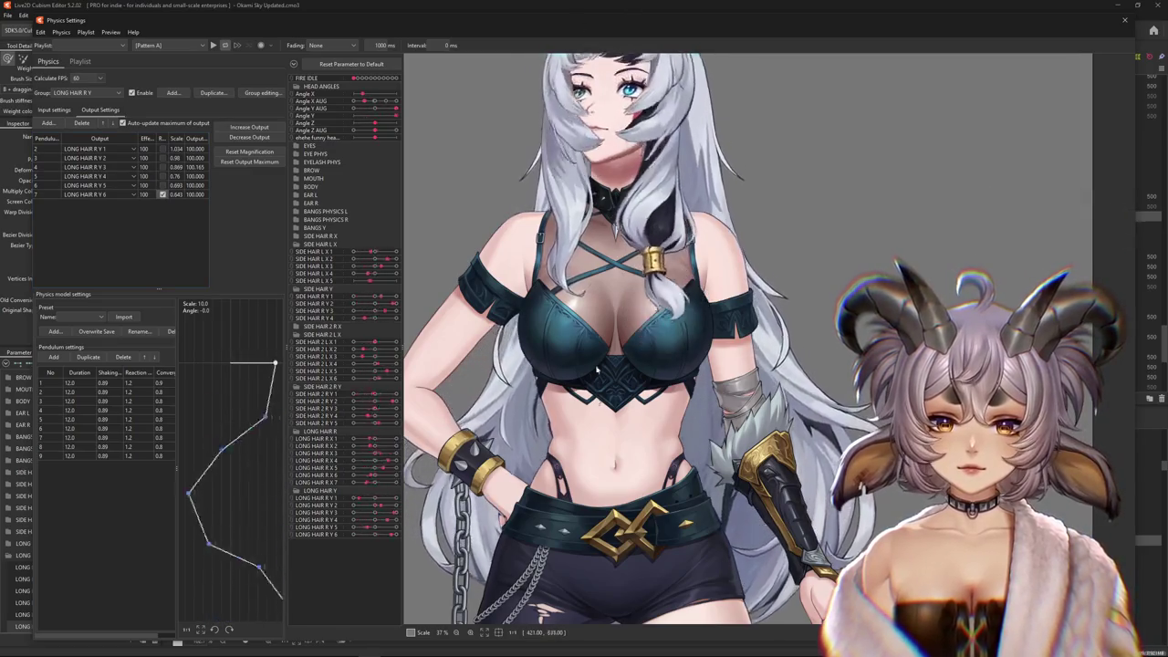
left_click_drag(705, 345, 761, 274)
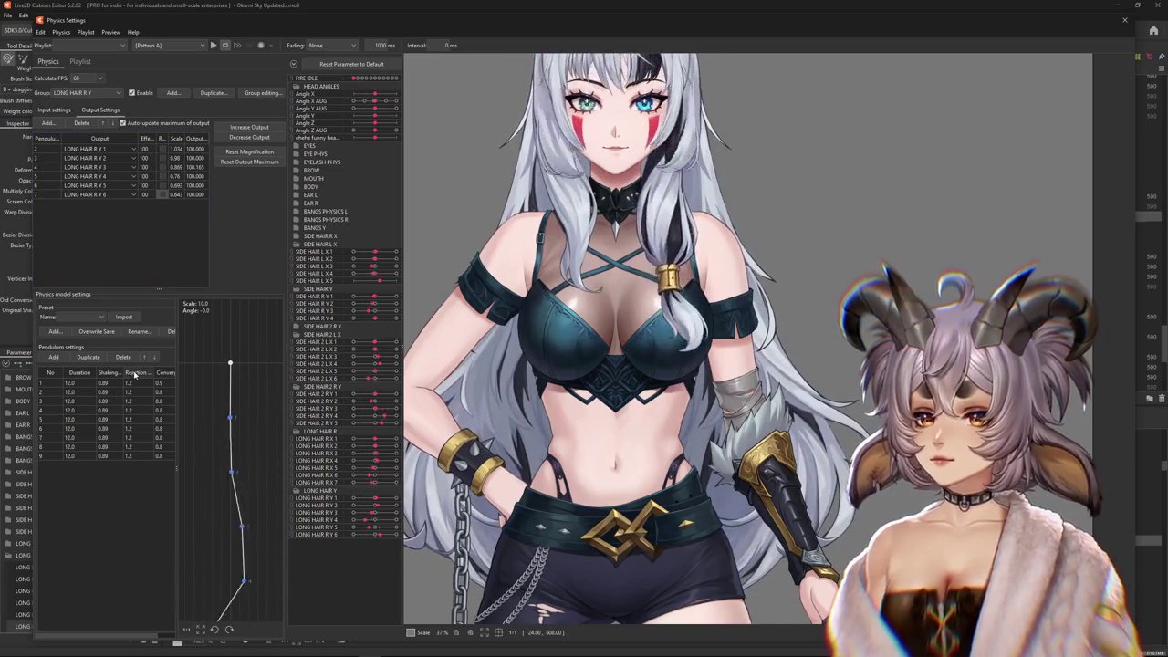
double_click(155, 374)
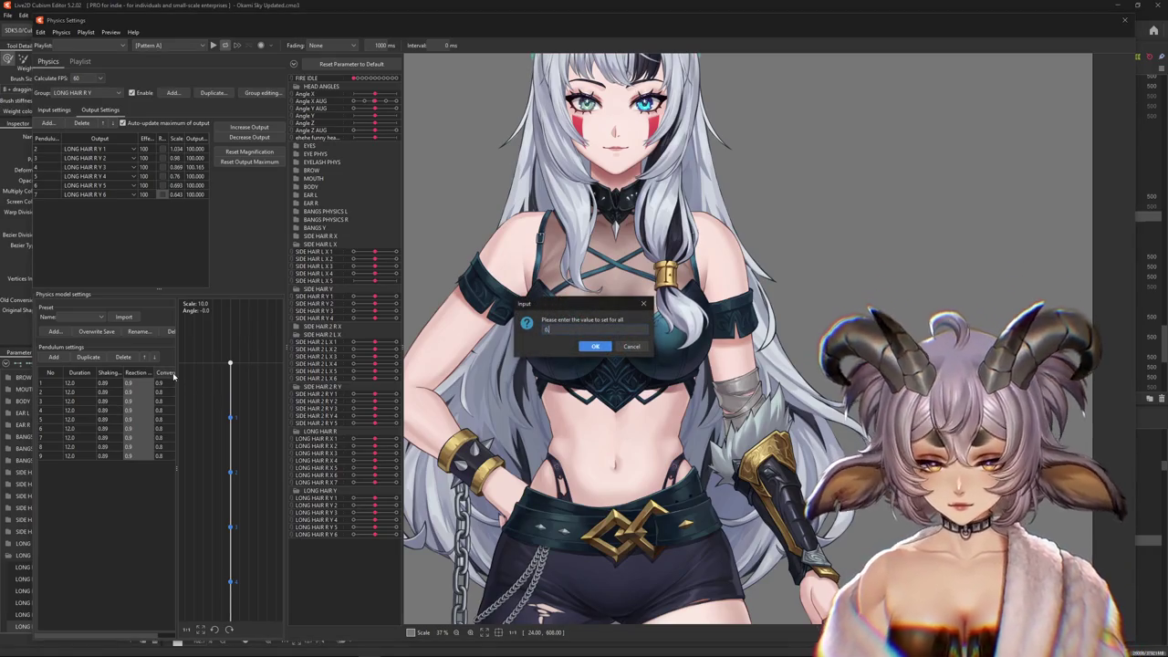
Apply 0.9 to all pendulums and refit output scales to 1.083–1.757
key("Return")
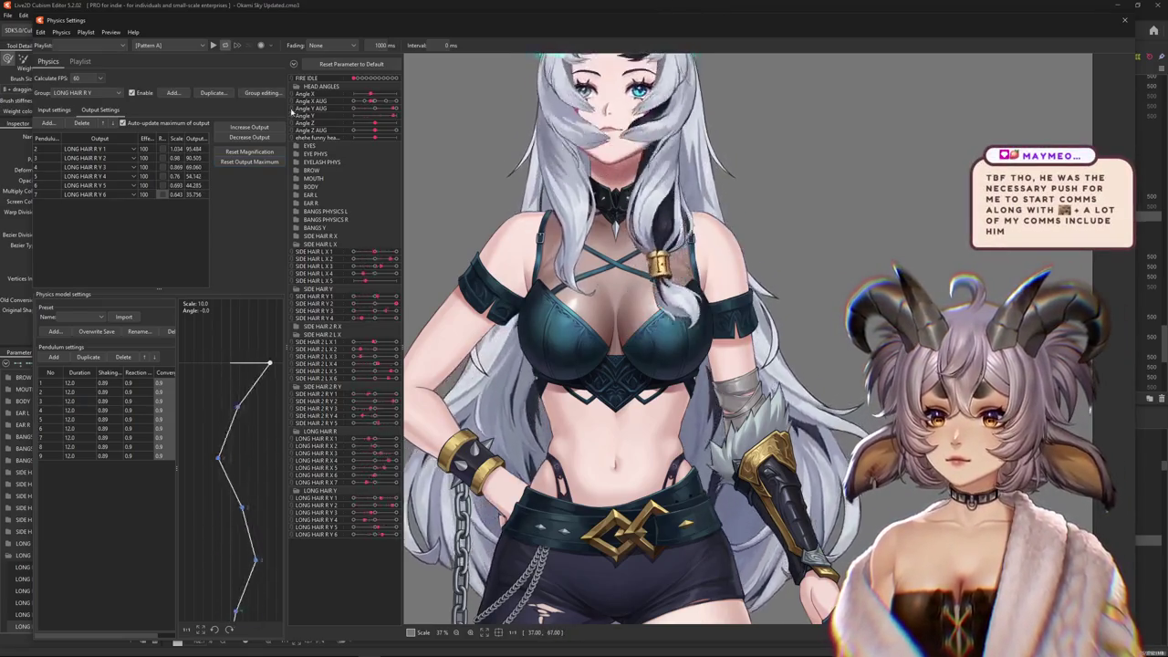
left_click(621, 349)
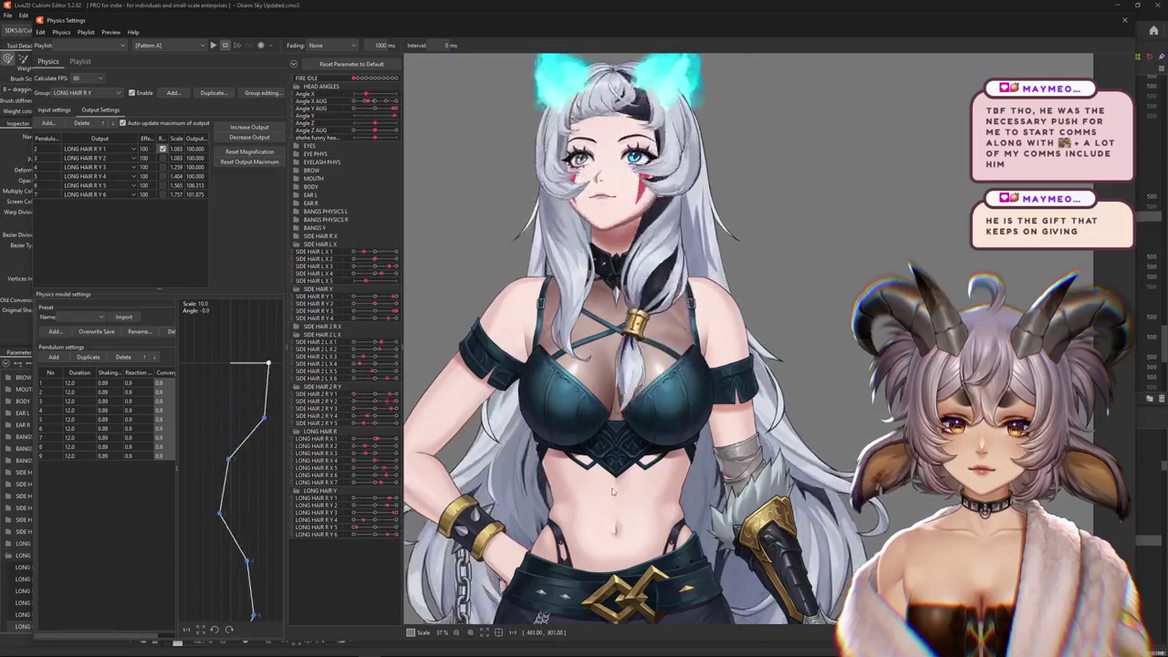
Reset the output maximums so R Y 6 tops out at 1.644, checking input and output settings
left_click(260, 150)
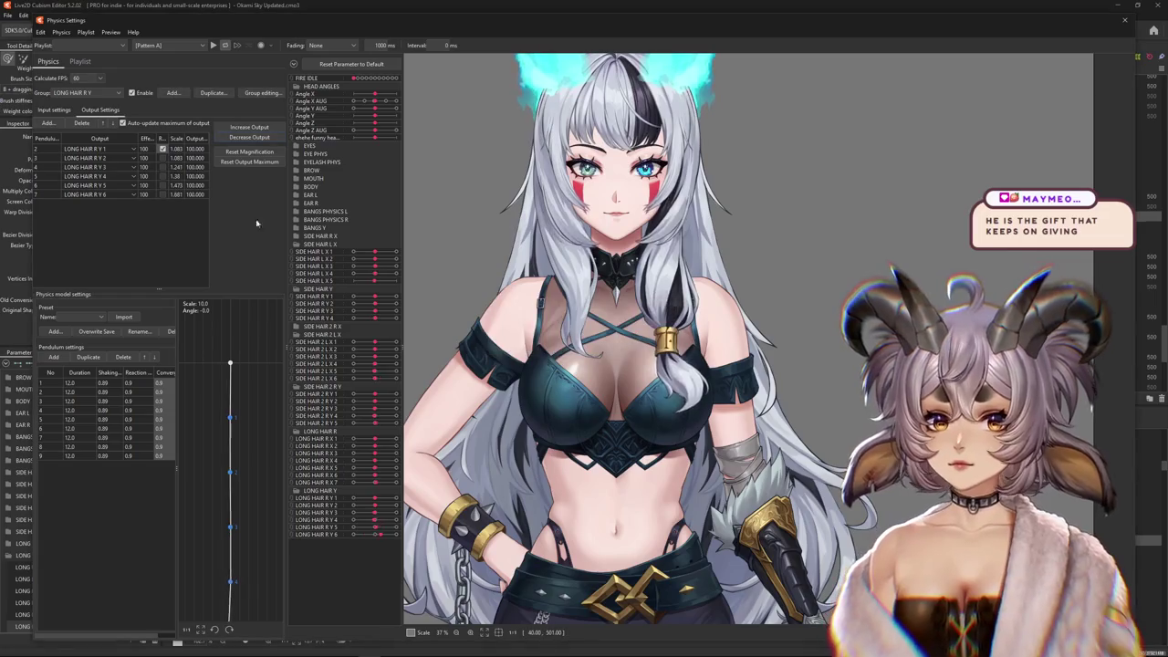
left_click(54, 110)
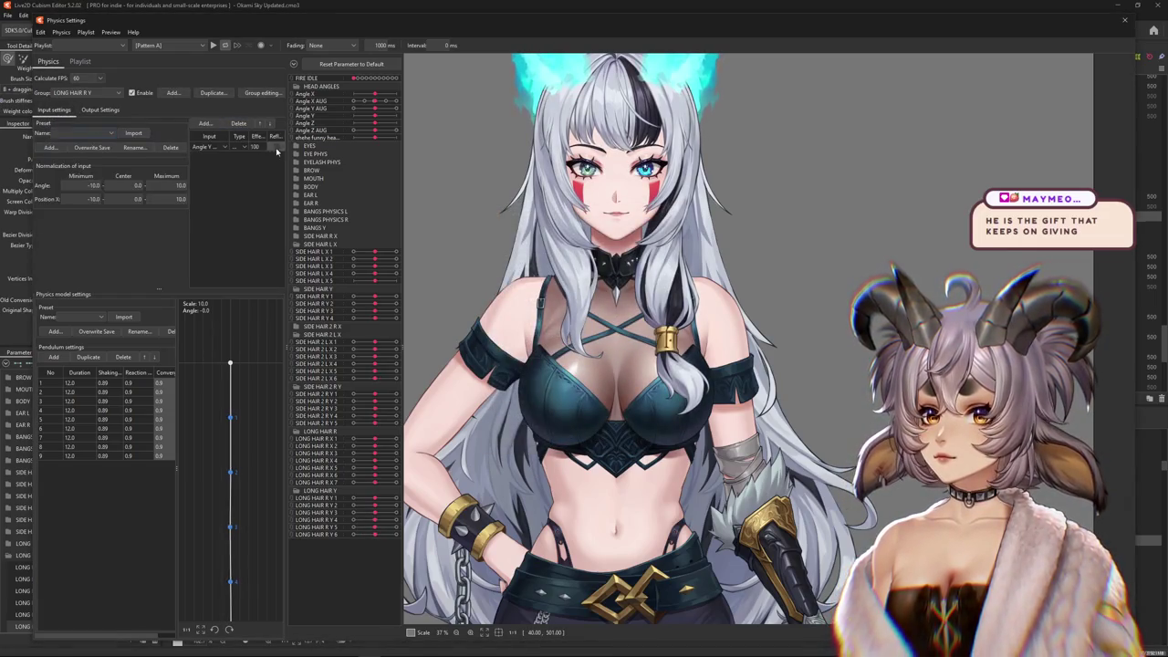
left_click(104, 112)
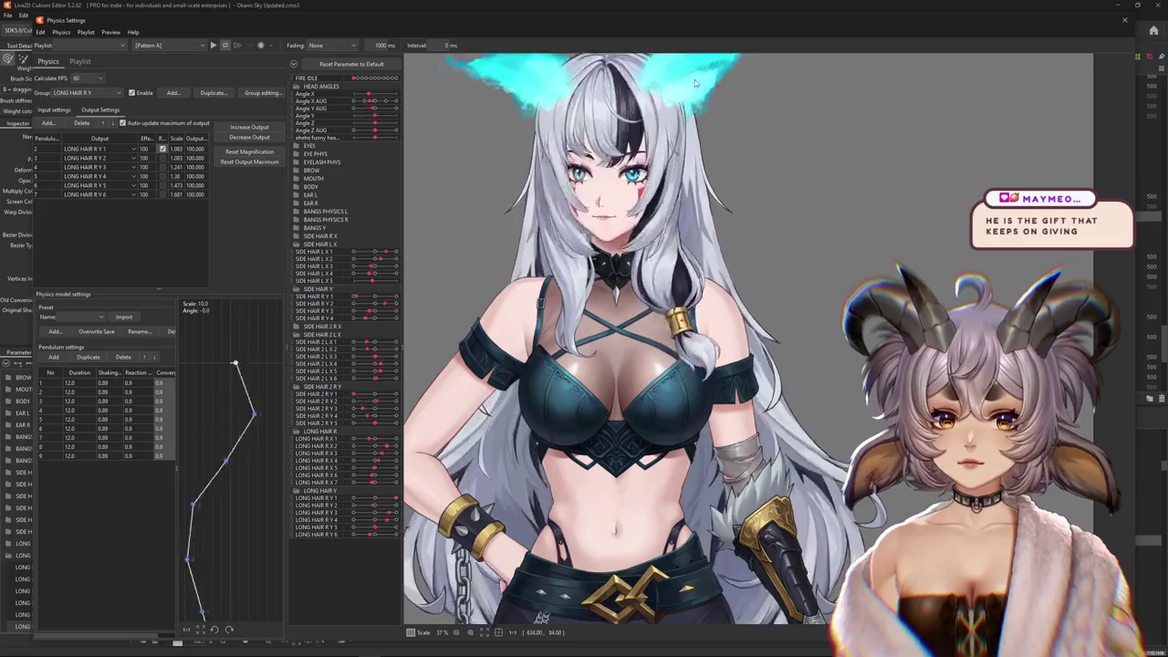
Swing the head up, left, right and back forward to preview the long right strand's sway
left_click_drag(665, 481, 495, 57)
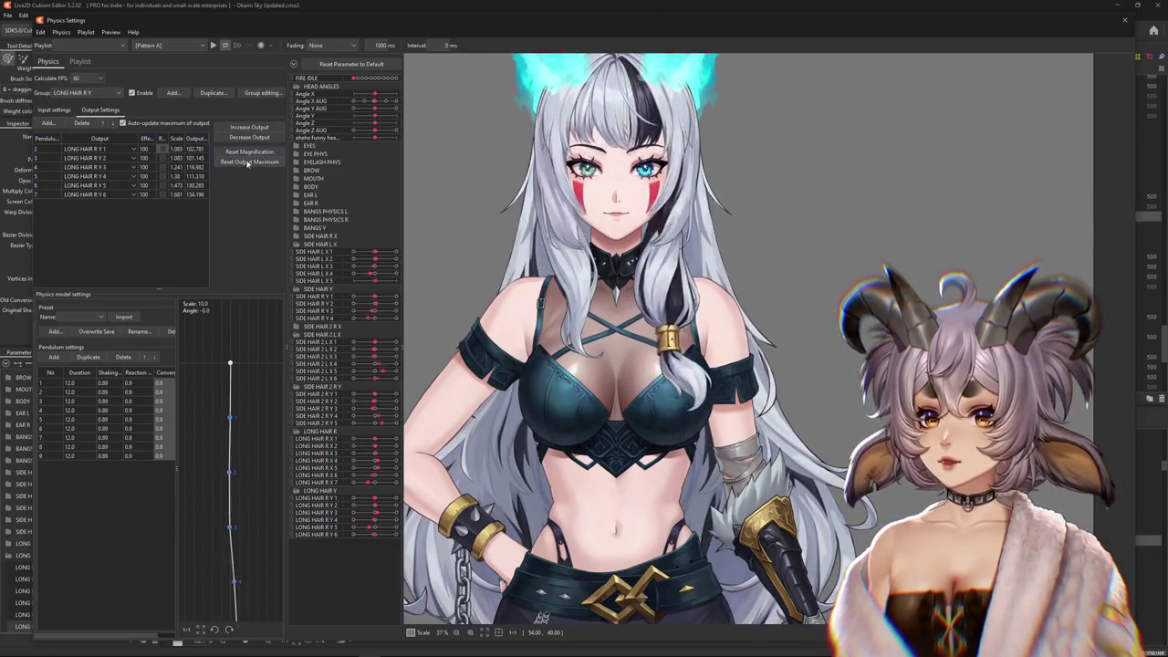
left_click_drag(677, 647, 661, 75)
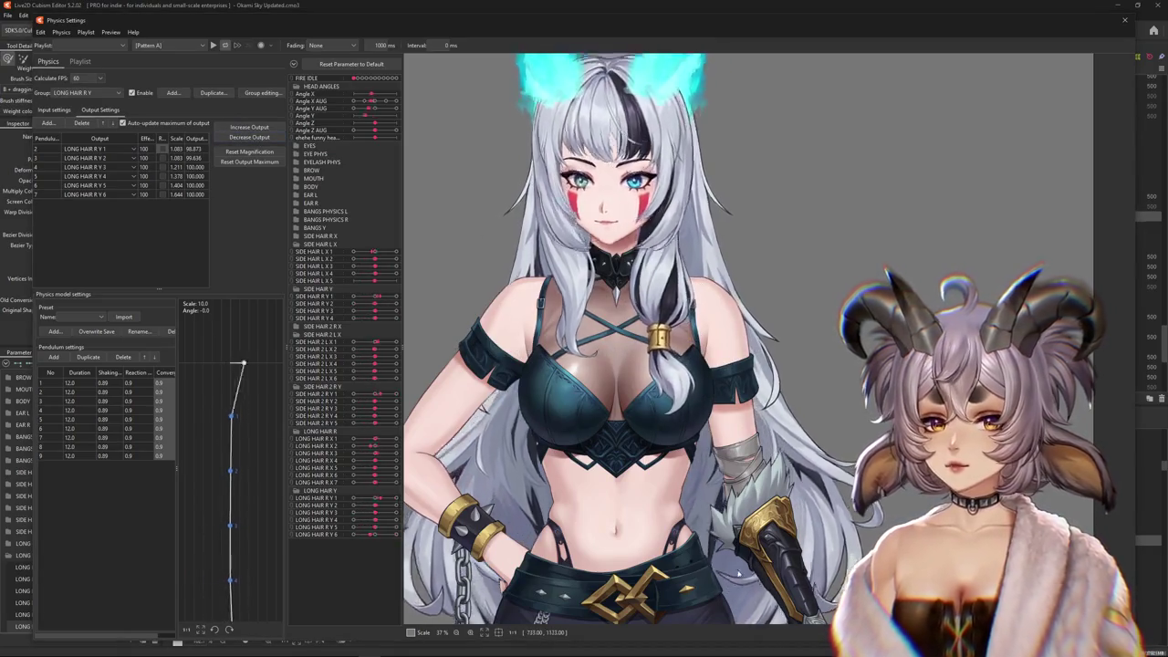
left_click_drag(762, 474, 770, 216)
left_click_drag(769, 538, 695, 221)
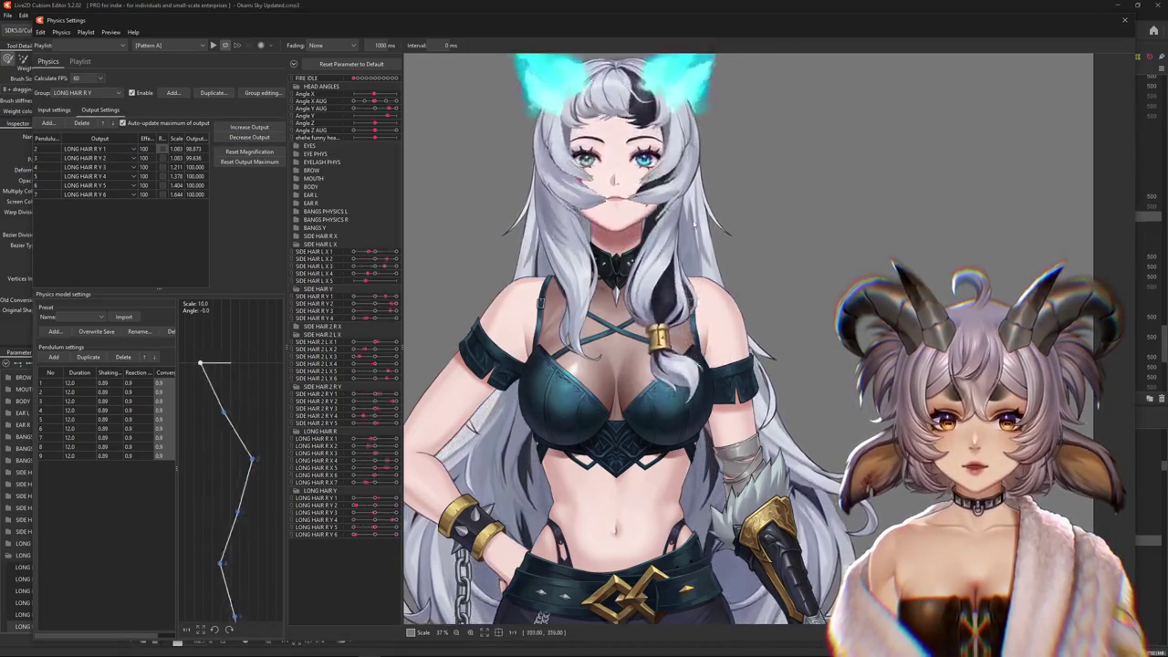
left_click_drag(686, 307, 702, 57)
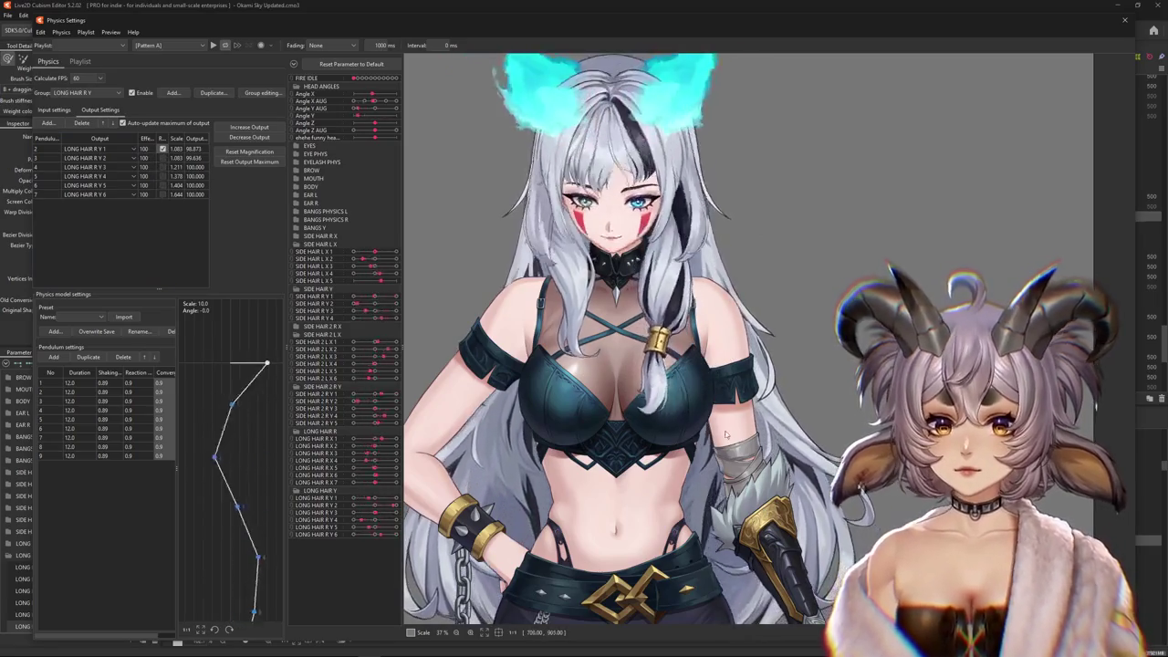
left_click_drag(702, 57, 721, 496)
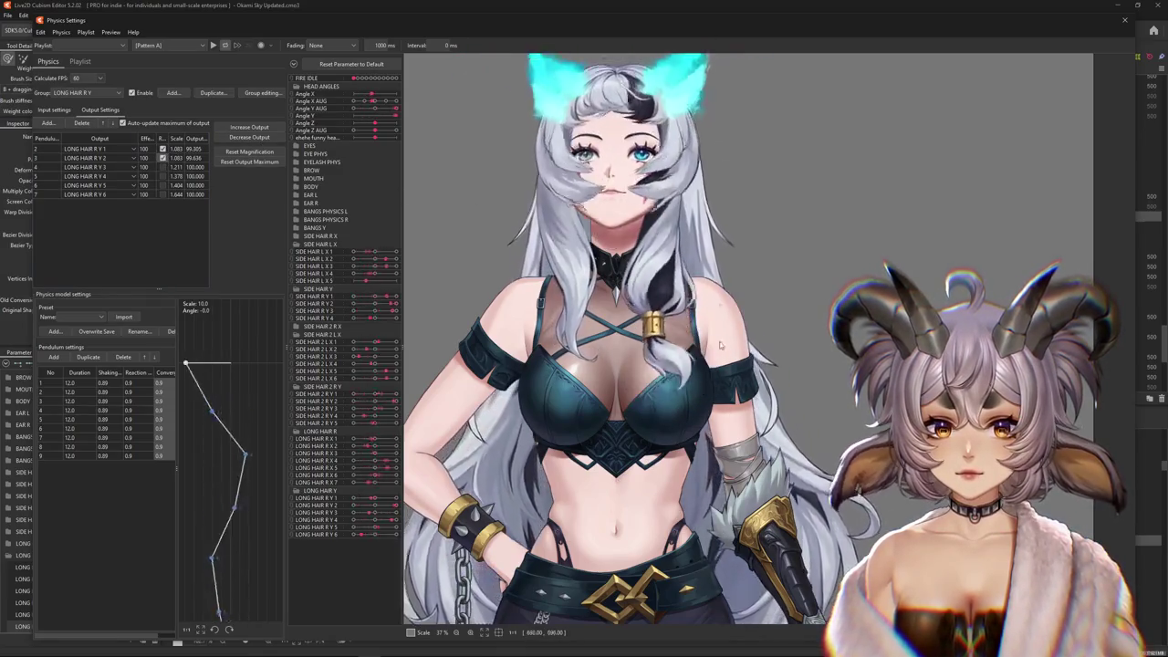
left_click_drag(708, 459, 680, 351)
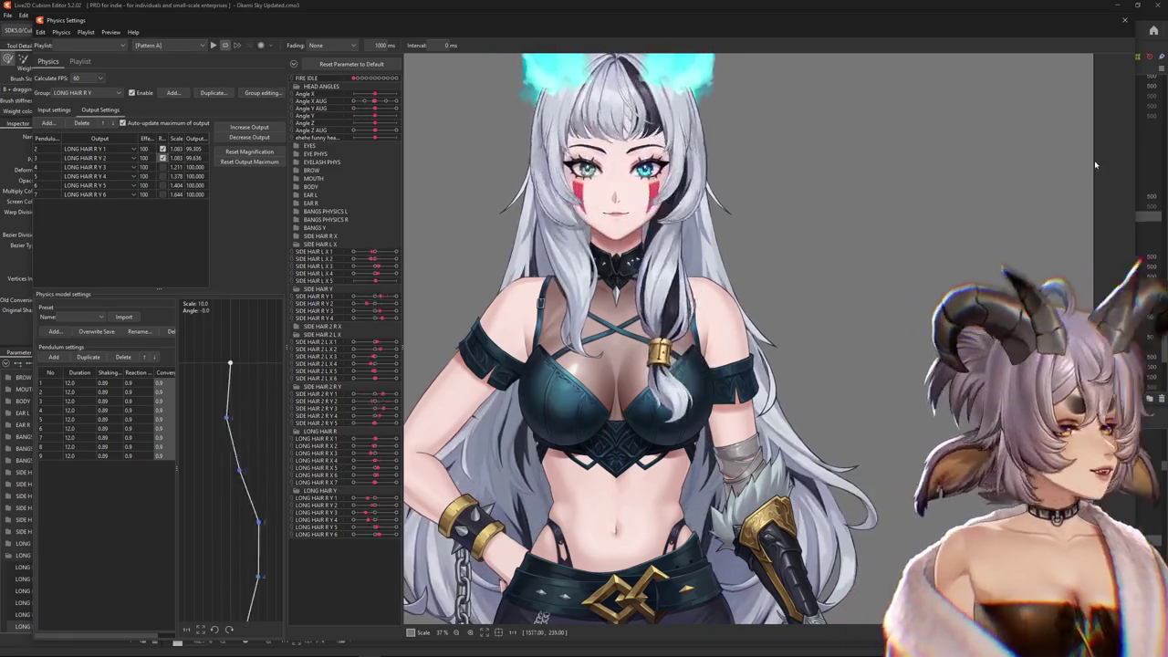
mouse_move(1036, 212)
left_mouse_down()
mouse_move(743, 166)
mouse_move(748, 451)
left_mouse_up()
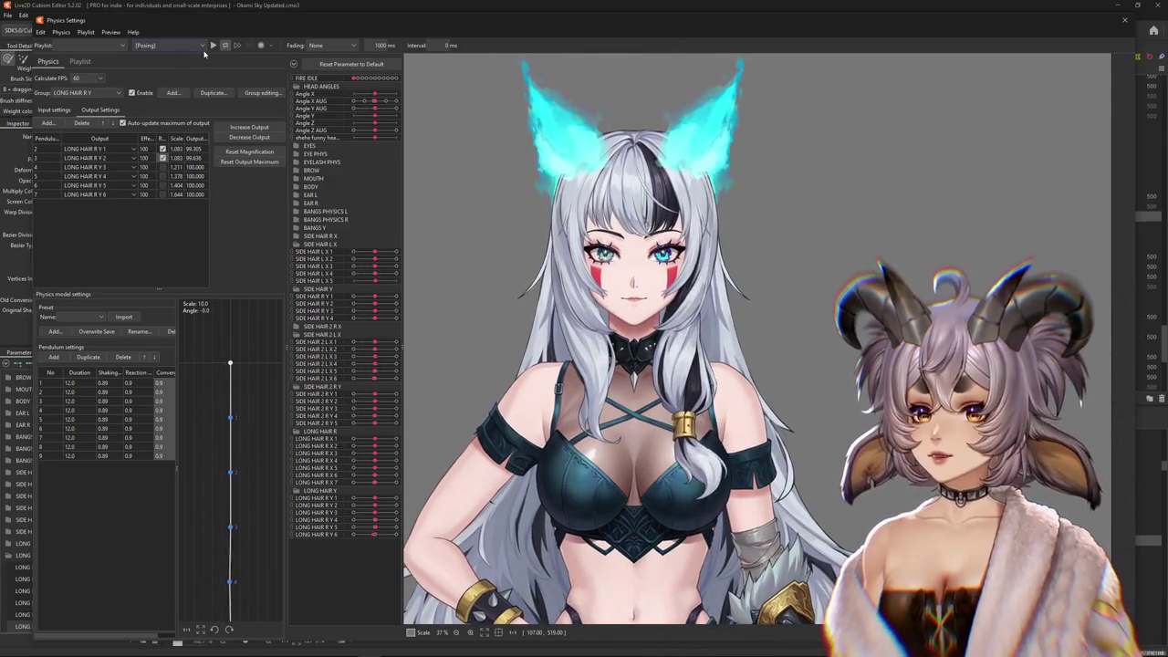